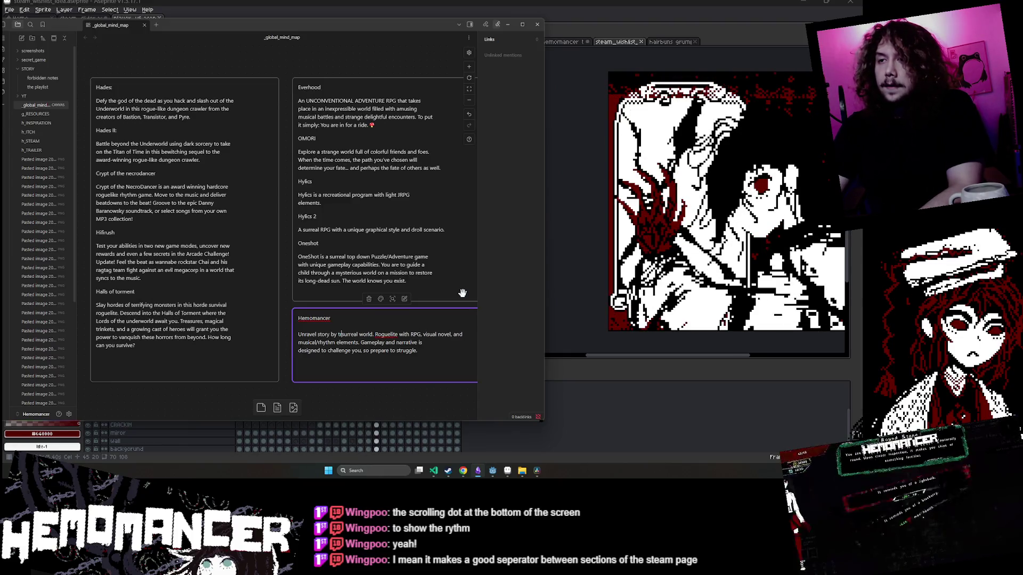
Insert 'by traversing' after 'Unravel story' in the Hemomancer card and review the sentence.
text(traversing)
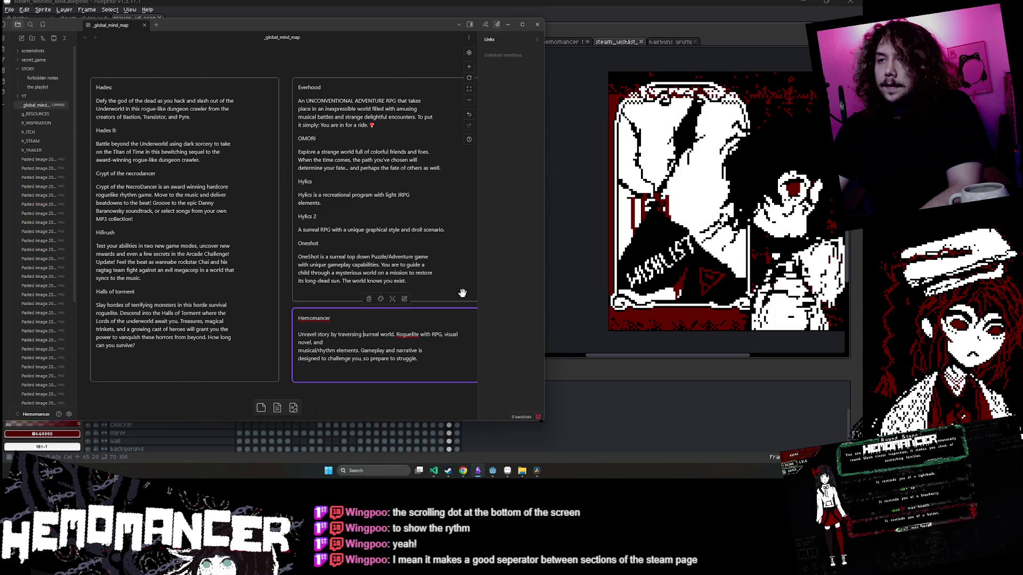
key(Right)
key(Right)
key(Right)
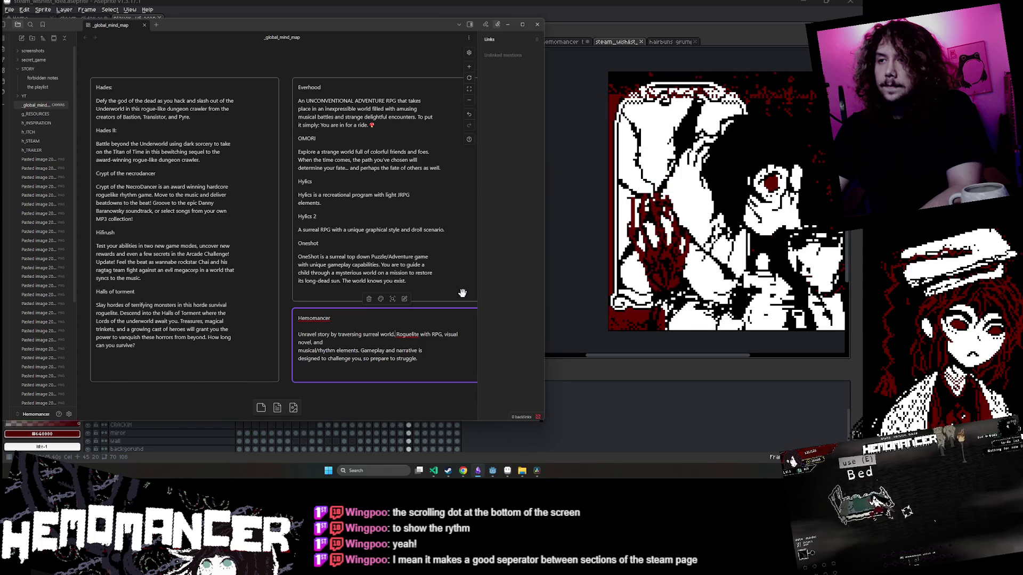
key(Right)
key(Right)
key(Right)
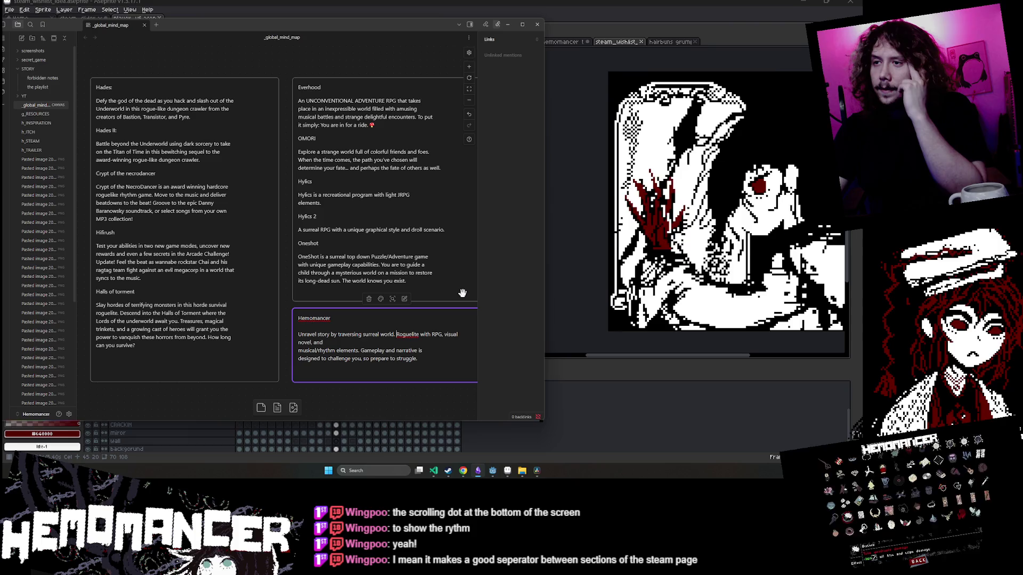
key(Left)
key(Left)
key(Left)
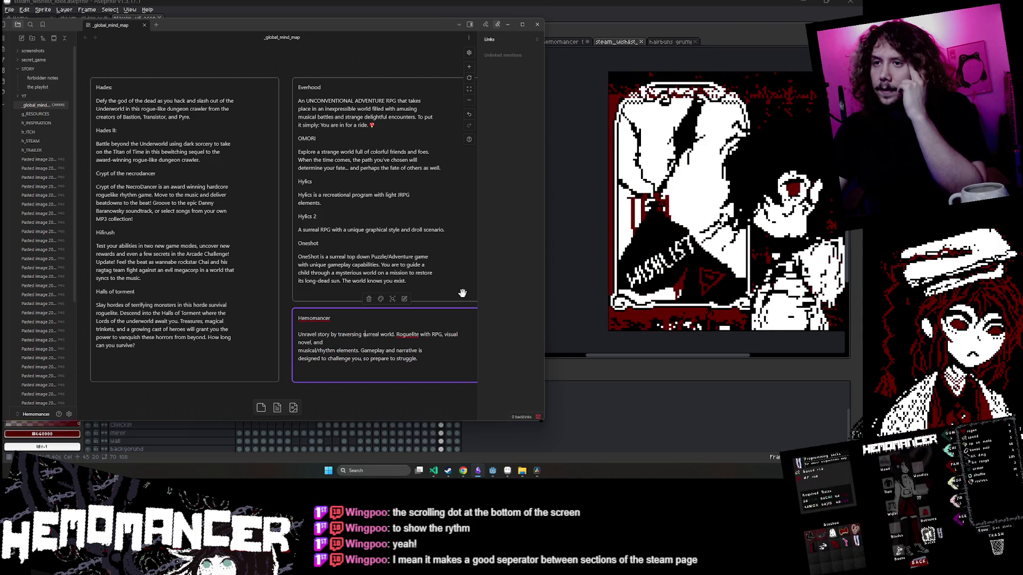
key(Right)
key(Right)
key(Right)
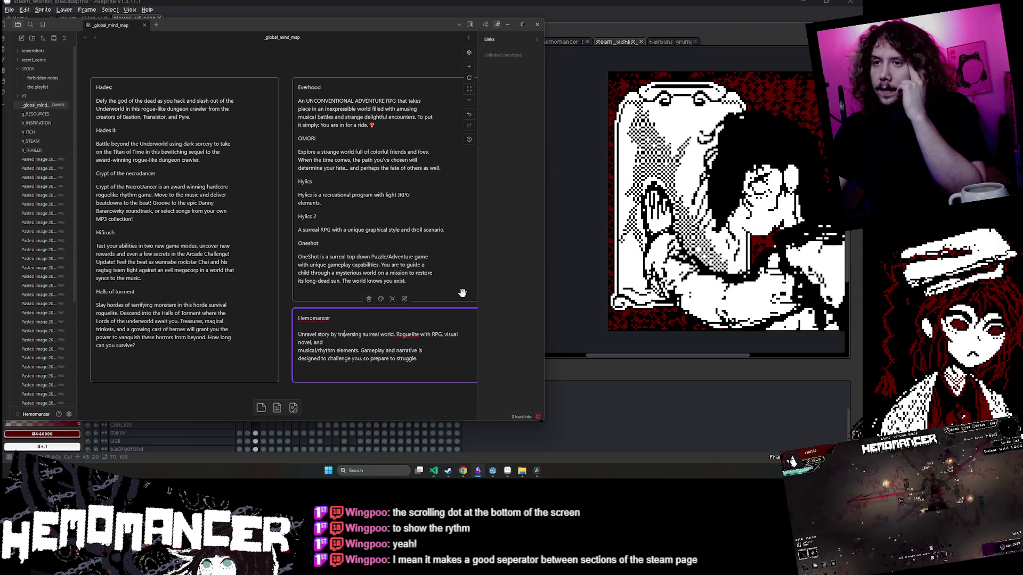
key(Left)
key(Left)
key(Left)
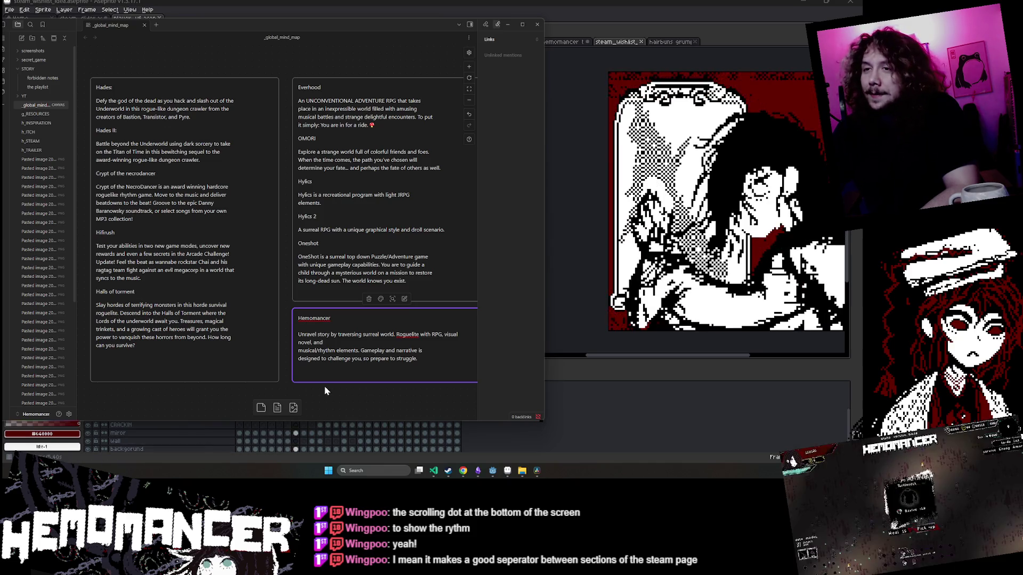
Bring up the Hemomancer Steam store page in Chrome and scroll through its blurb.
mouse_move(464, 478)
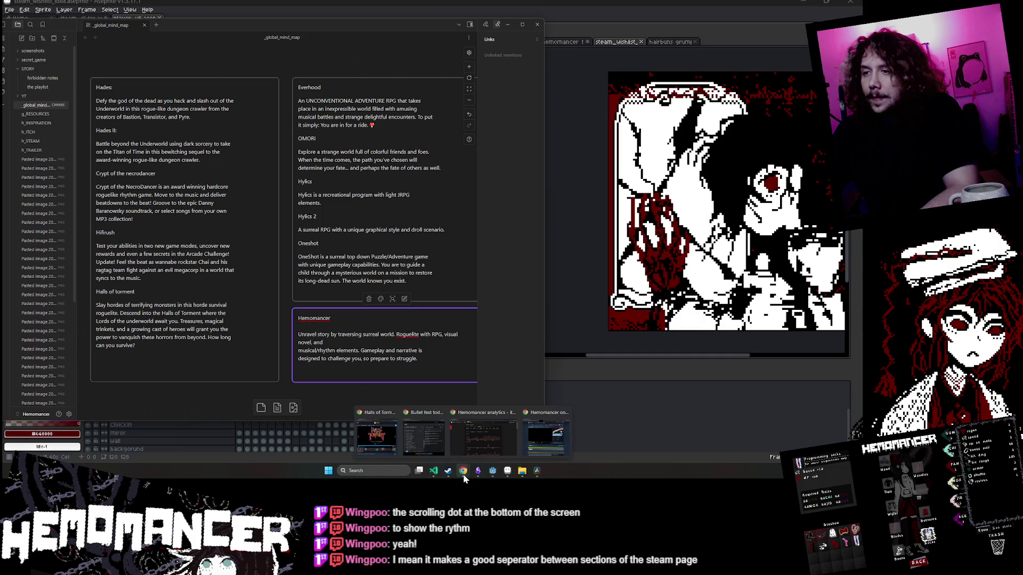
click(553, 451)
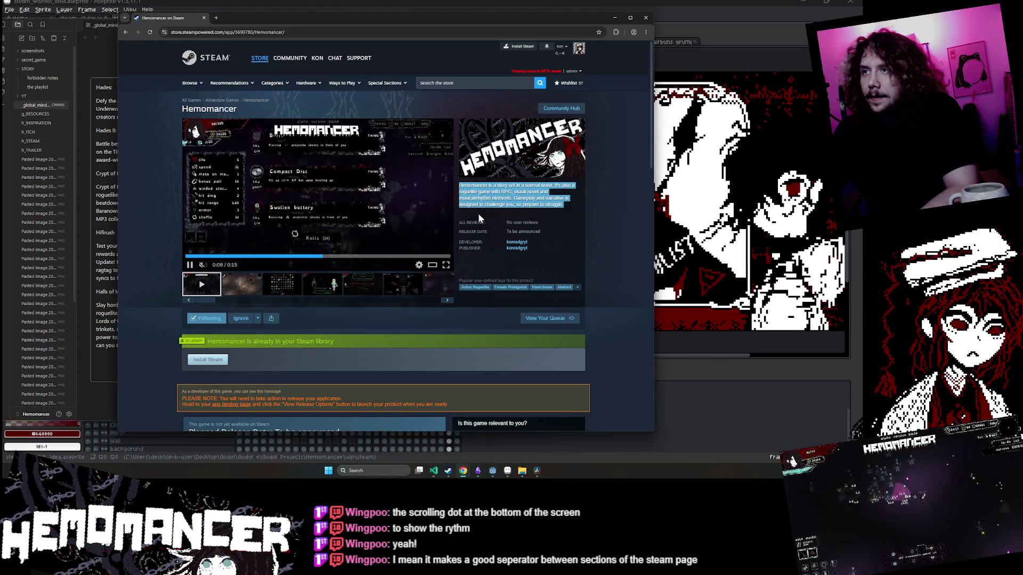
scroll(409, 190, down, 8)
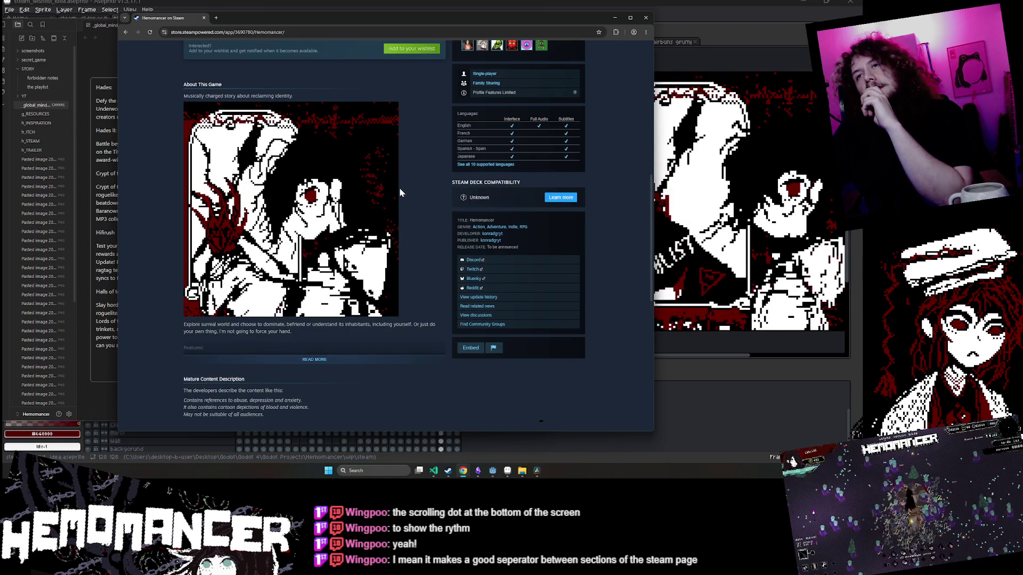
mouse_move(393, 189)
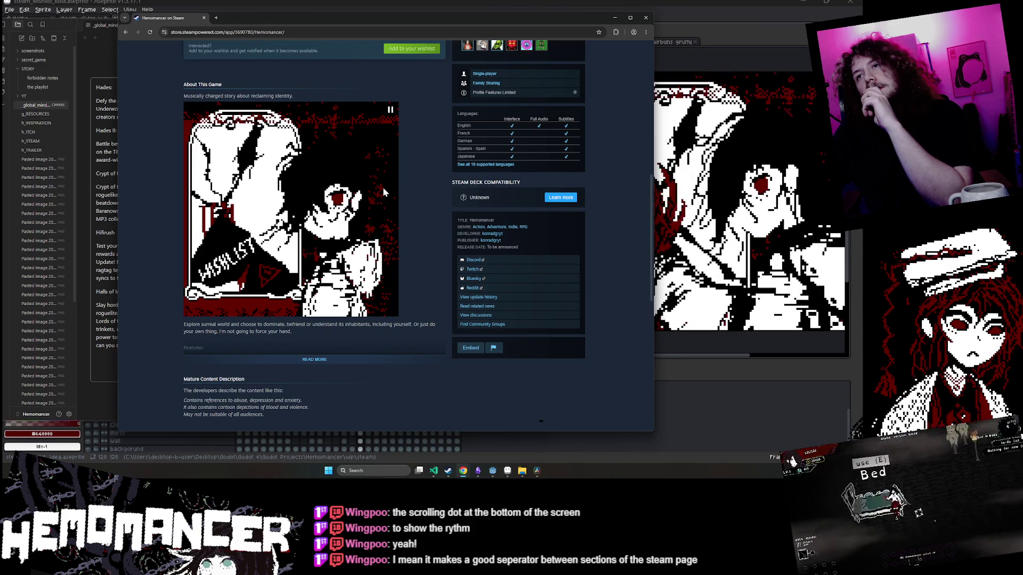
scroll(382, 187, up, 2)
scroll(559, 64, up, 6)
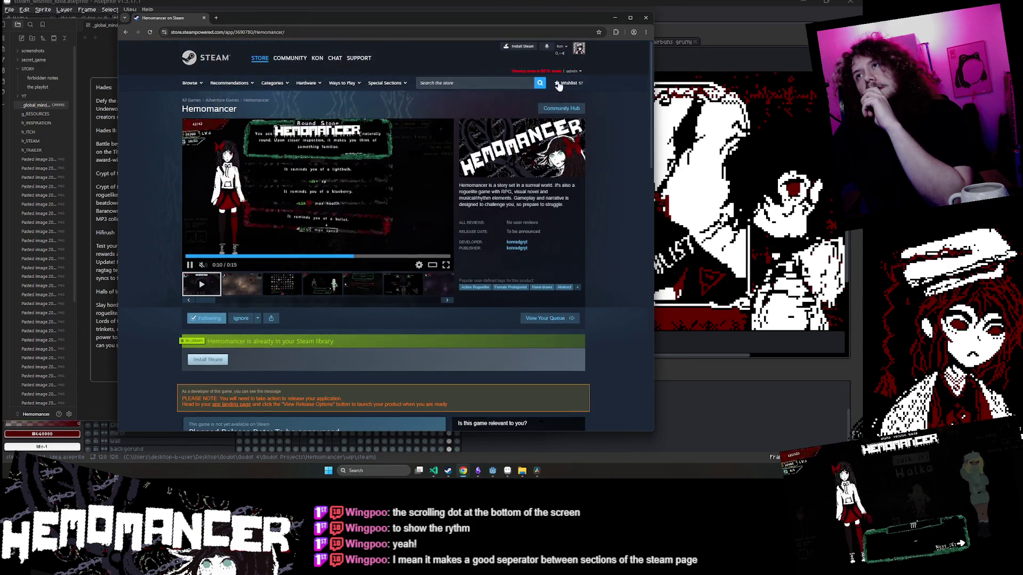
Search the store for 'undertale', view its page, return to Hemomancer, and minimize Chrome.
click(506, 82)
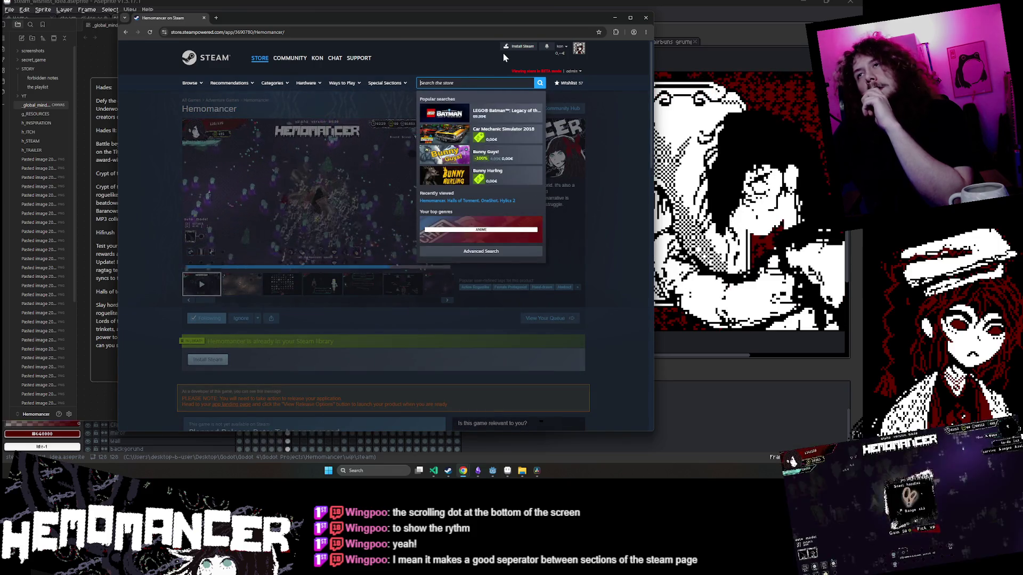
text(undertale)
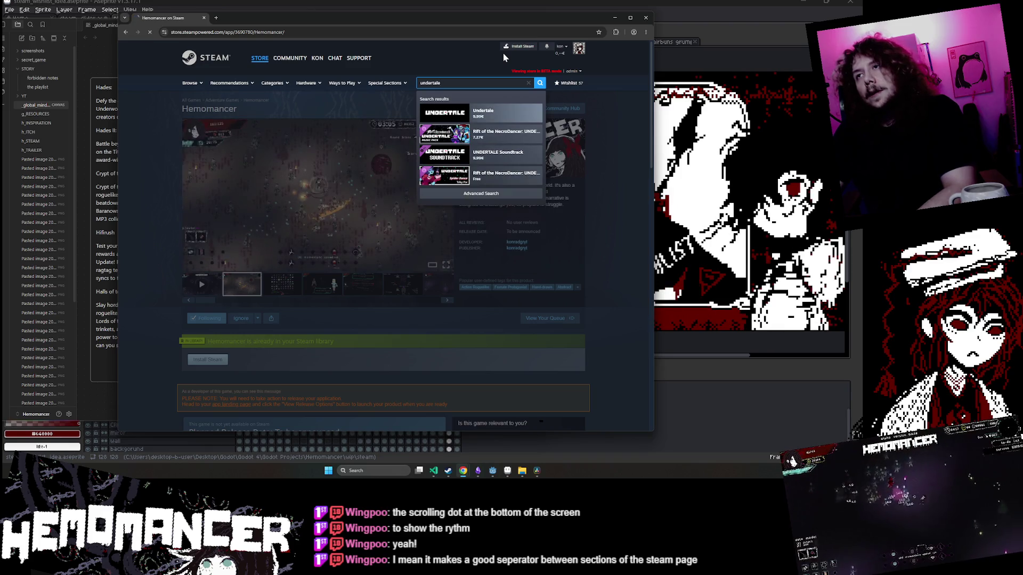
key(Return)
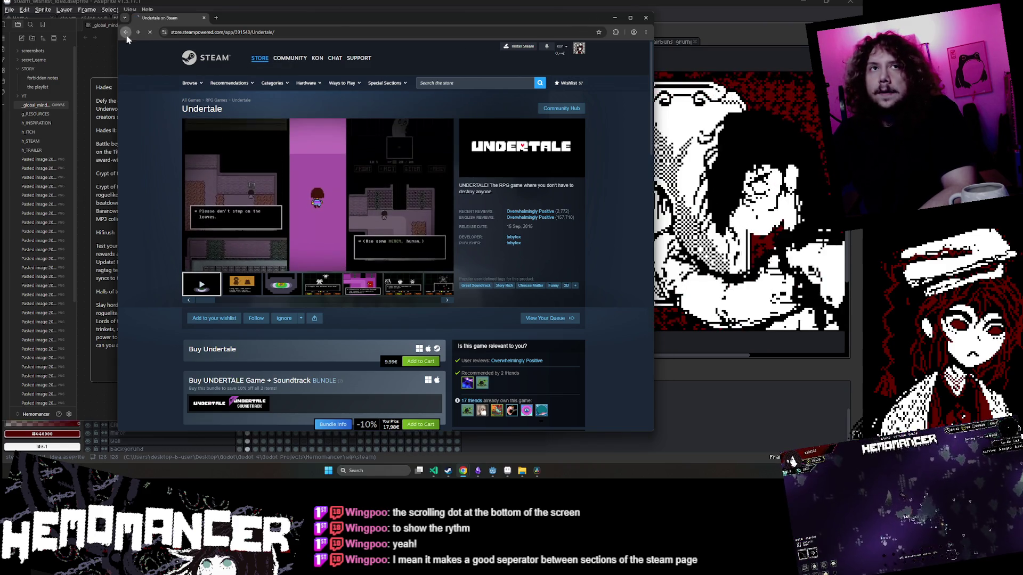
key(alt+Left)
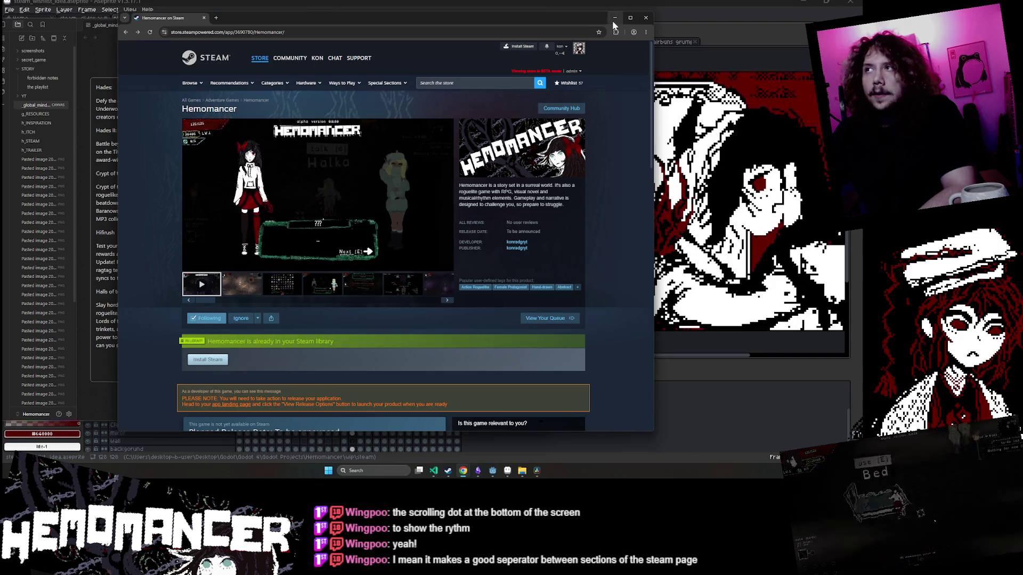
click(615, 18)
scroll(381, 192, up, 1)
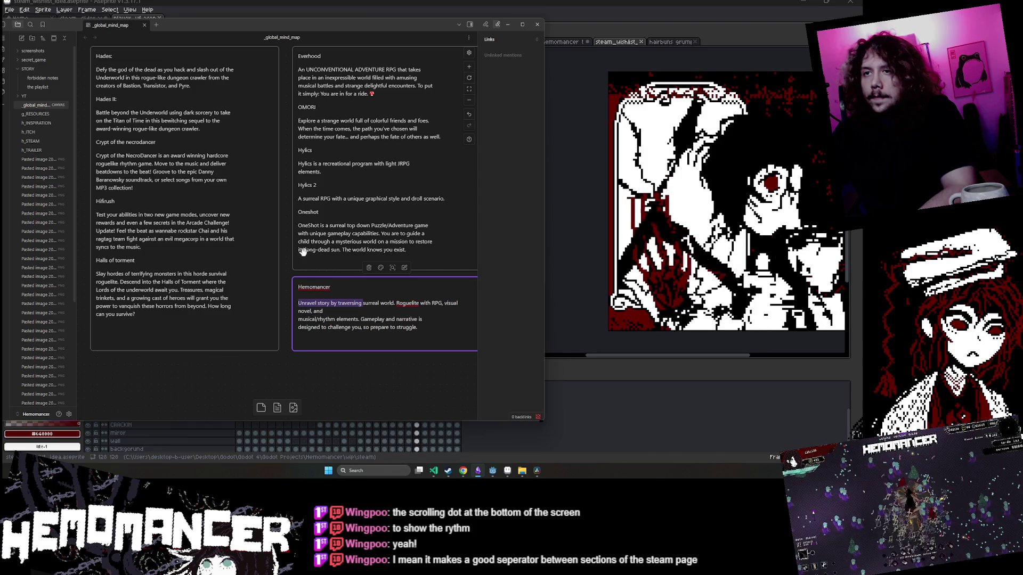
Rewrite the card's opening to 'Unravel mysteries of surreal world.'.
key(Right)
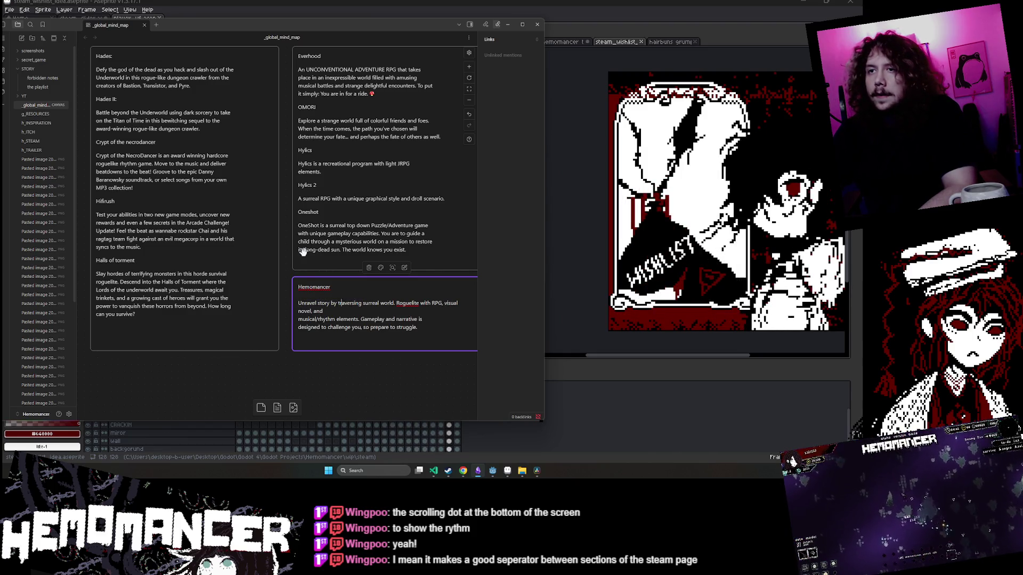
key(ctrl+Left)
key(ctrl+Left)
key(ctrl+Left)
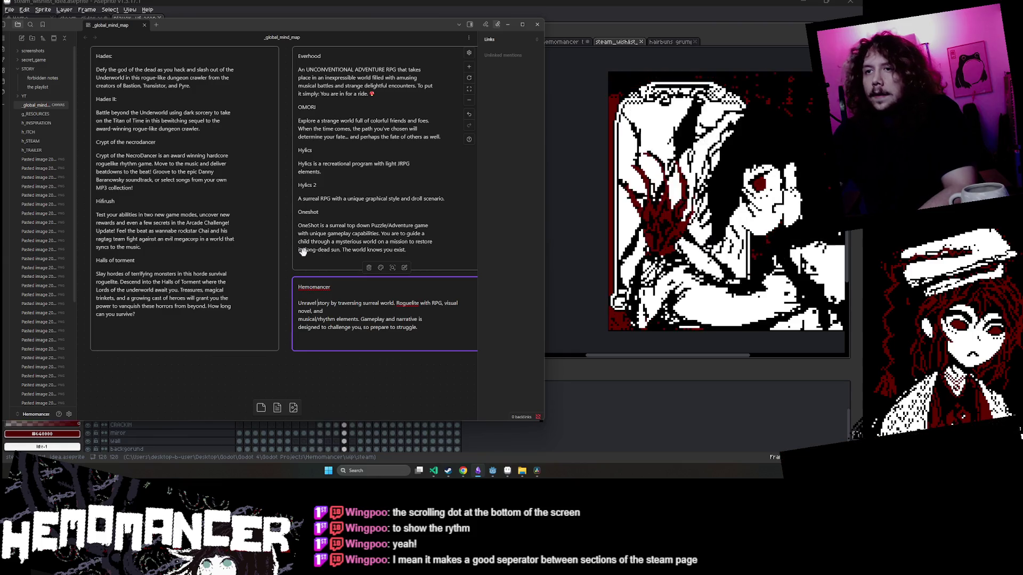
text(mysteries)
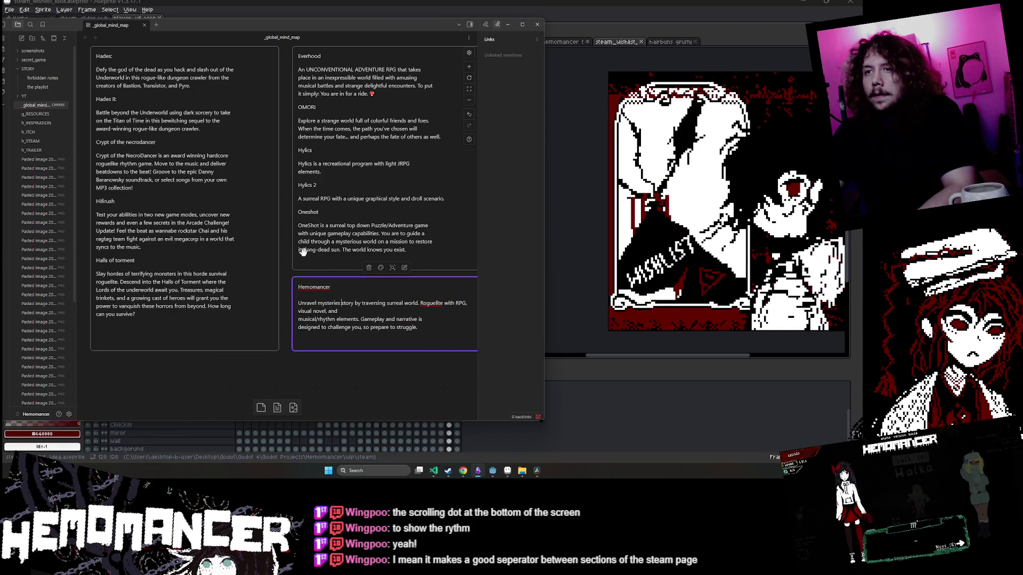
key(Delete)
key(Delete)
key(Delete)
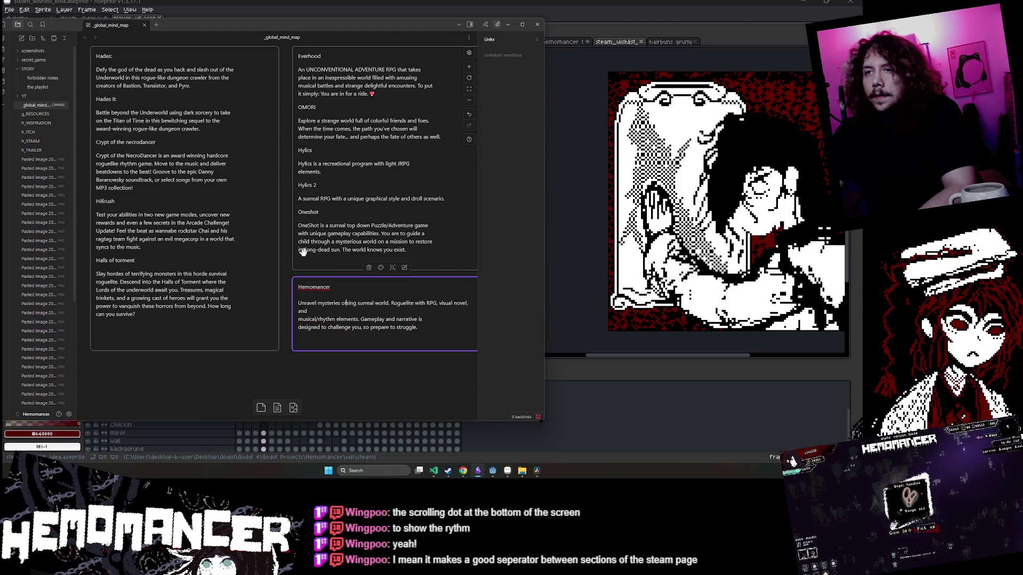
text(f)
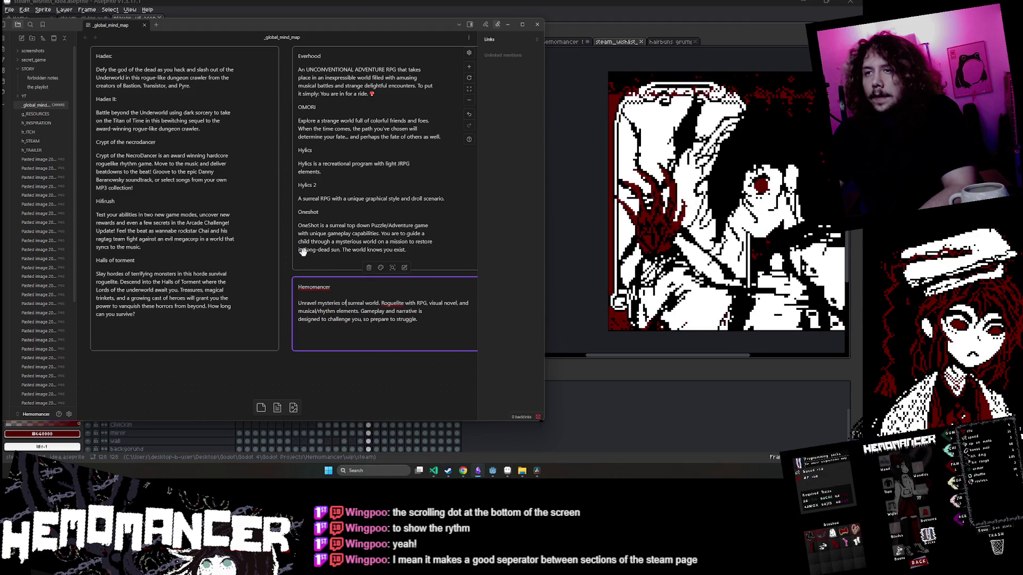
key(Right)
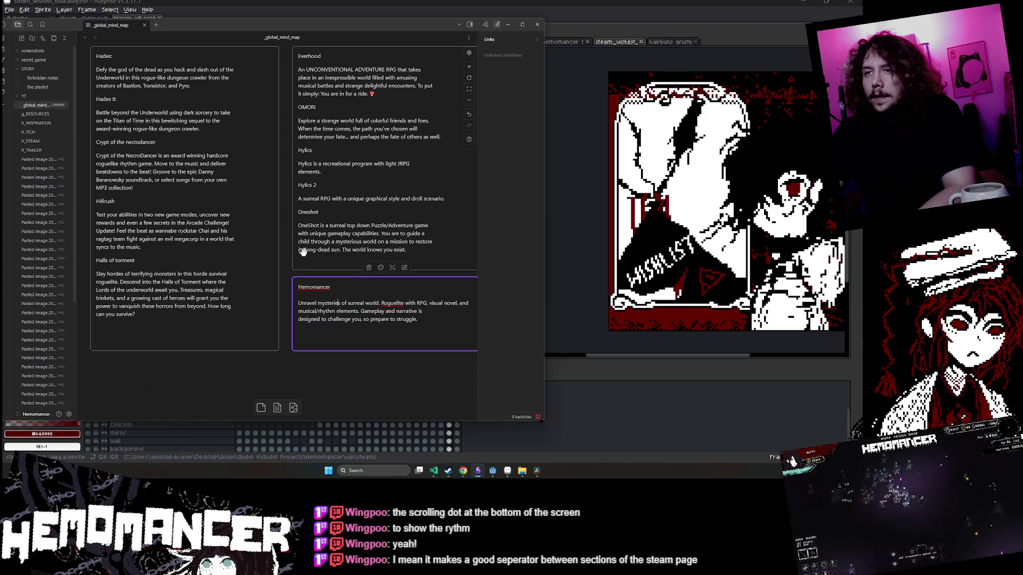
key(Right)
key(Right)
key(Right)
key(Home)
key(Right)
key(Right)
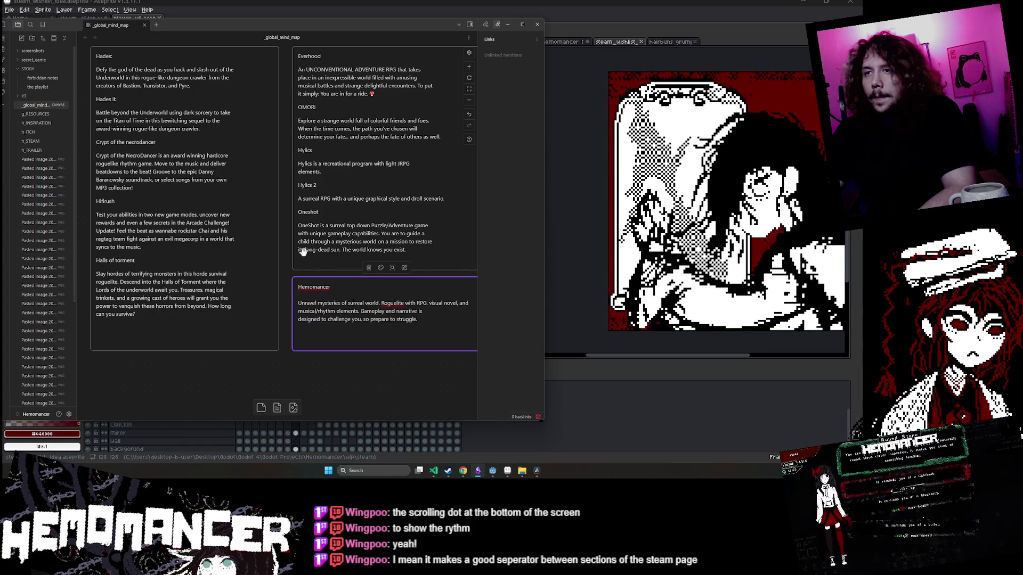
key(Right)
key(Right)
key(Right)
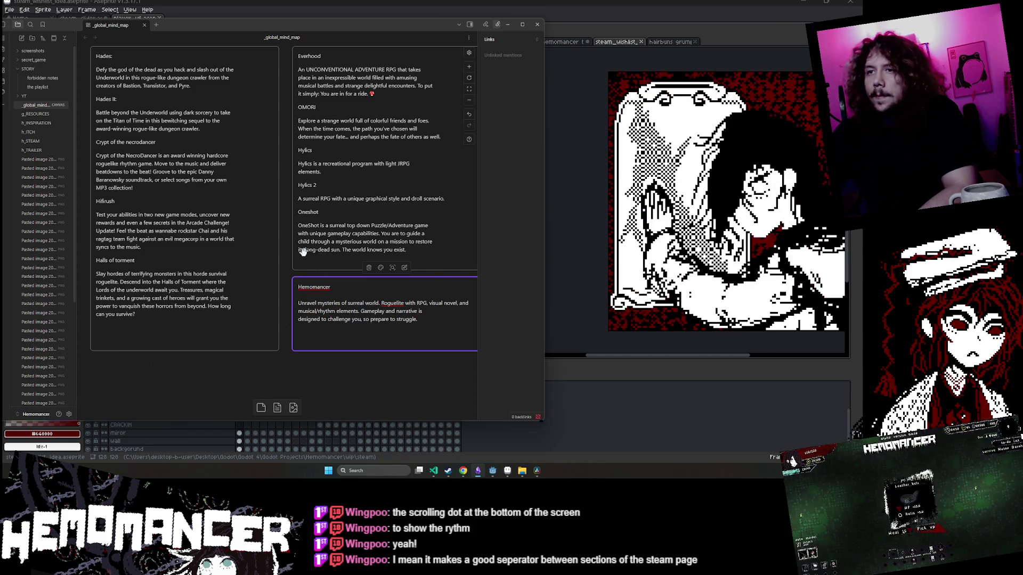
Cut that sentence from the start and place it after the musical/rhythm elements sentence.
key(ctrl+shift+Left)
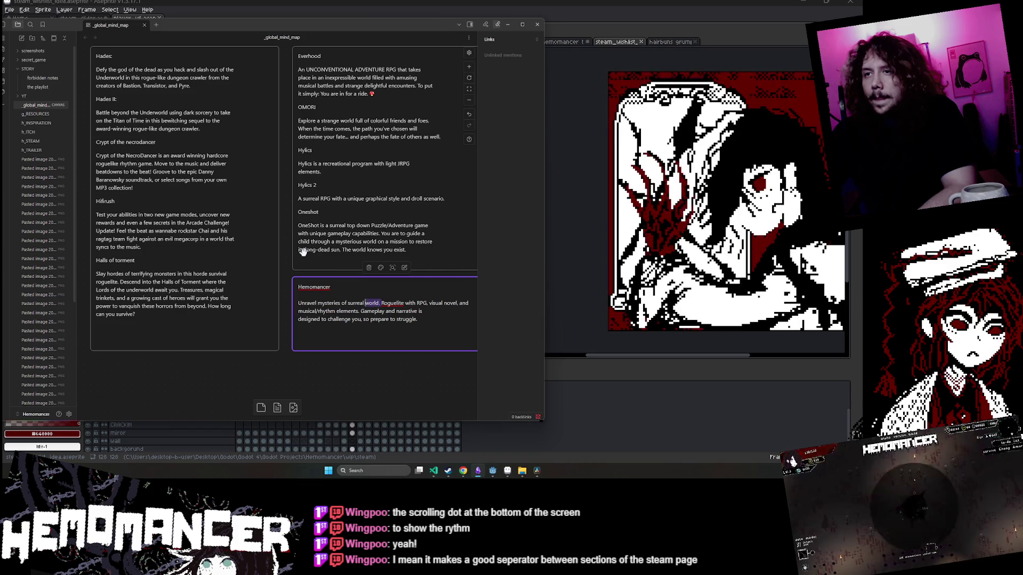
key(shift+Left)
key(shift+Left)
key(shift+Left)
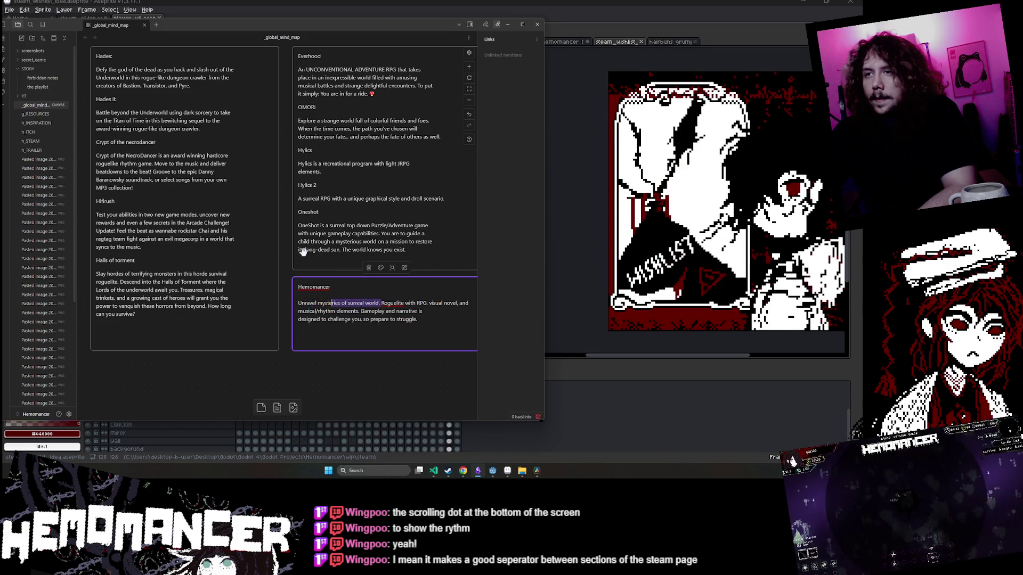
key(shift+Left)
key(shift+Left)
key(shift+Left)
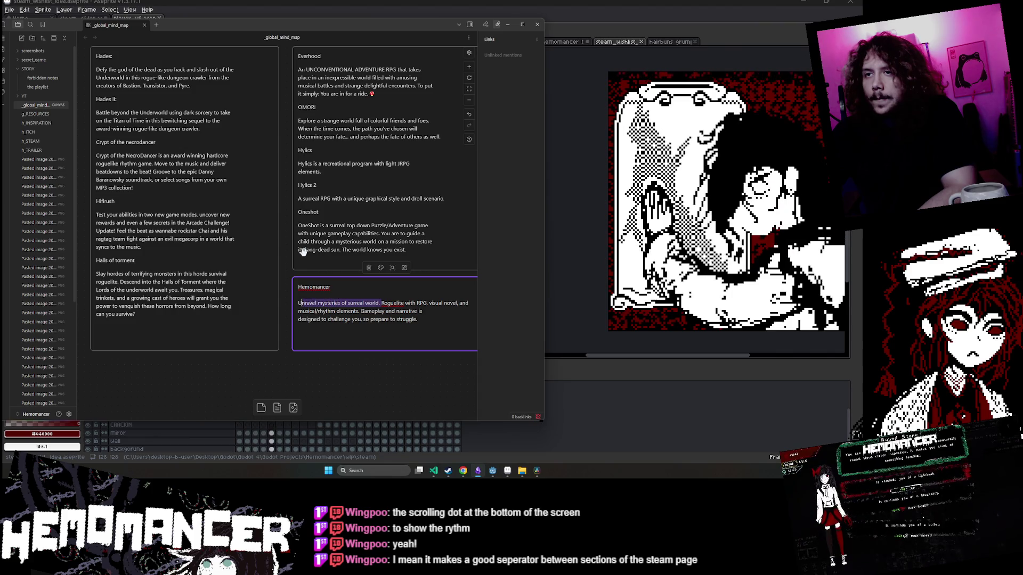
key(shift+Left)
key(BackSpace)
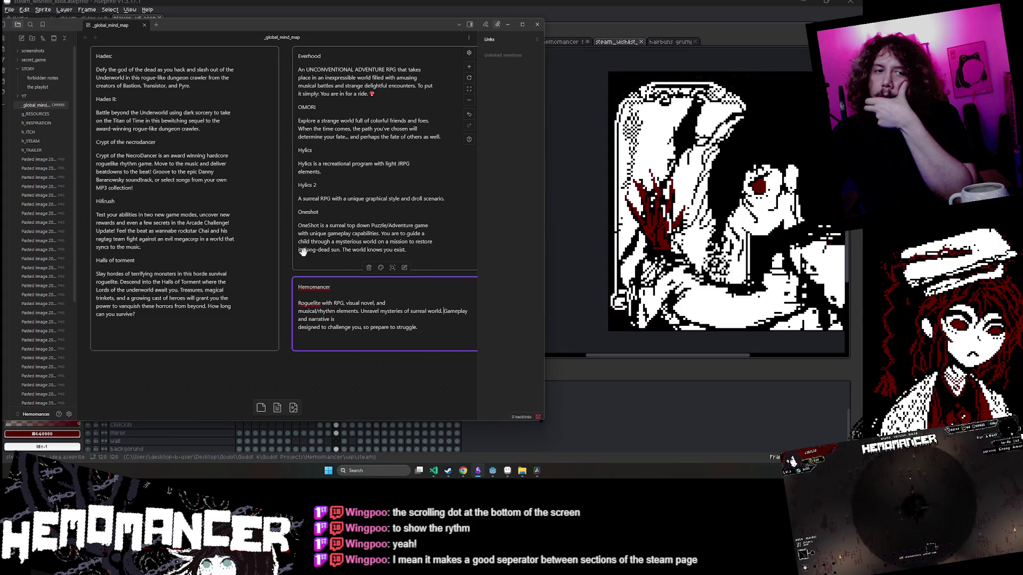
key(Return)
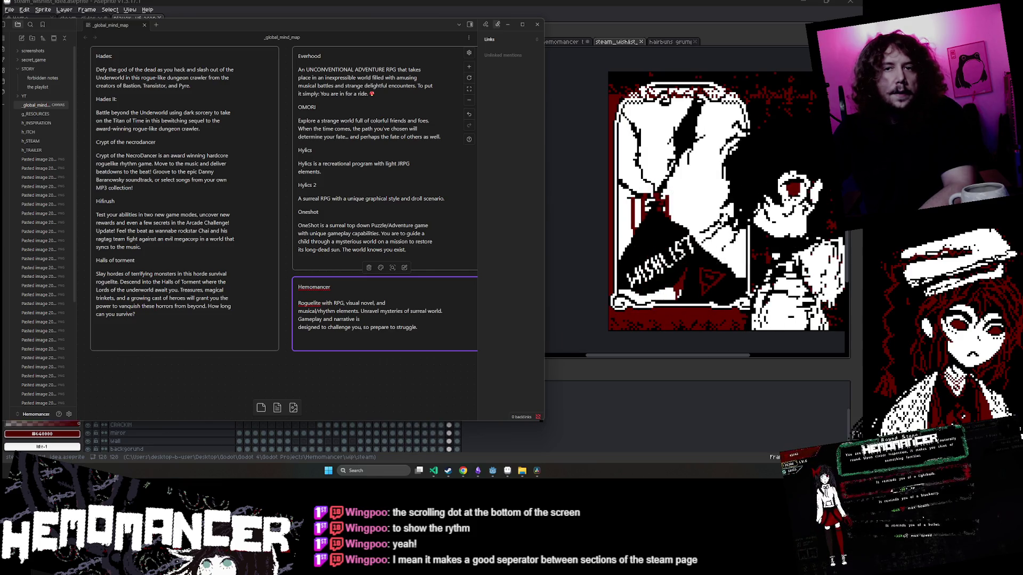
Deselect the trimmed Hemomancer card and scroll the canvas down.
click(325, 363)
scroll(296, 366, down, 2)
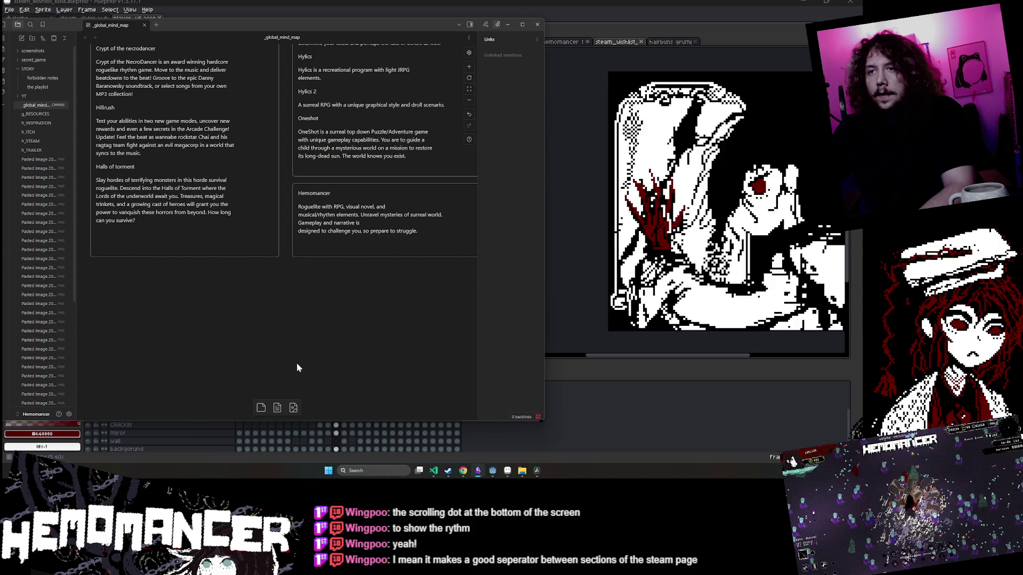
Add a new canvas card holding the pasted old Hemomancer description, sized and positioned.
right_click(308, 302)
click(325, 309)
mouse_move(394, 323)
mouse_down()
mouse_move(566, 443)
mouse_move(502, 334)
mouse_move(373, 292)
mouse_up()
key(ctrl+v)
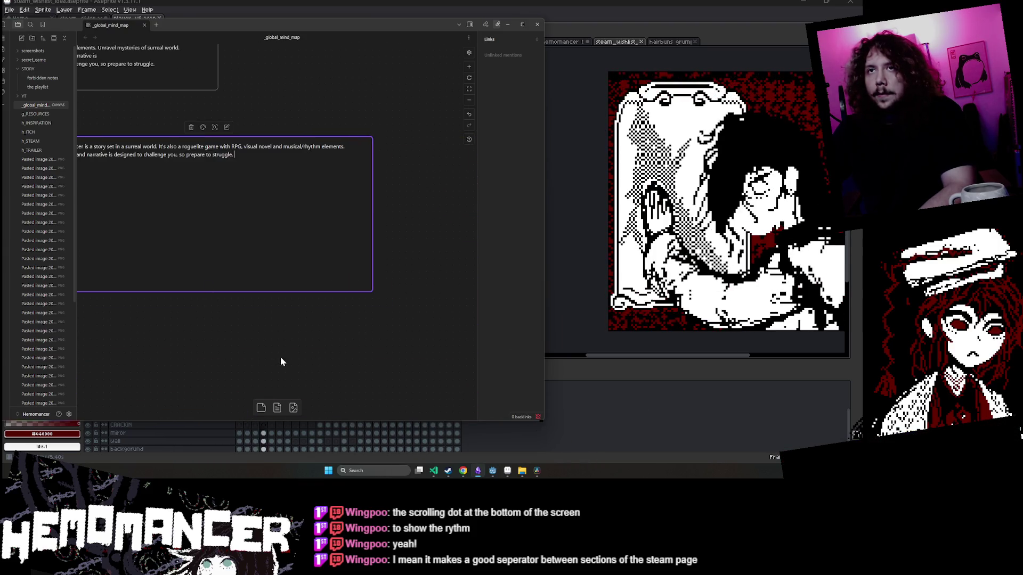
click(209, 350)
scroll(303, 361, up, 2)
scroll(304, 361, left, 2)
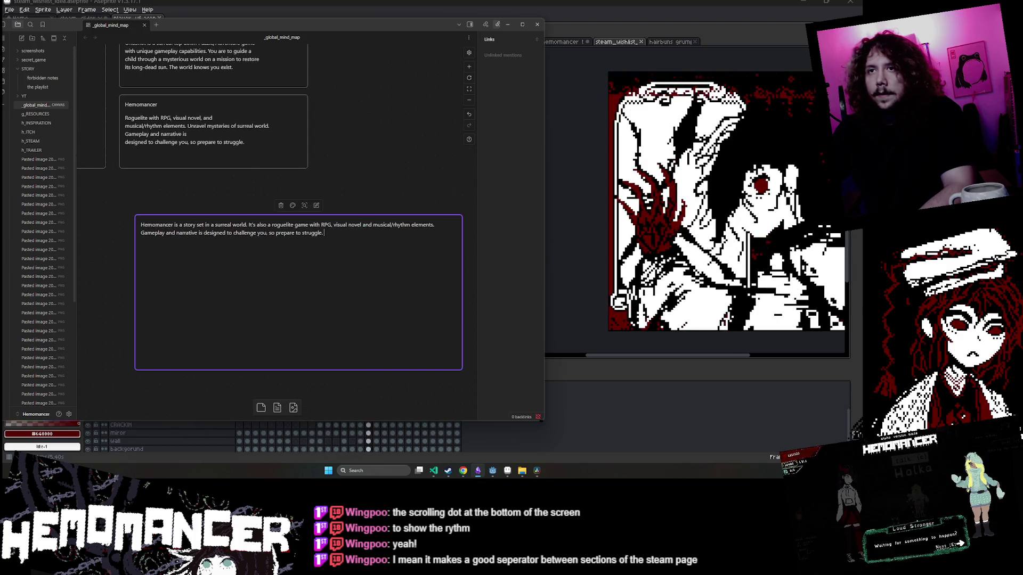
mouse_move(382, 220)
mouse_down()
mouse_move(333, 216)
mouse_move(363, 195)
mouse_up()
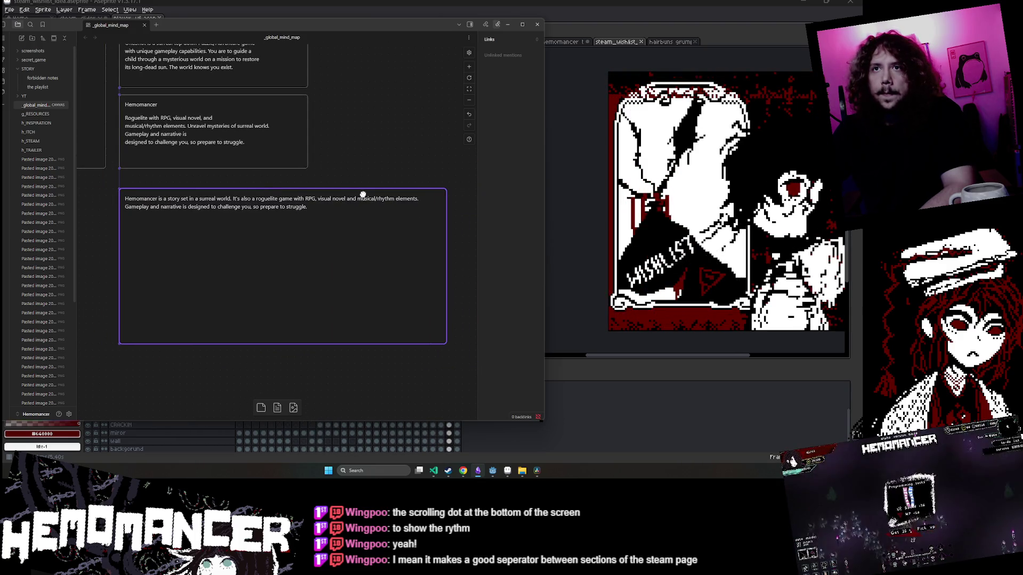
drag(445, 343, 428, 215)
click(371, 262)
scroll(372, 262, up, 2)
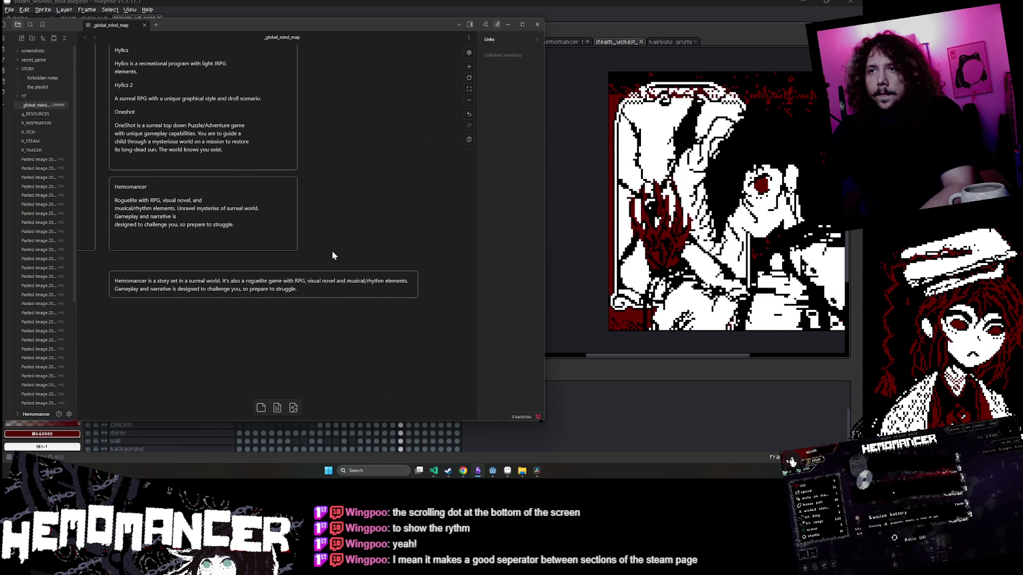
Widen the short Hemomancer card and join its lines, including the Gameplay sentence.
mouse_move(296, 249)
mouse_down()
mouse_move(414, 222)
mouse_move(409, 215)
mouse_move(398, 264)
mouse_up()
double_click(296, 203)
key(Delete)
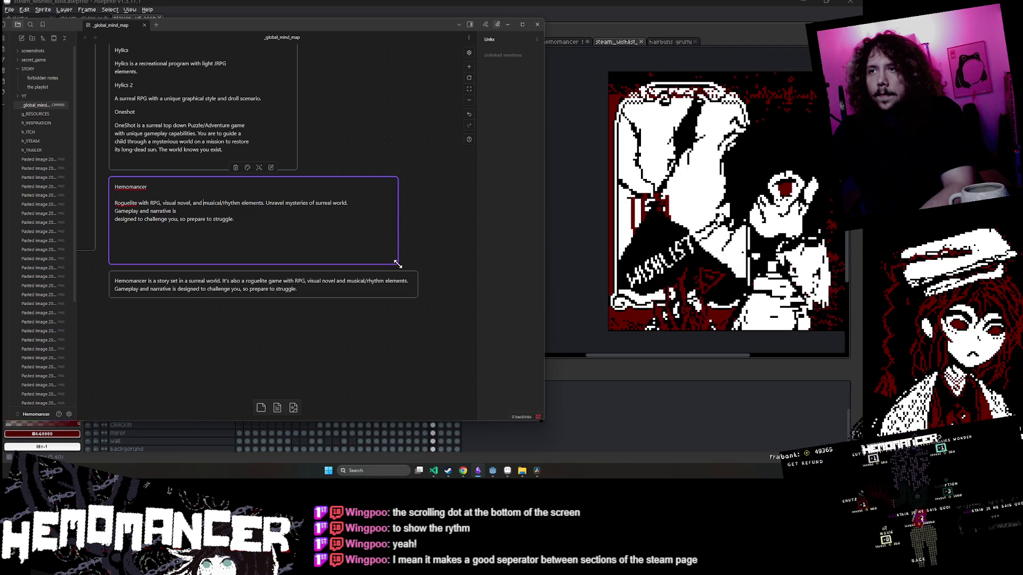
drag(398, 264, 415, 262)
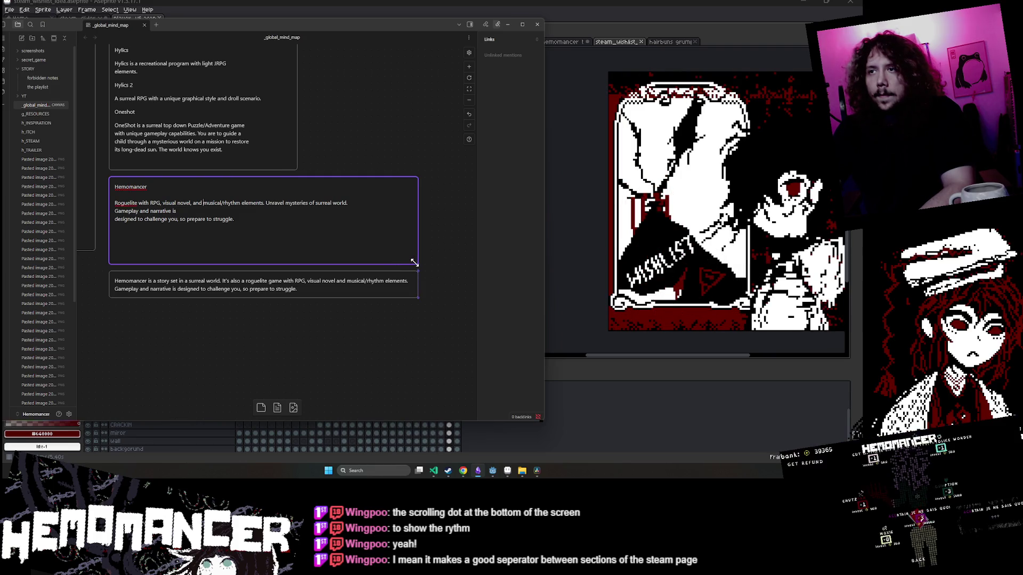
click(114, 211)
key(BackSpace)
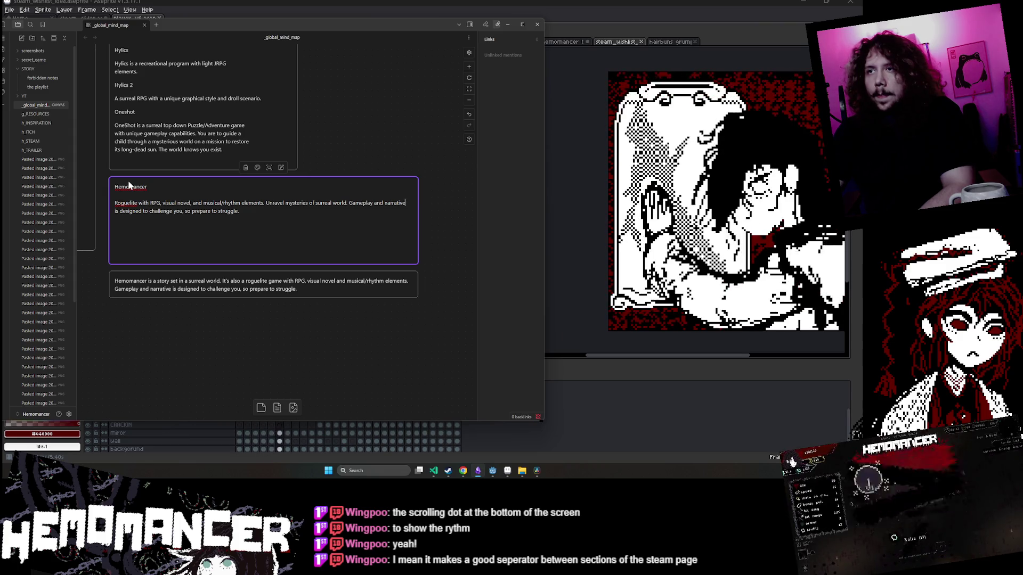
key(Escape)
click(403, 184)
Select both Hemomancer cards and move them up together.
drag(403, 183, 354, 287)
drag(368, 229, 366, 196)
click(217, 310)
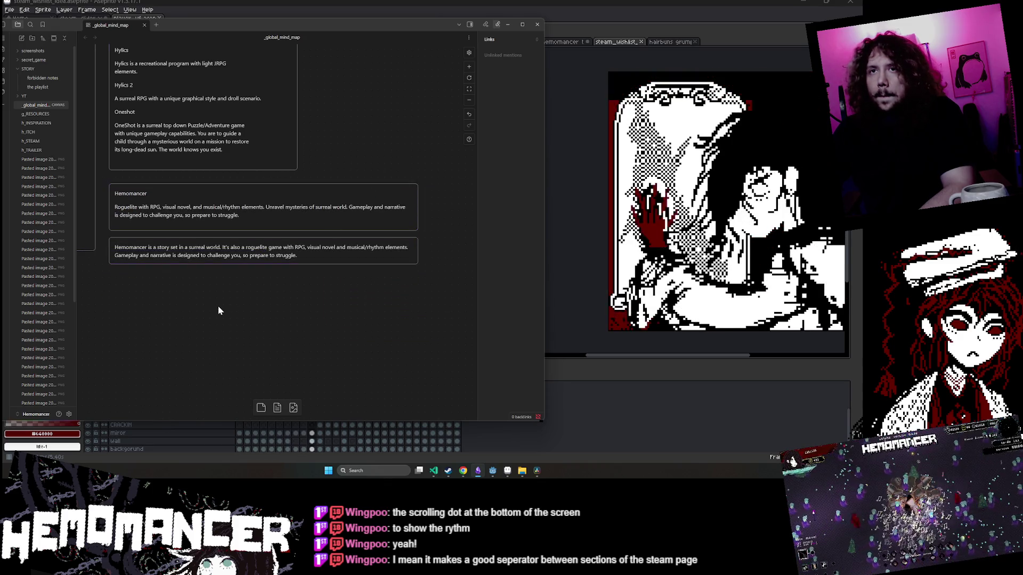
scroll(206, 286, left, 3)
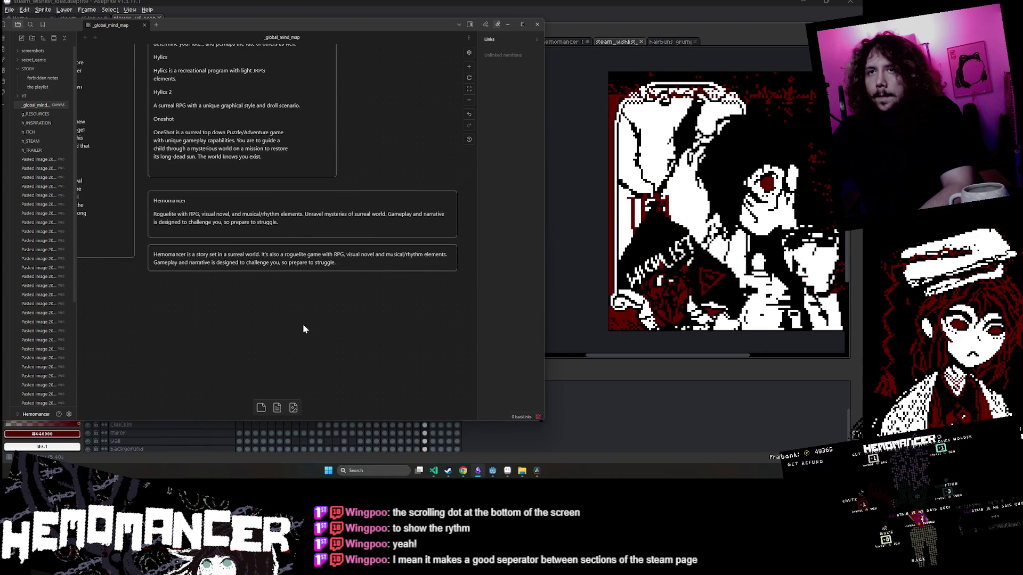
scroll(302, 329, right, 2)
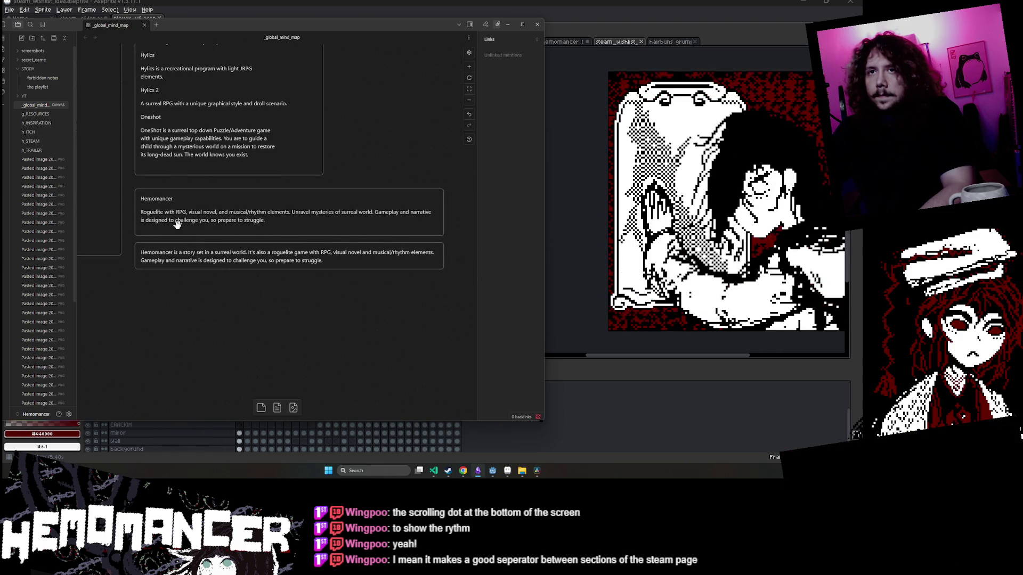
Start the lower card with a 'Hemomancer' title line and fit the card to its text.
double_click(159, 200)
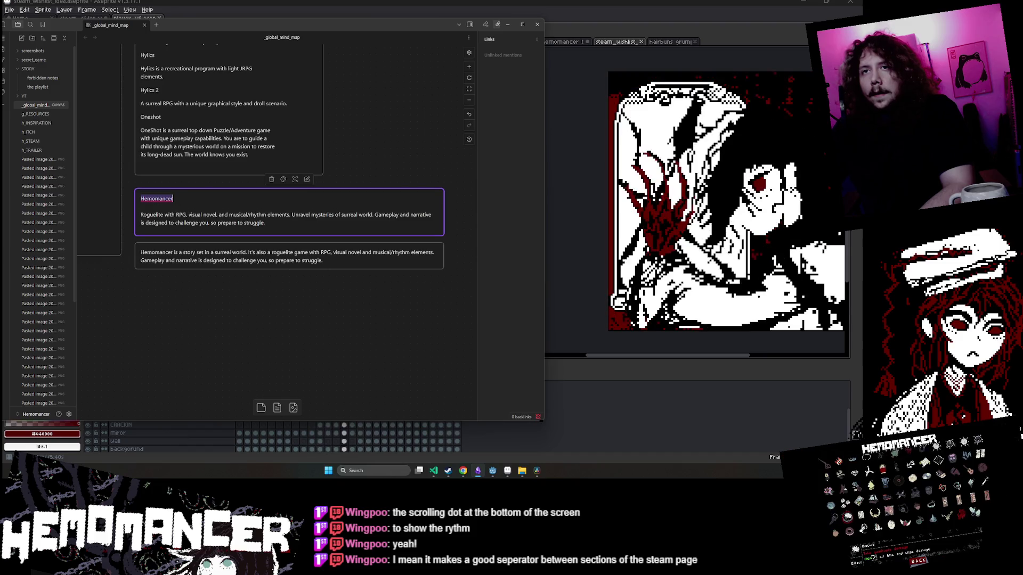
click(141, 251)
drag(443, 269, 445, 297)
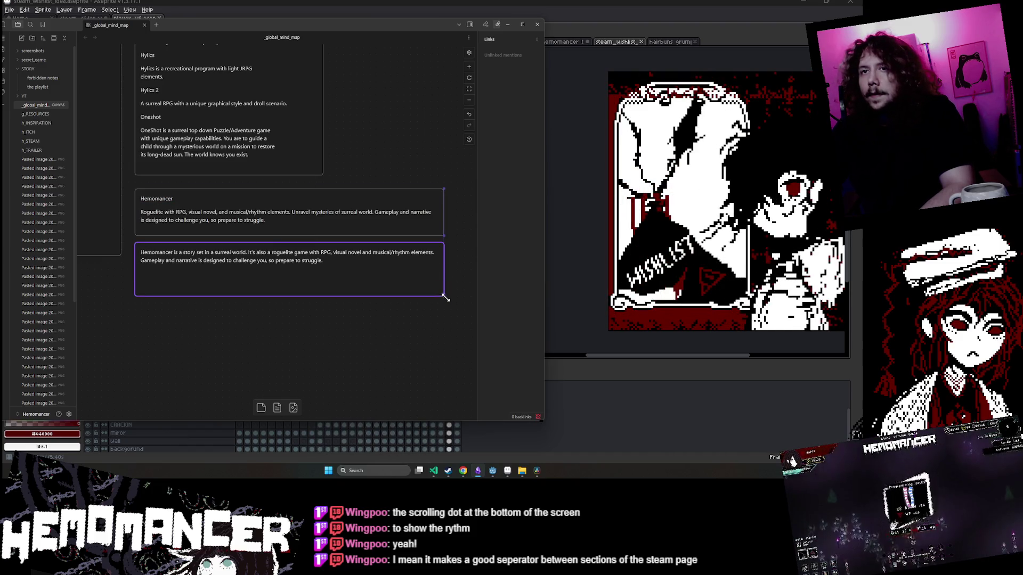
double_click(141, 250)
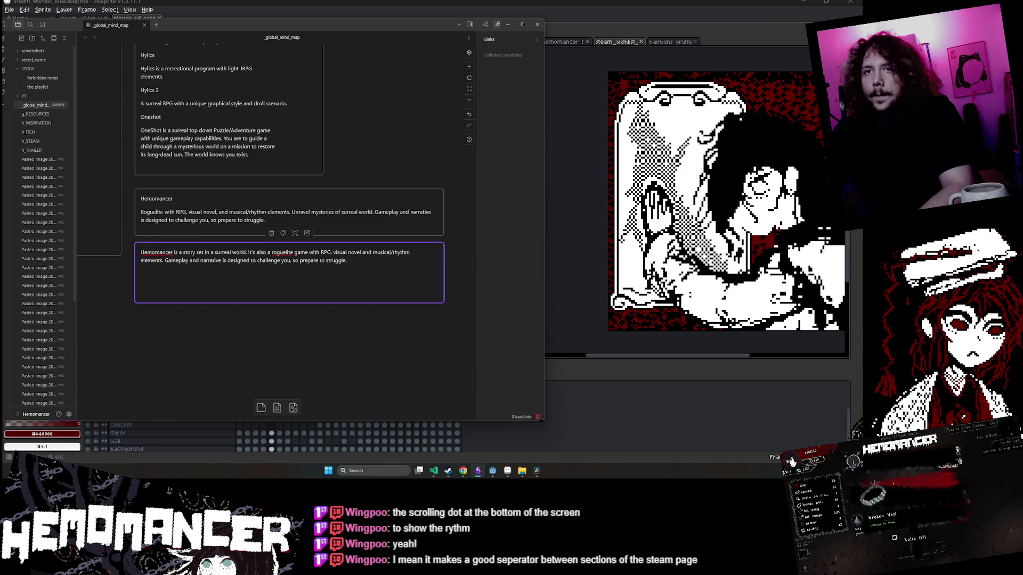
text(Hemomancer)
key(Return)
click(379, 334)
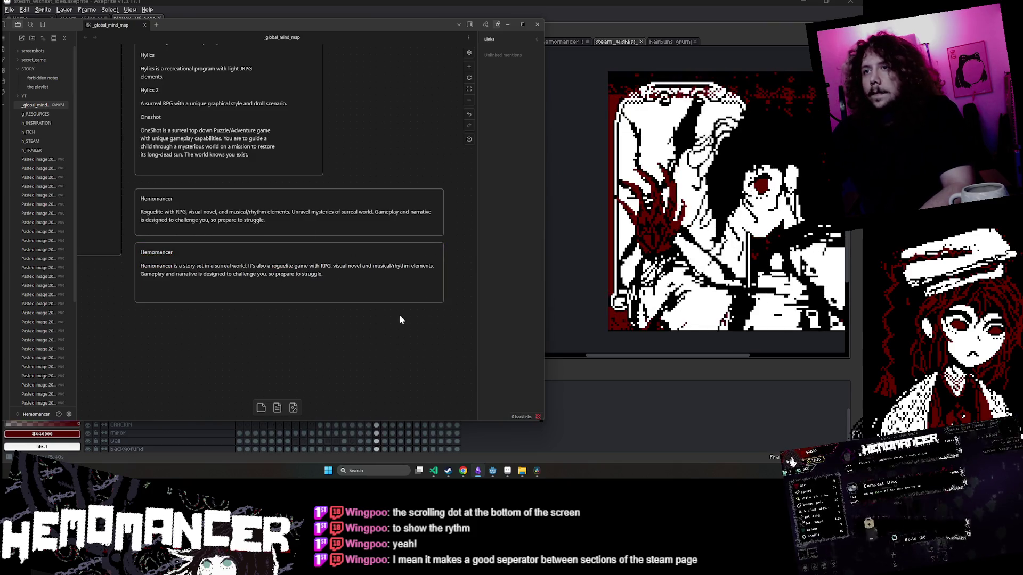
drag(443, 302, 443, 289)
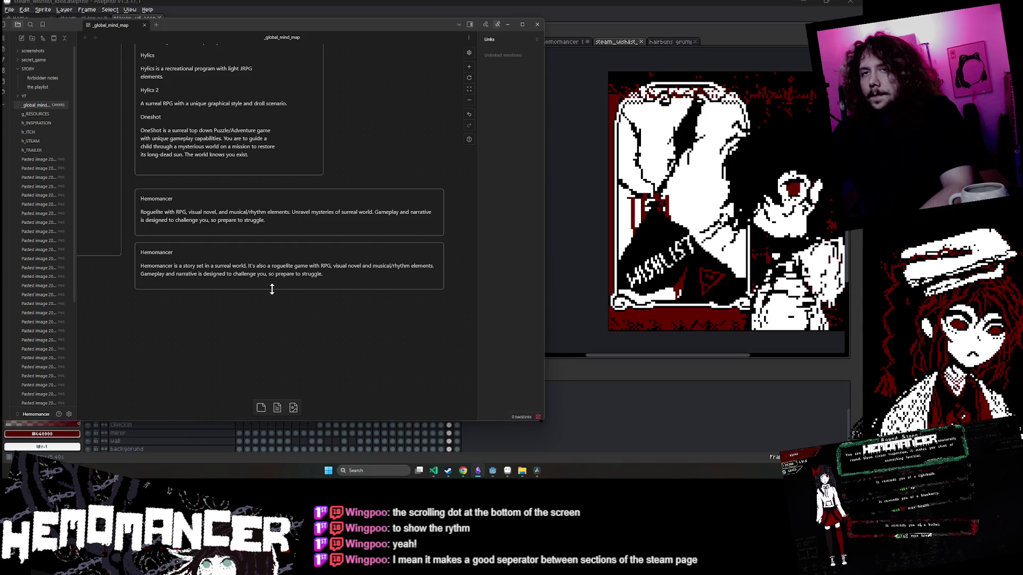
Extend the lower card's title to 'Hemomancer (Old description)'.
double_click(154, 246)
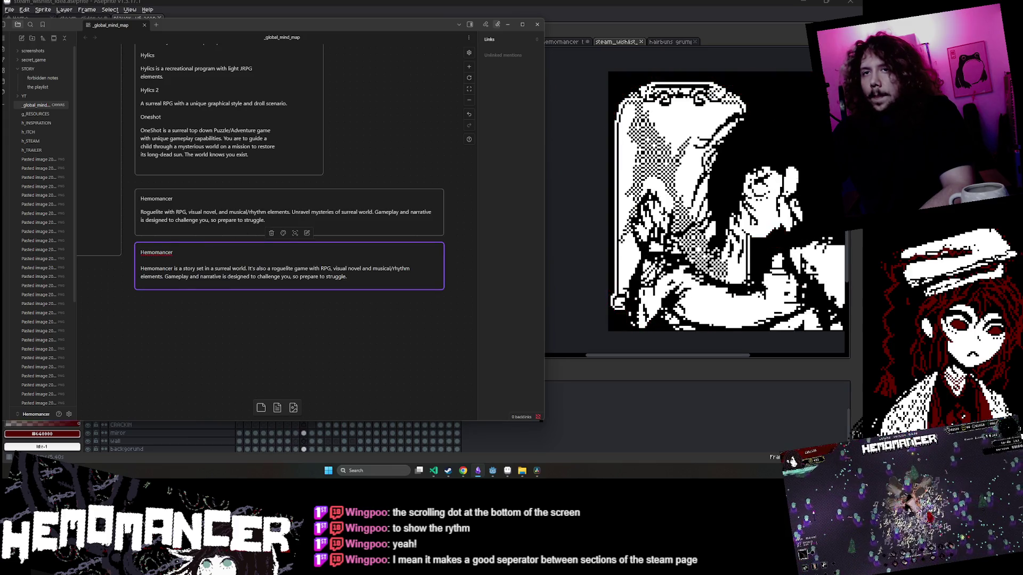
text( (O)
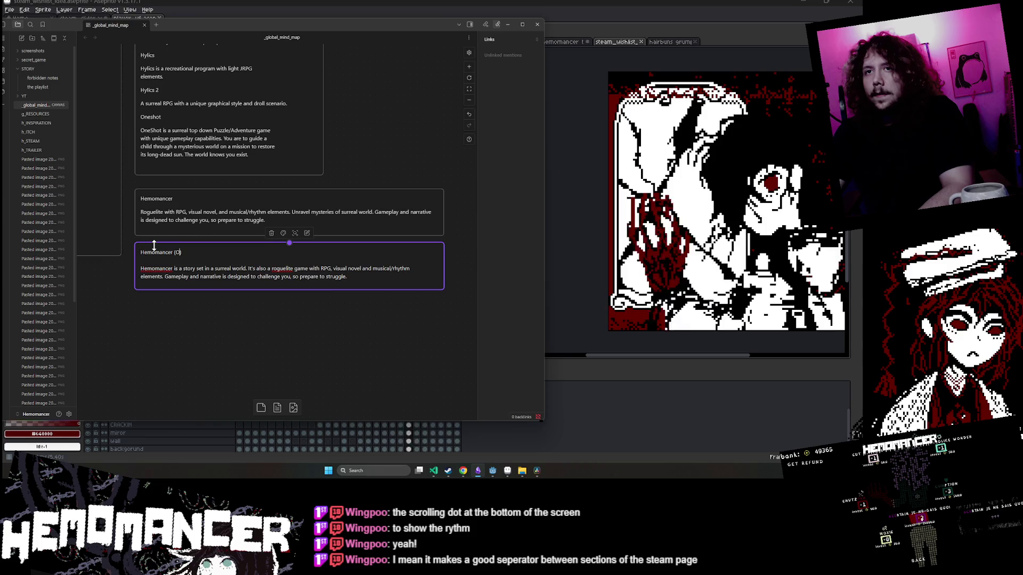
text(ld description)
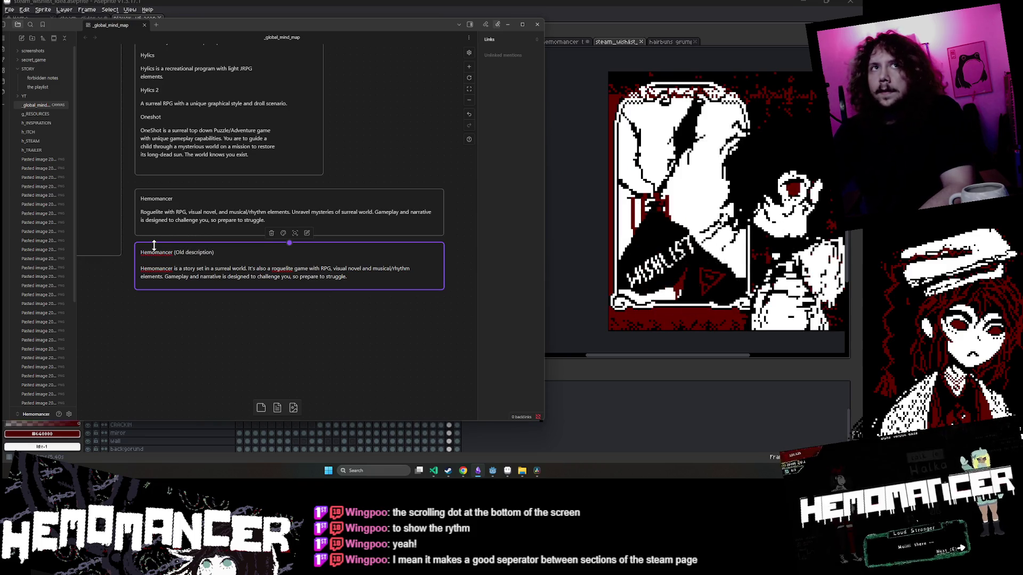
click(232, 321)
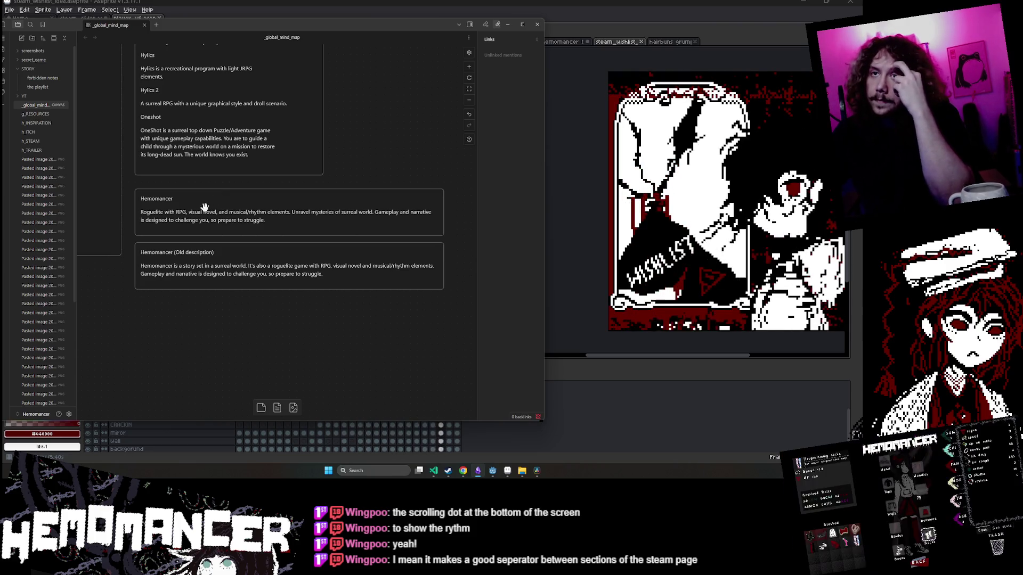
mouse_move(135, 319)
mouse_down()
mouse_move(228, 377)
mouse_move(337, 375)
mouse_up()
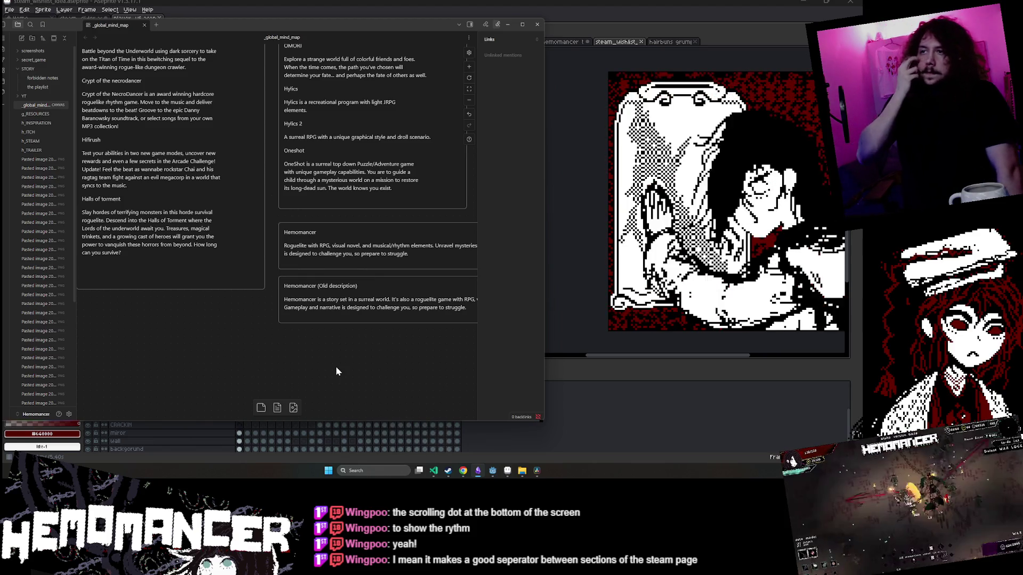
drag(296, 366, 267, 367)
Replace 'mysteries of' with 'story set in' in the Hemomancer card.
scroll(297, 363, right, 2)
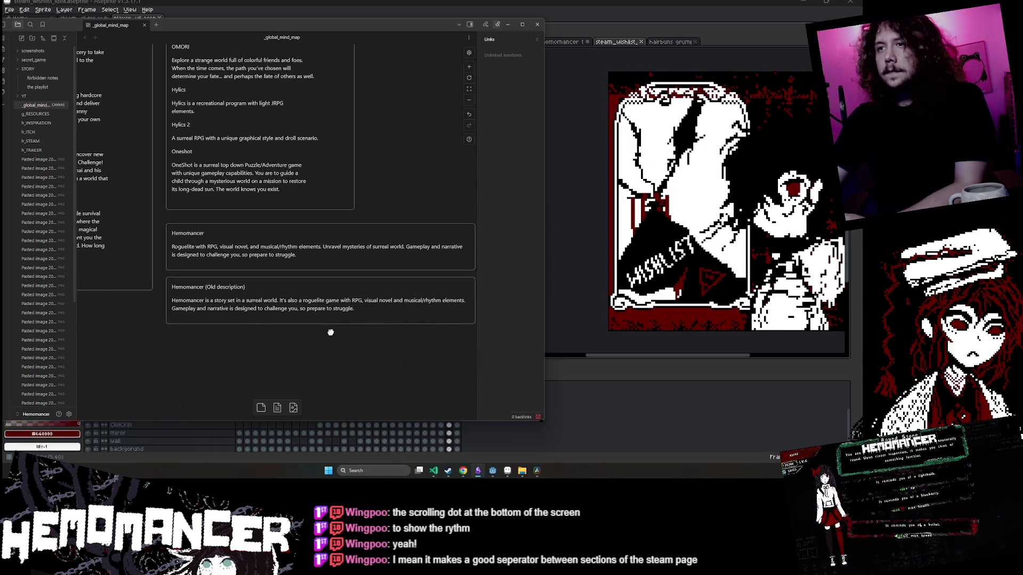
double_click(343, 249)
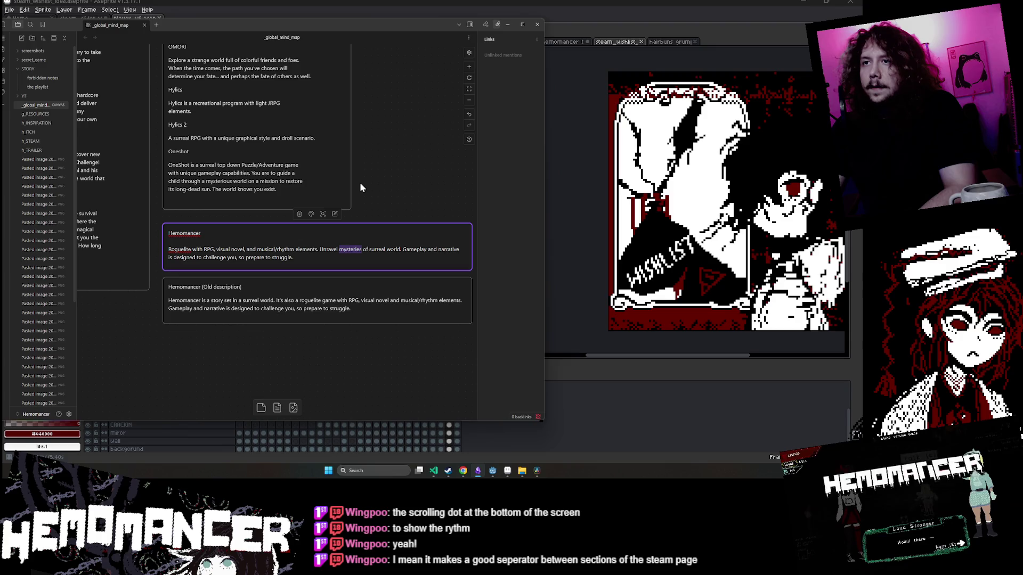
text(story)
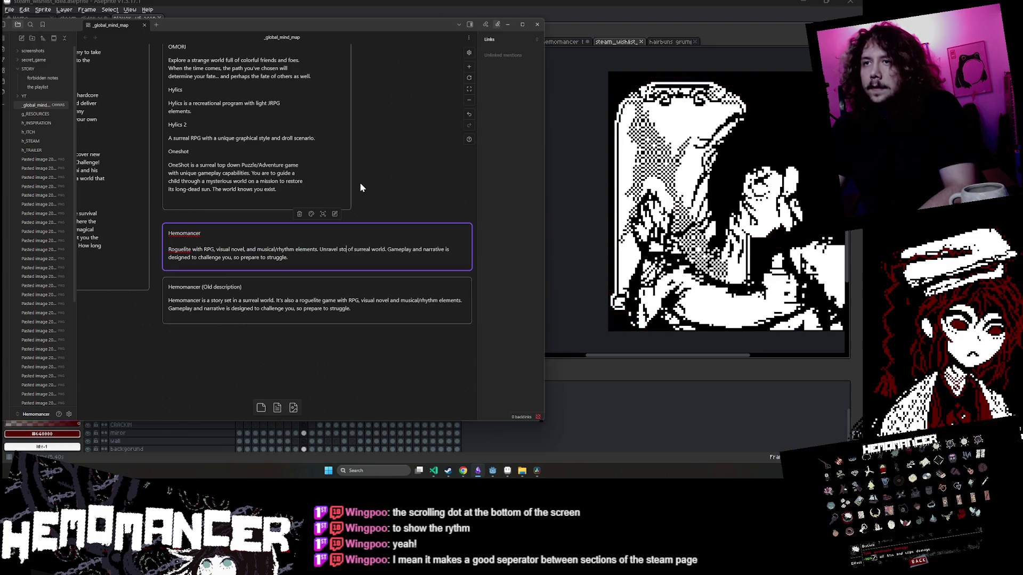
key(Delete)
key(Delete)
key(Delete)
text(set in)
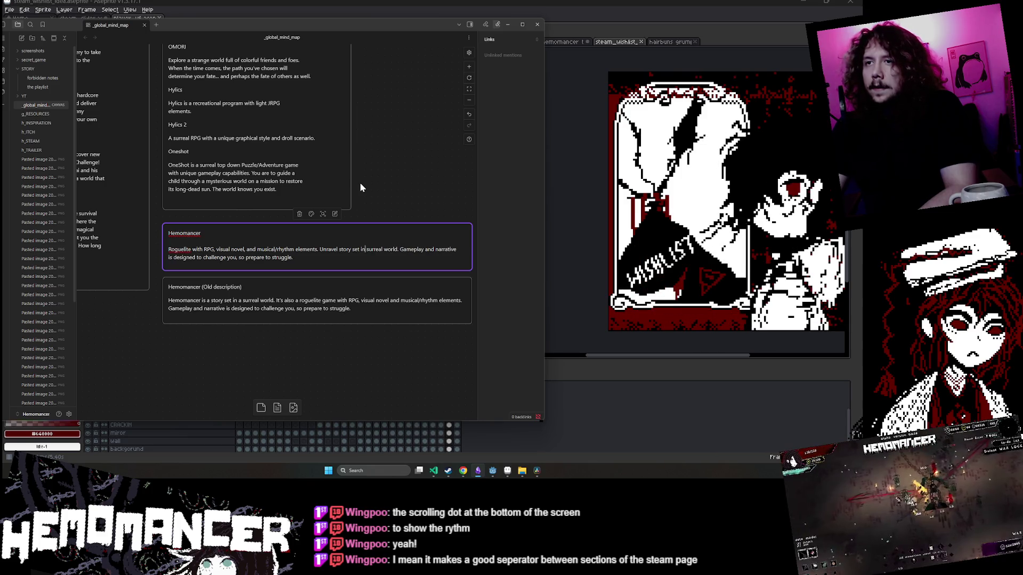
key(Left)
key(Left)
key(Left)
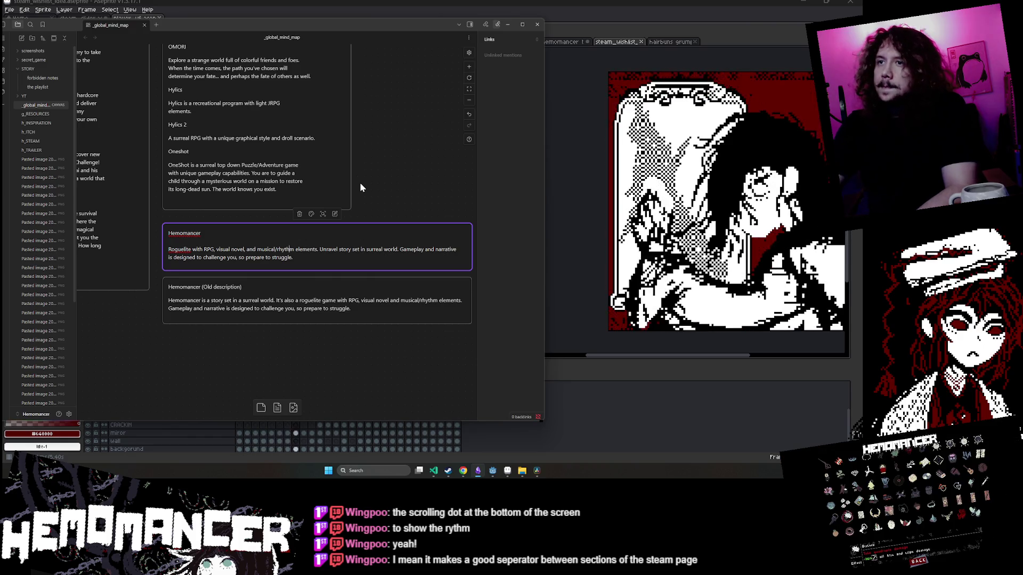
Move the sentence 'Unravel story set in surreal world.' to the start of the card.
drag(399, 249, 319, 250)
key(ctrl+c)
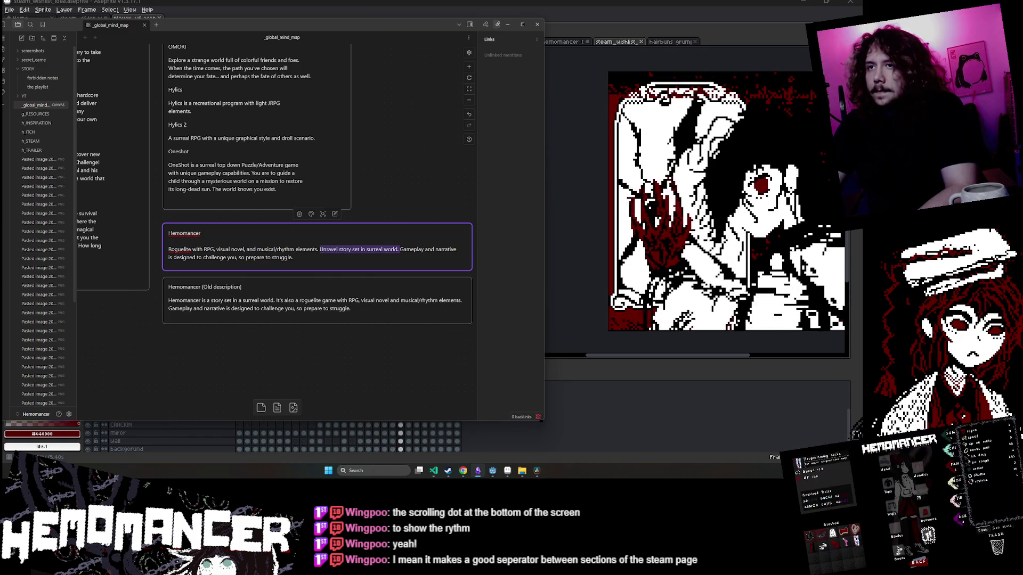
key(BackSpace)
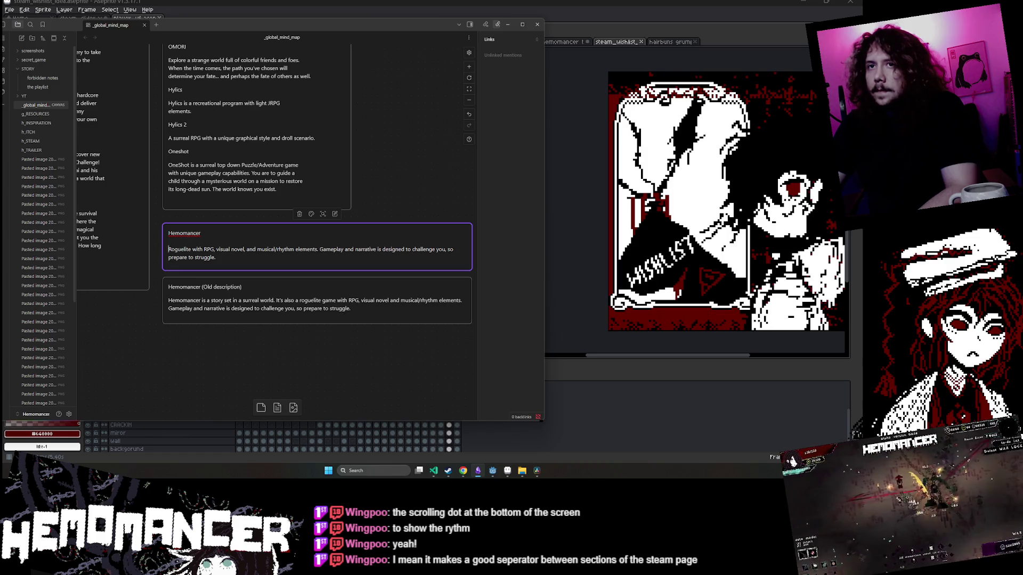
key(ctrl+v)
scroll(239, 320, left, 5)
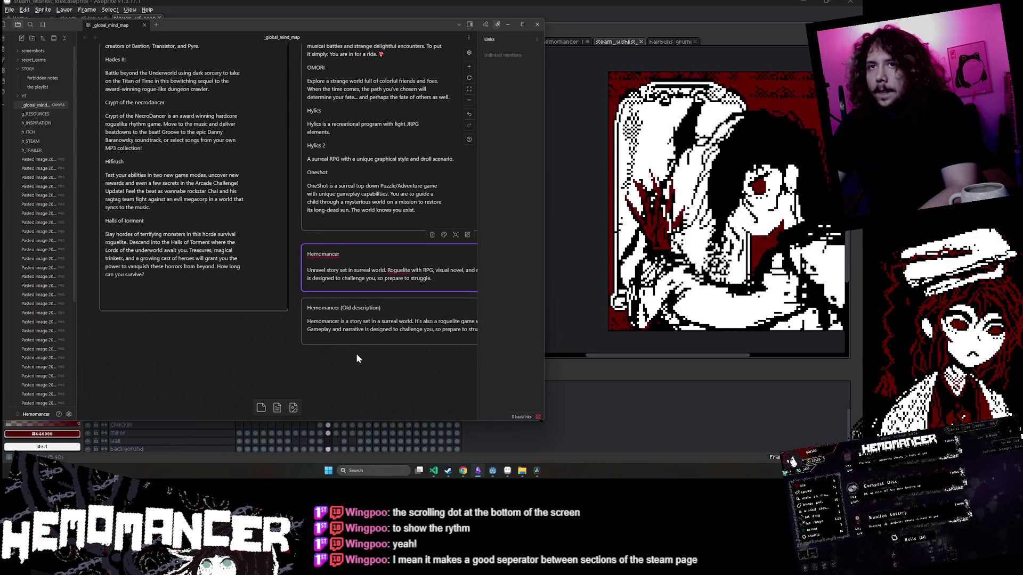
scroll(240, 350, right, 4)
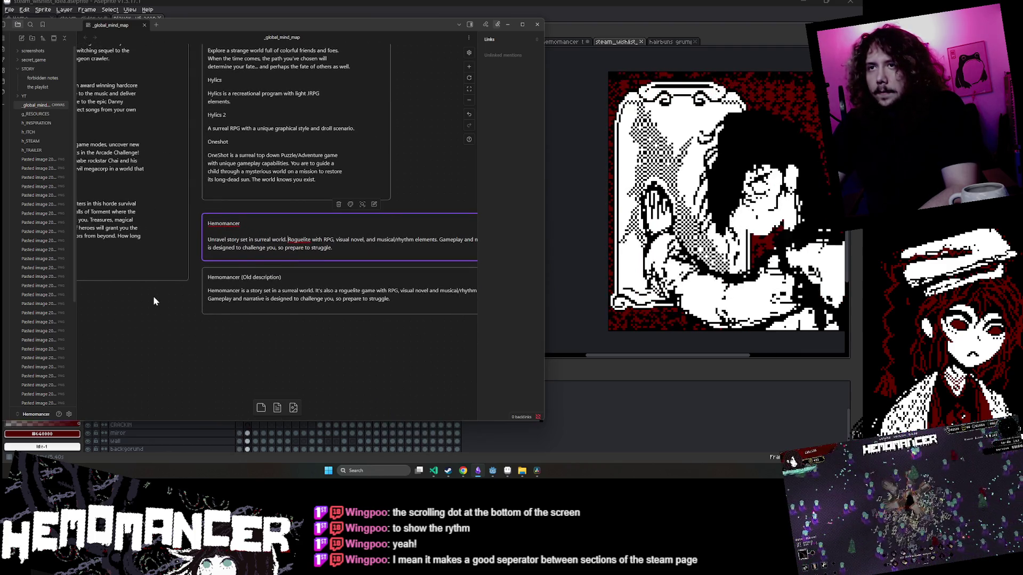
scroll(153, 295, left, 1)
Join the sentences so the text reads 'surreal world in this roguelite'.
text(in )
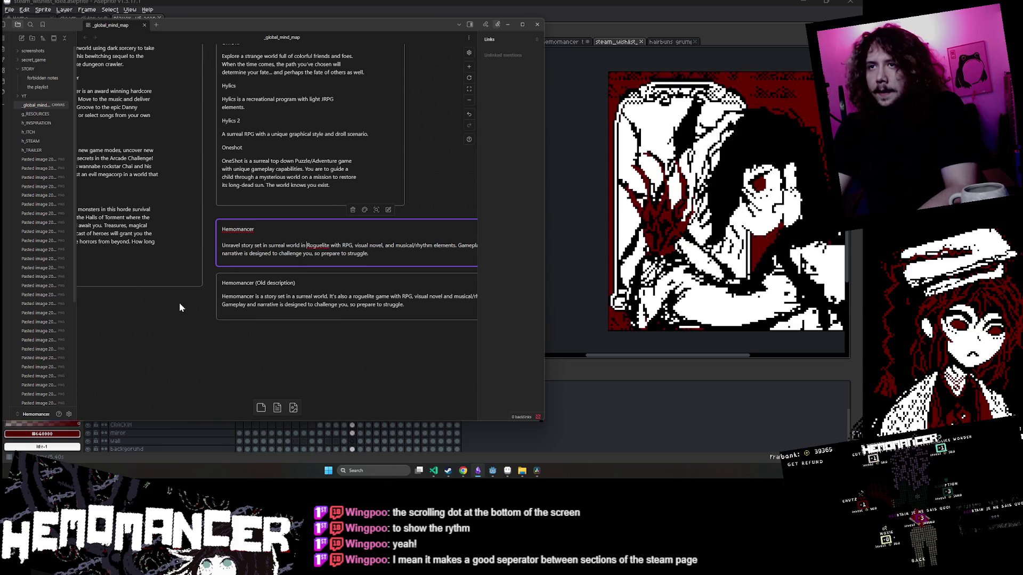
text(this r)
key(Delete)
scroll(179, 307, right, 2)
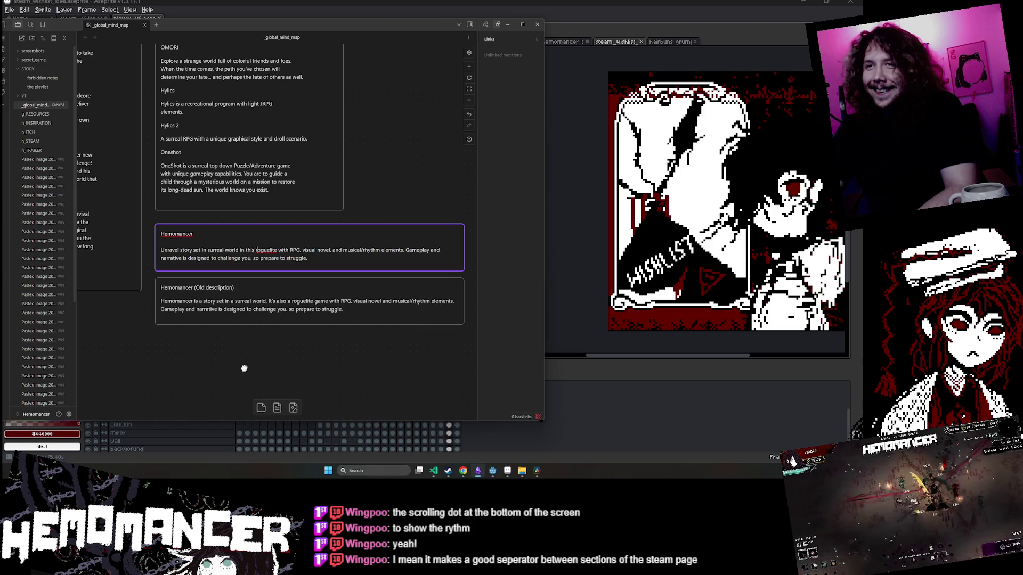
scroll(149, 350, left, 5)
scroll(200, 346, right, 1)
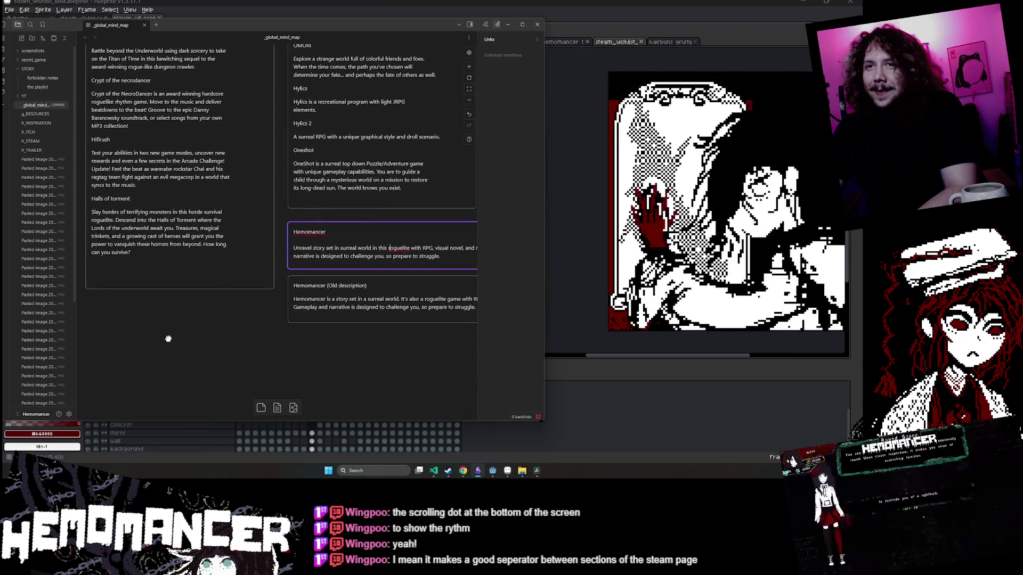
mouse_move(227, 311)
mouse_down()
mouse_move(213, 309)
mouse_move(230, 307)
mouse_up()
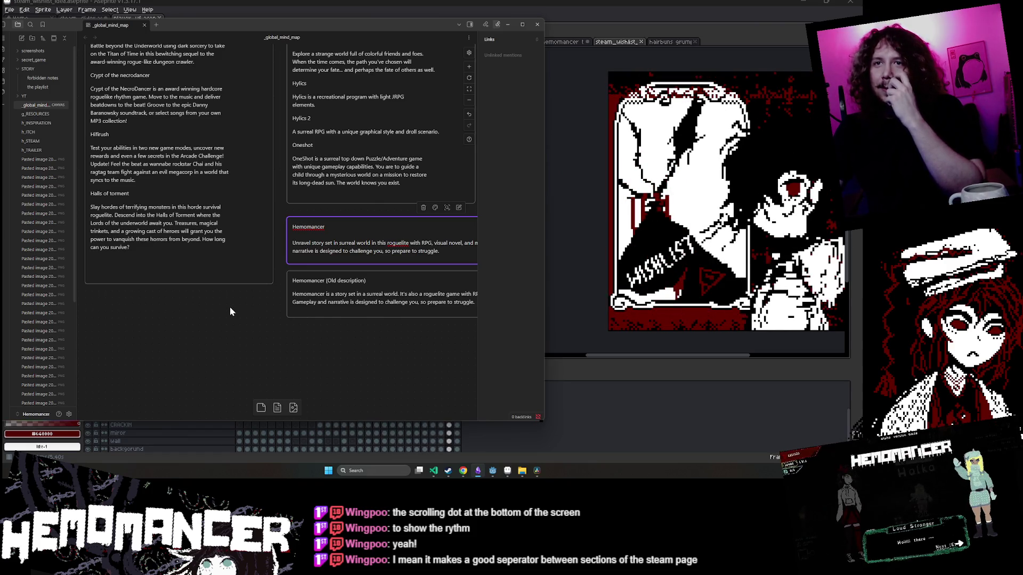
scroll(315, 327, right, 5)
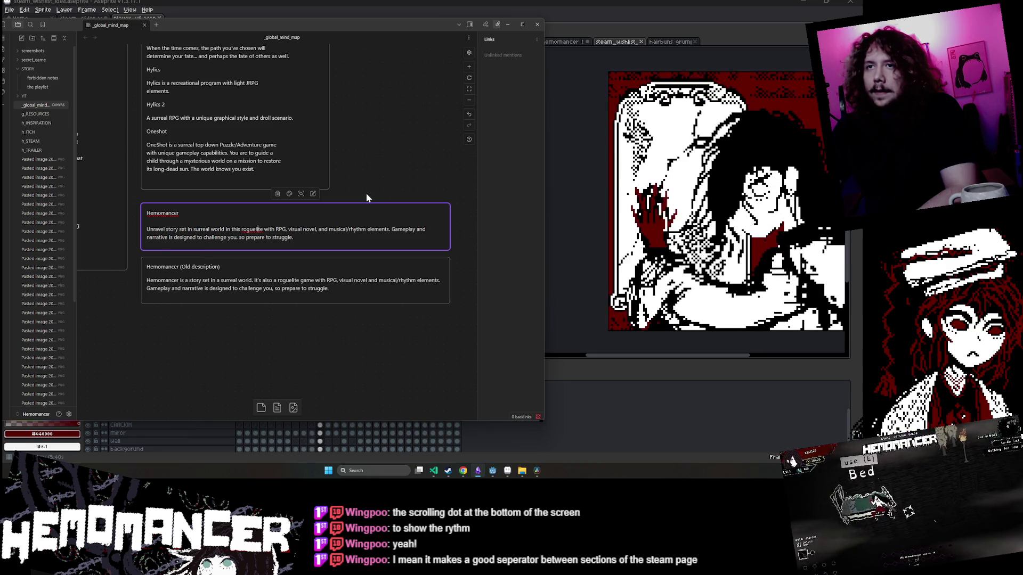
click(385, 184)
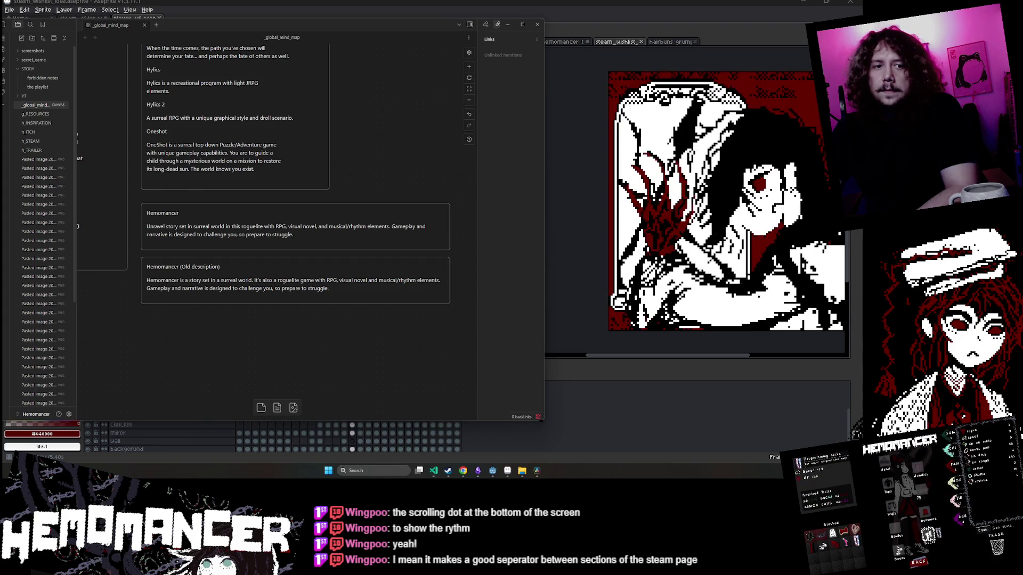
double_click(301, 233)
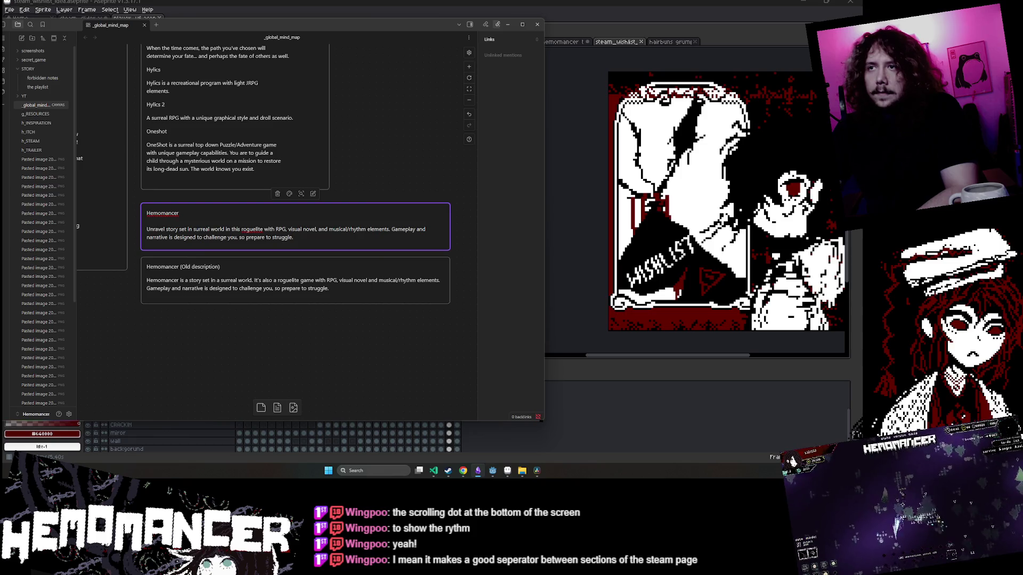
click(380, 177)
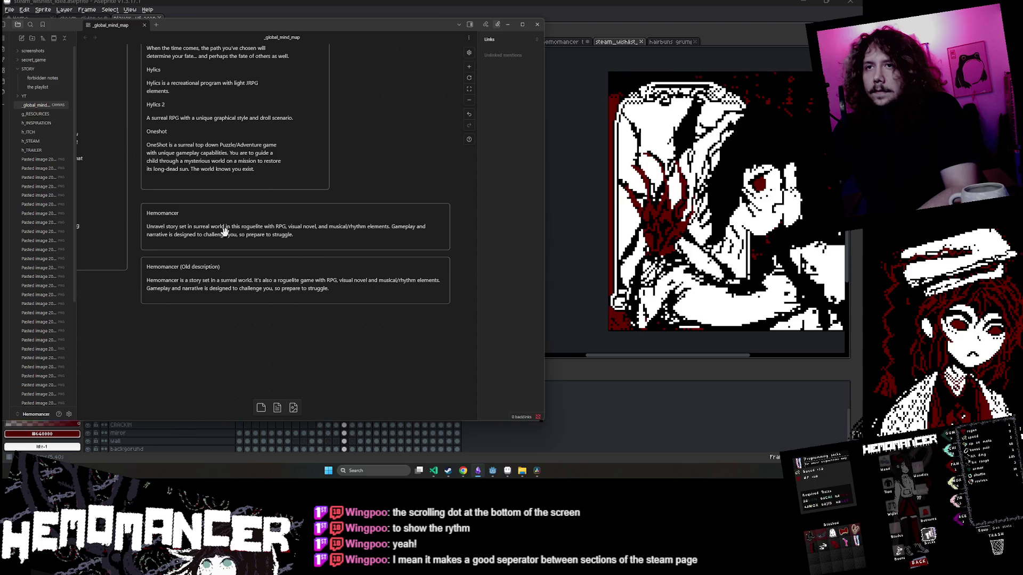
click(306, 235)
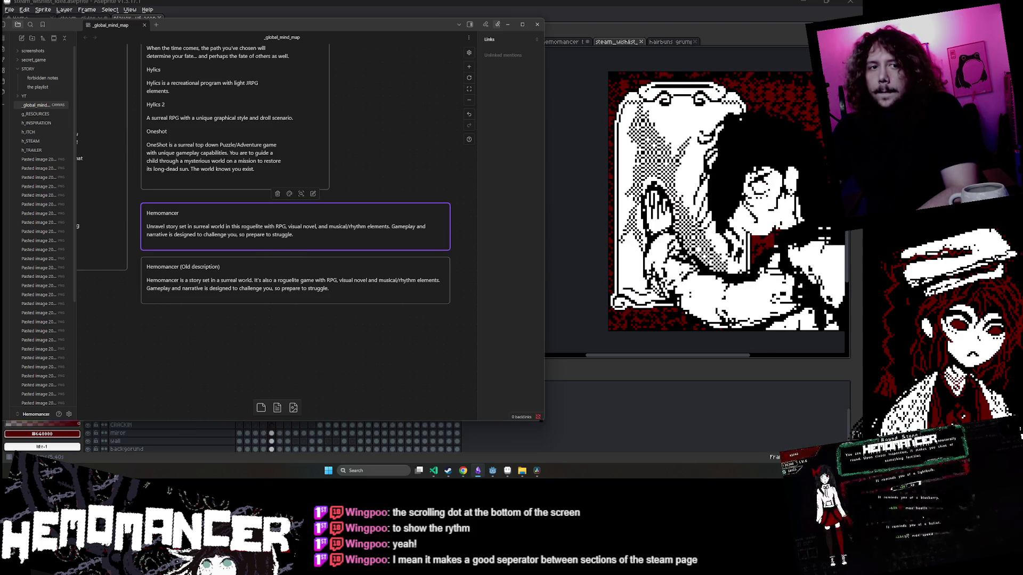
scroll(176, 345, left, 5)
scroll(177, 346, up, 2)
Look over the reworded Hemomancer card, then switch to the Hemomancer Steam page in Chrome.
mouse_move(223, 384)
mouse_down()
mouse_move(176, 394)
mouse_move(153, 381)
mouse_move(150, 393)
mouse_up()
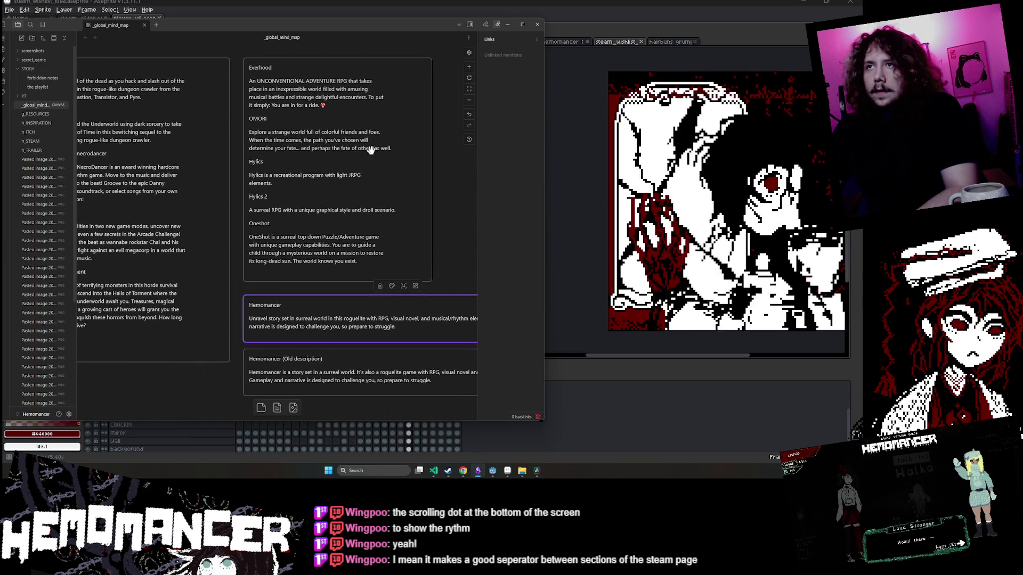
drag(238, 66, 275, 77)
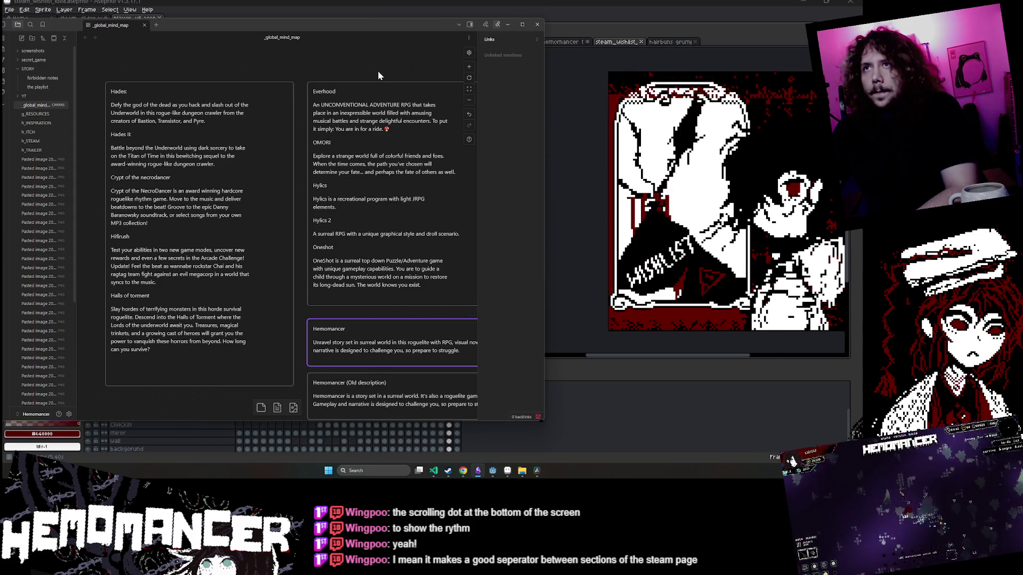
drag(378, 75, 289, 53)
scroll(163, 370, down, 1)
mouse_move(163, 370)
mouse_down()
mouse_move(112, 329)
mouse_move(79, 328)
mouse_up()
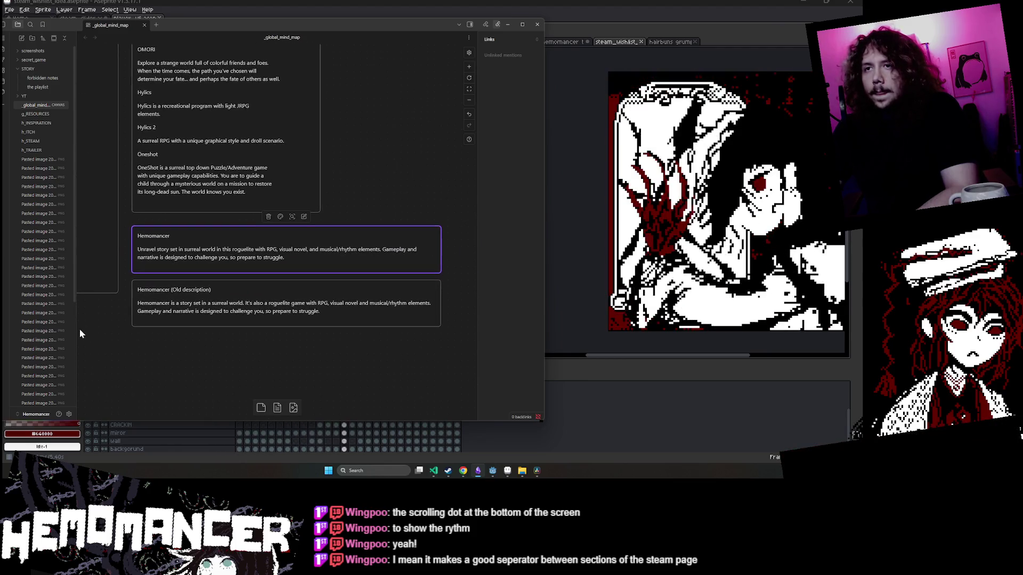
click(384, 250)
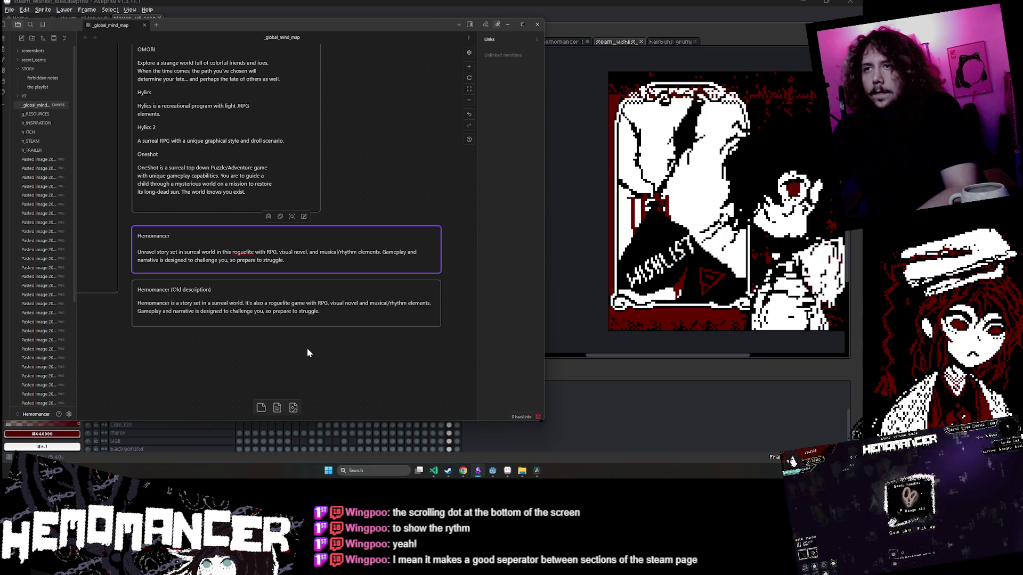
drag(309, 352, 323, 343)
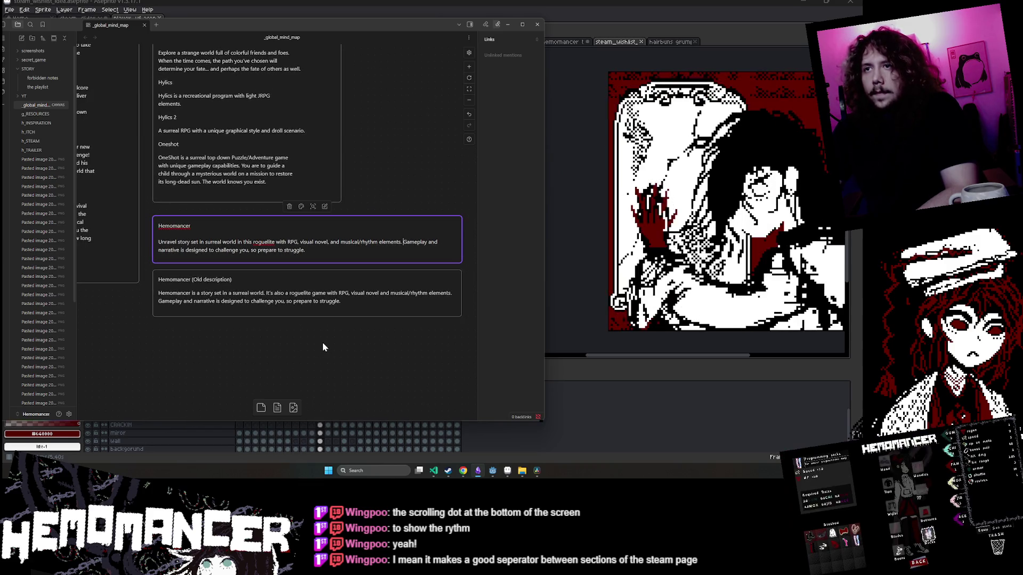
click(307, 347)
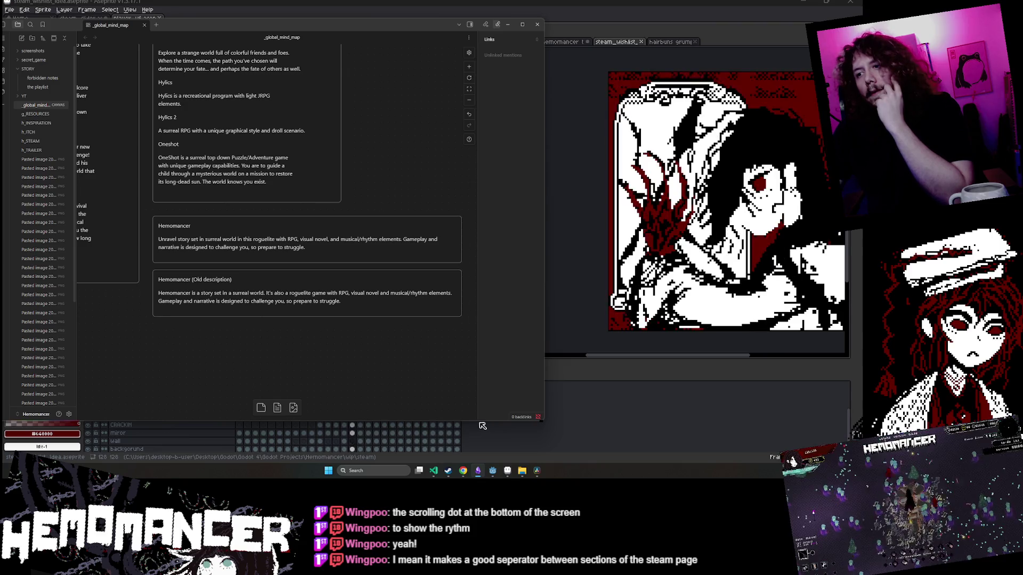
click(463, 471)
click(536, 438)
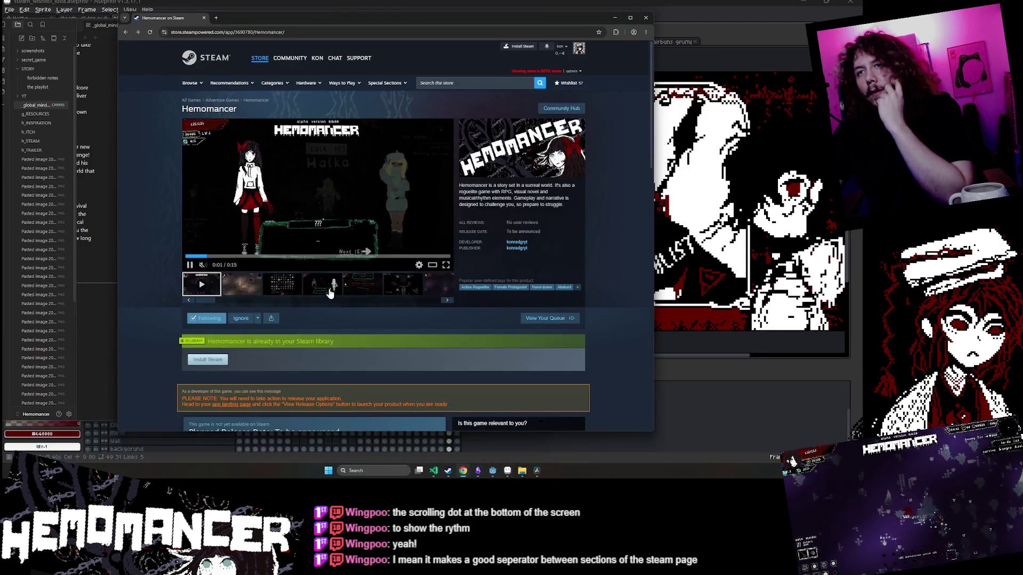
Select the sentence in Hemomancer's About This Game section.
scroll(325, 286, down, 5)
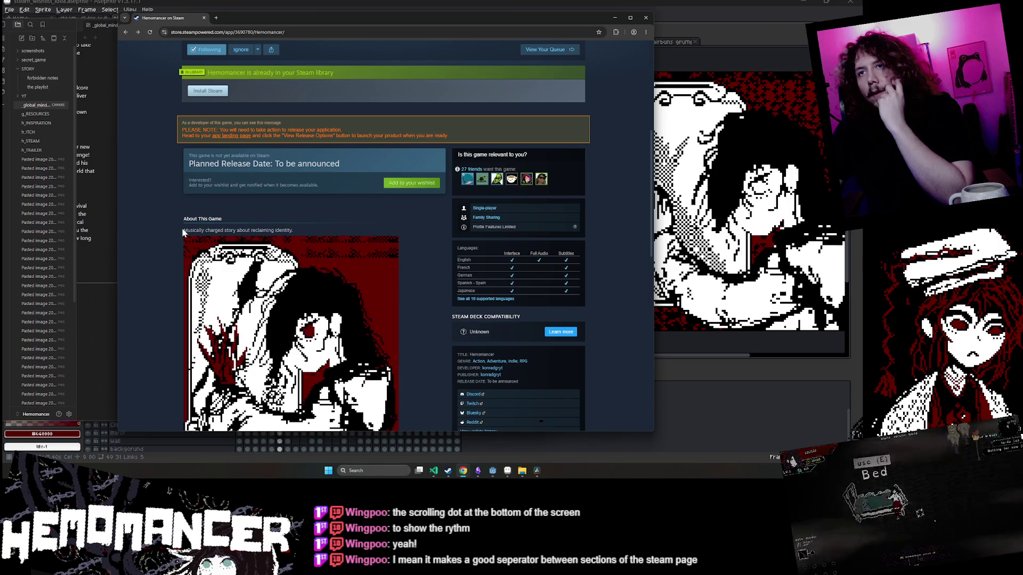
drag(301, 232, 184, 233)
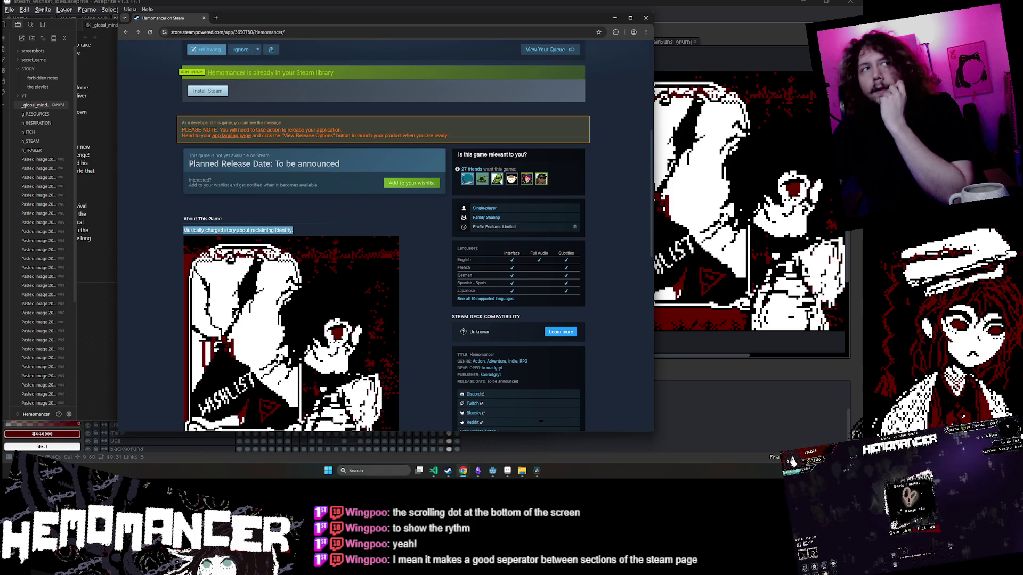
scroll(615, 110, up, 5)
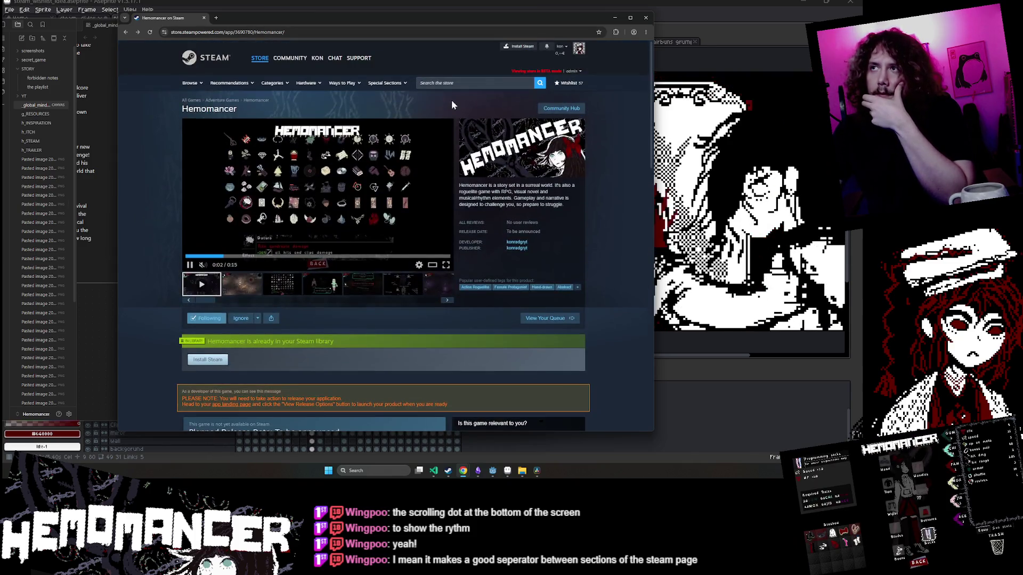
Search the store for '20 minutes' and open the 20 Minutes Till Dawn page.
click(452, 83)
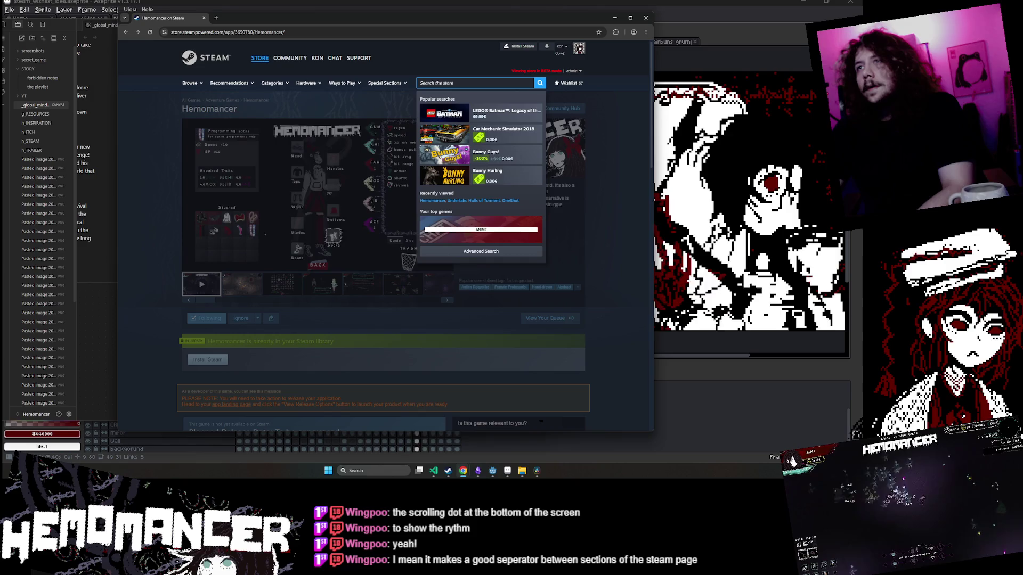
text(20 minutes)
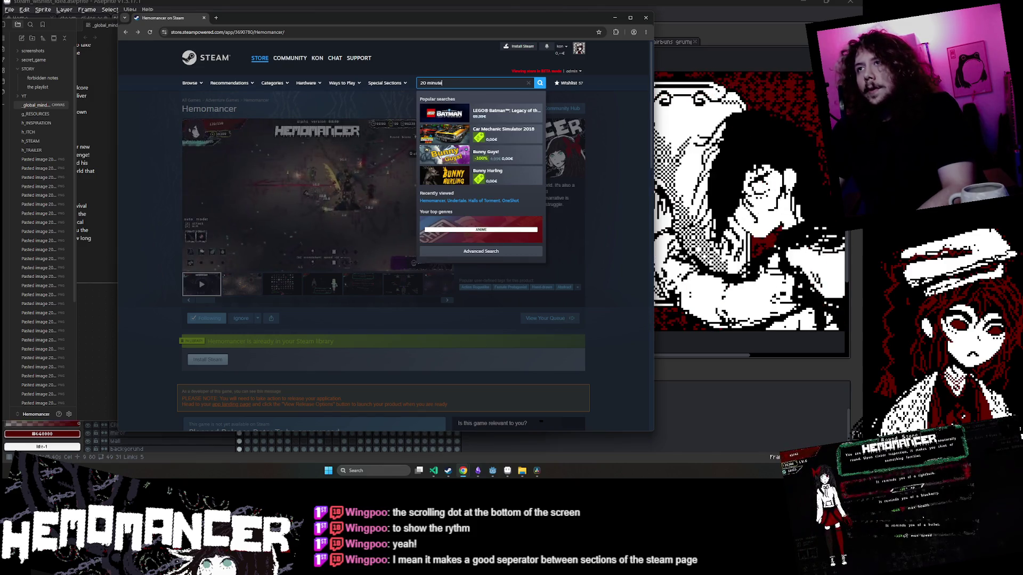
key(Down)
key(Return)
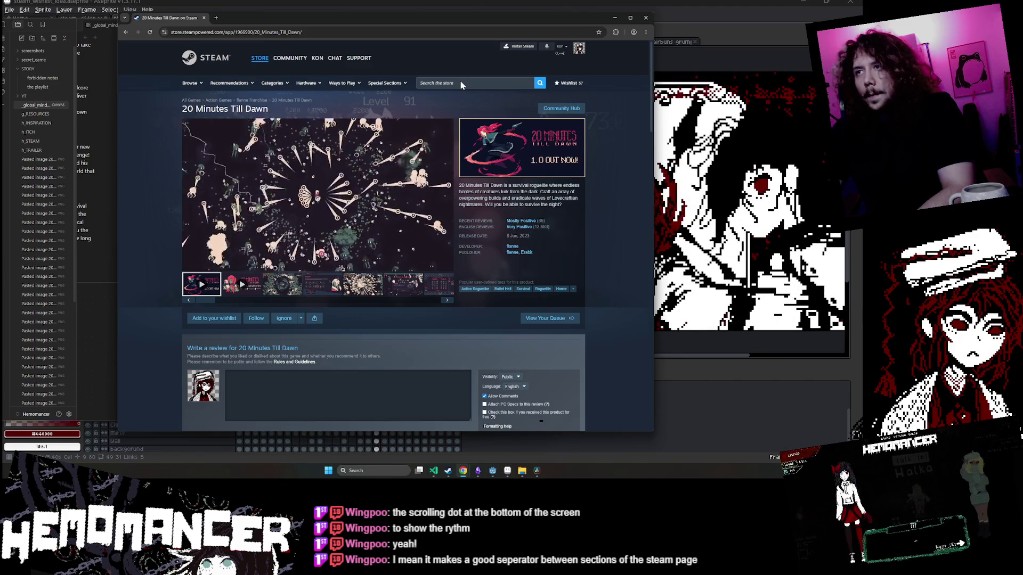
Search 'brotato', open Brotato's store page, and highlight its first description sentence.
drag(511, 199, 562, 204)
click(615, 18)
key(alt+Tab)
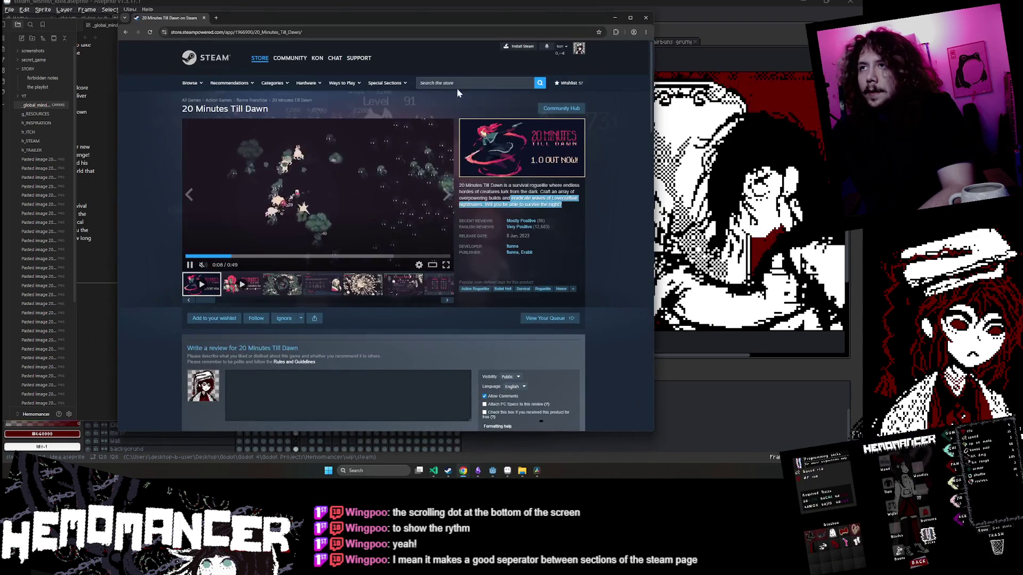
text(brotato)
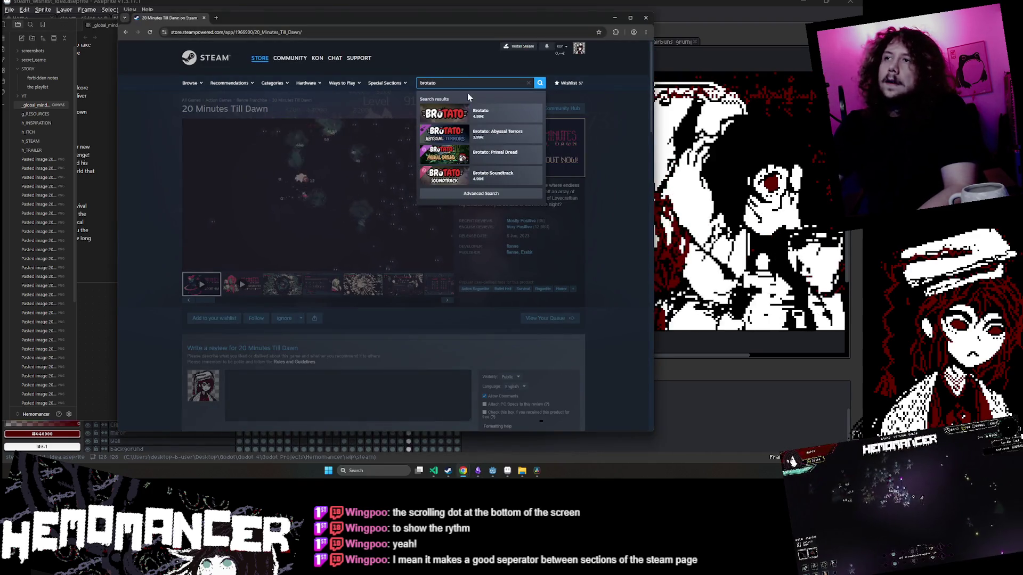
click(506, 124)
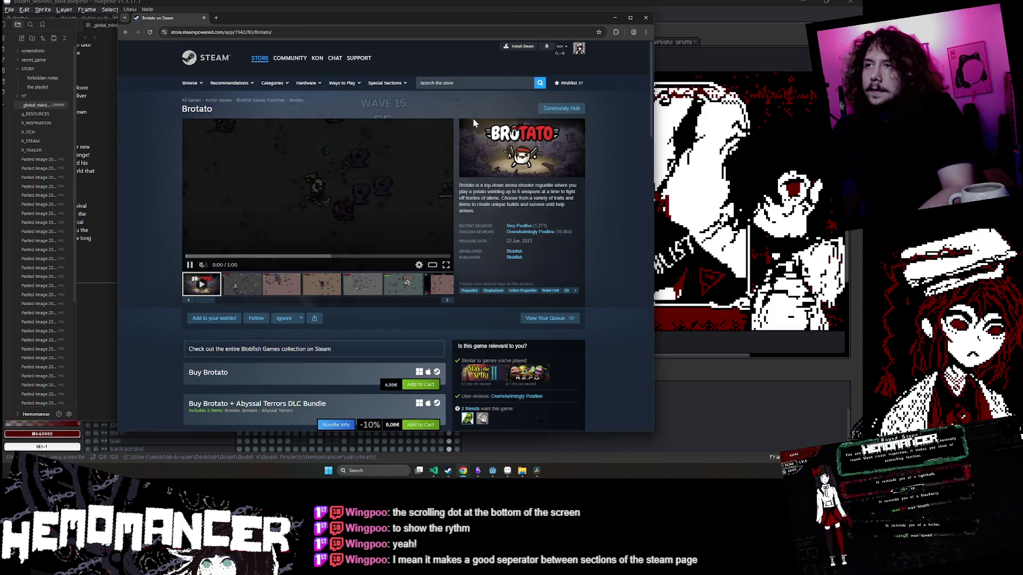
mouse_move(462, 185)
mouse_down()
mouse_move(533, 207)
mouse_move(578, 298)
mouse_up()
click(578, 298)
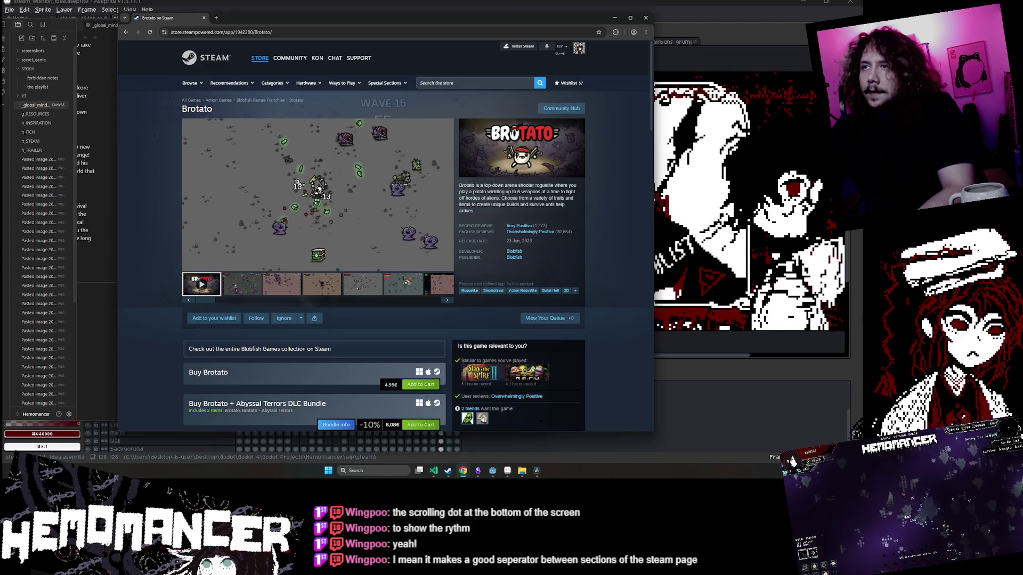
Search 'death mu' and open the Death Must Die store page.
click(453, 83)
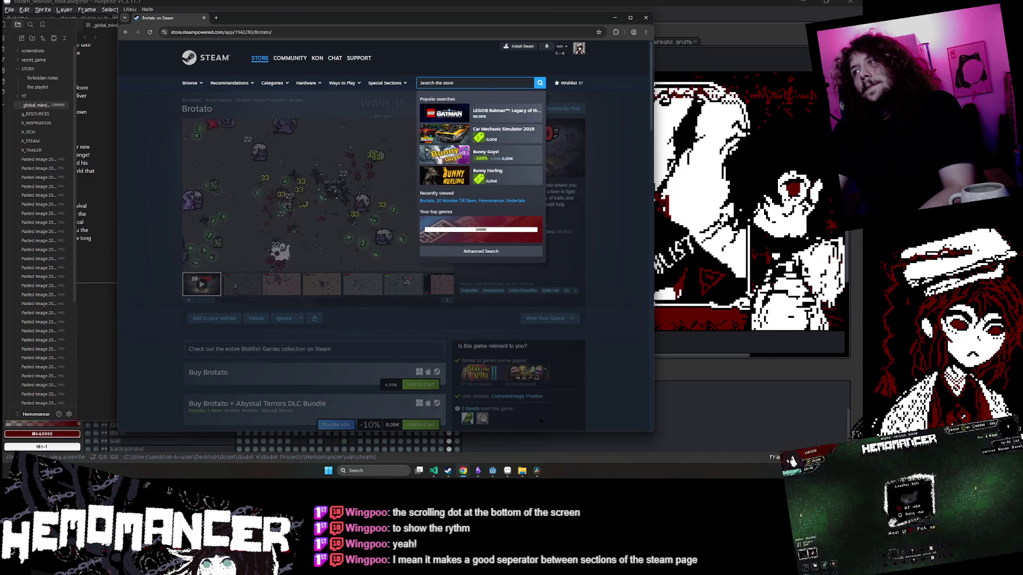
text(deat)
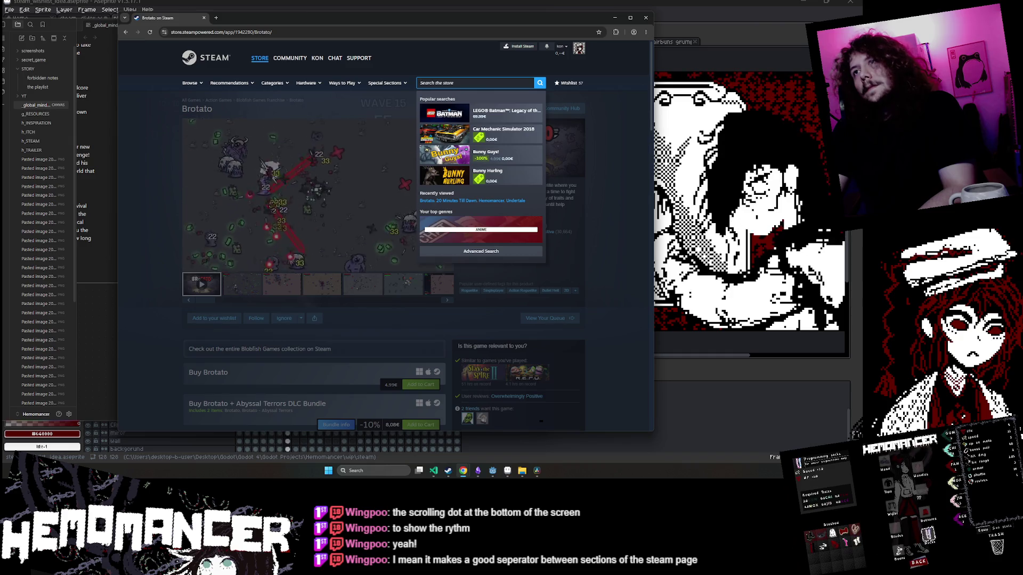
text(h mu)
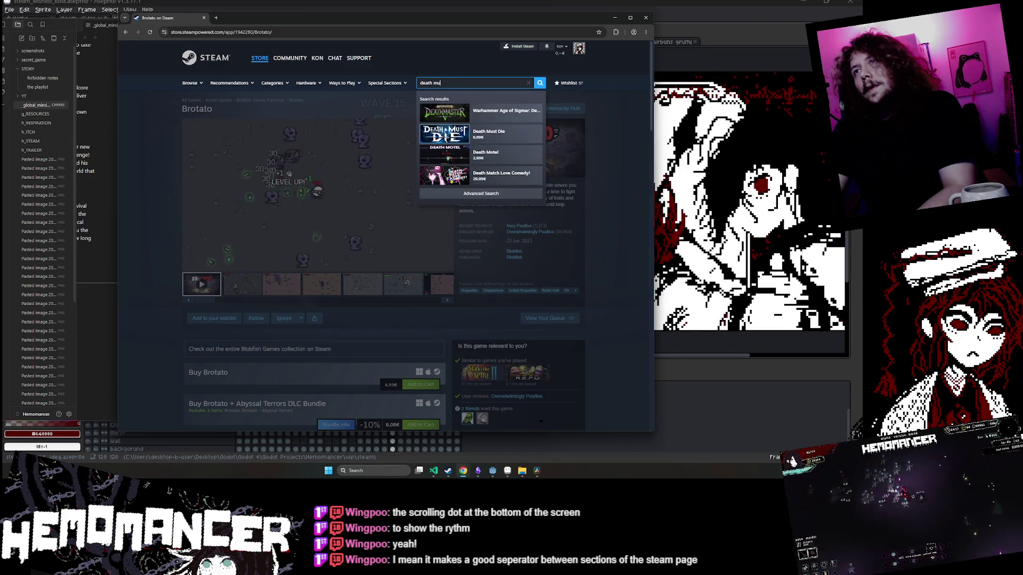
click(457, 112)
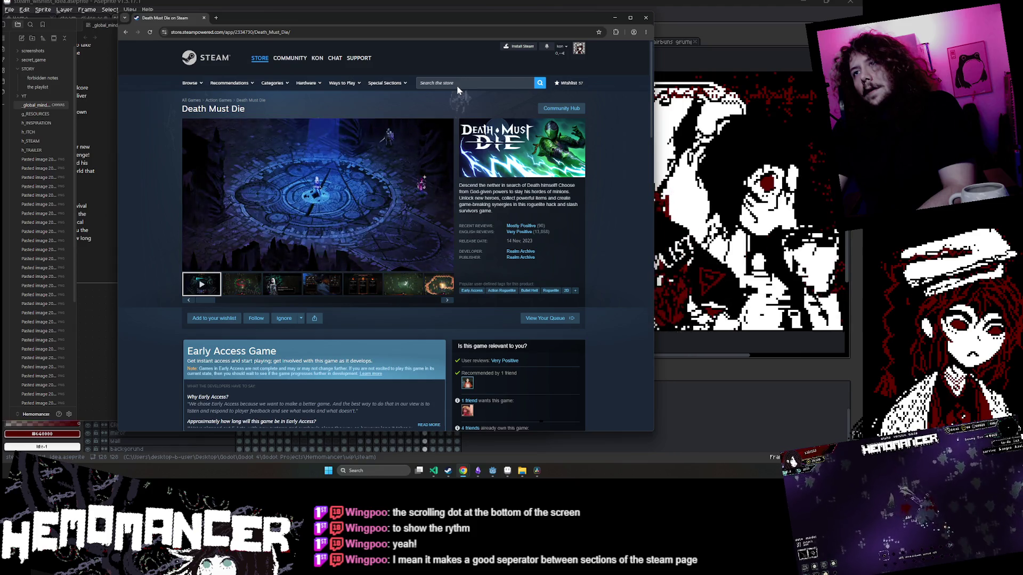
Pause the Death Must Die trailer and highlight a phrase in its description.
click(376, 154)
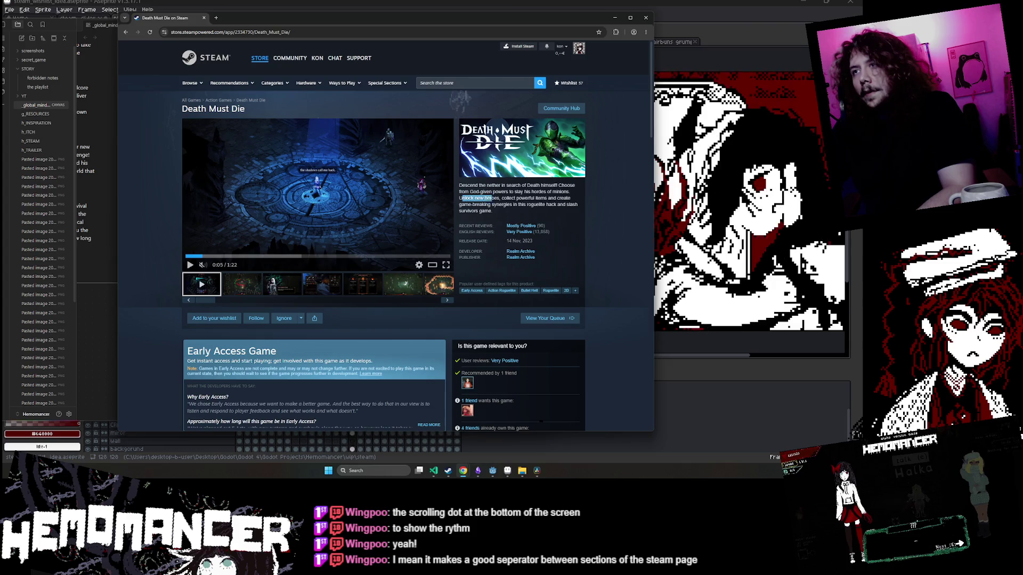
drag(485, 198, 539, 198)
click(539, 198)
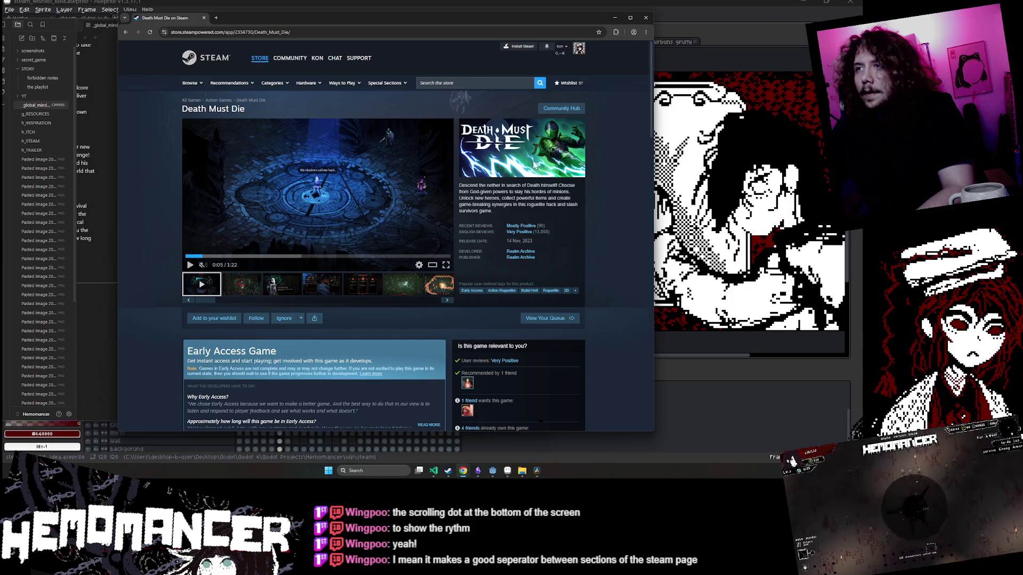
click(565, 211)
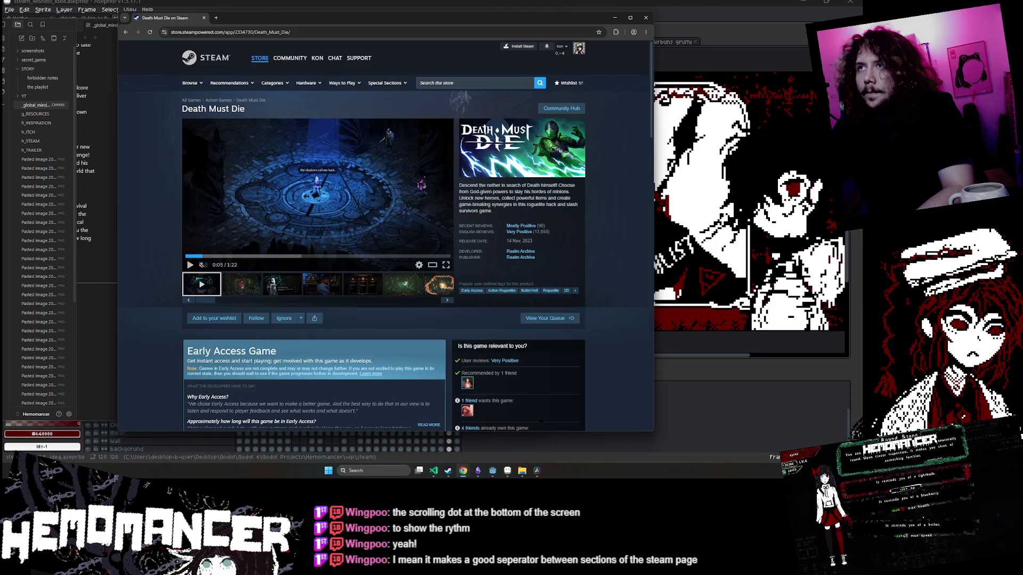
Search 'shroud of gloom', pause its trailer, and highlight part of its description.
click(458, 83)
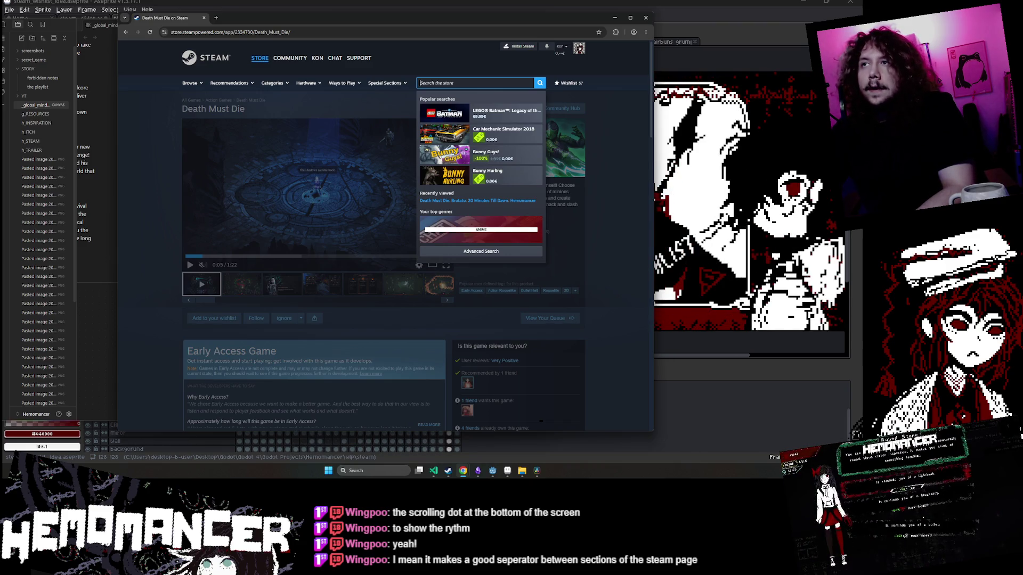
text(sh)
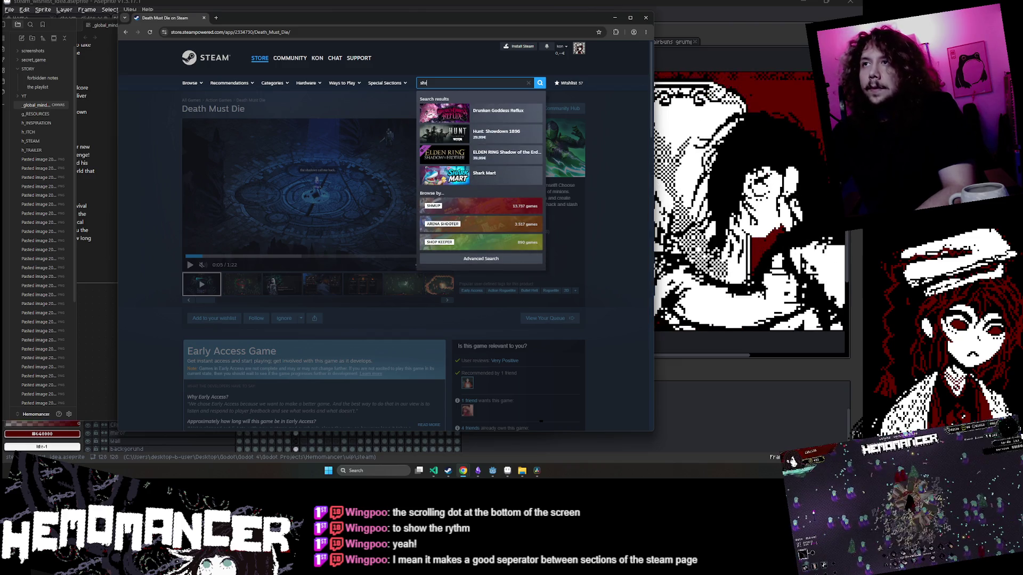
text(roud)
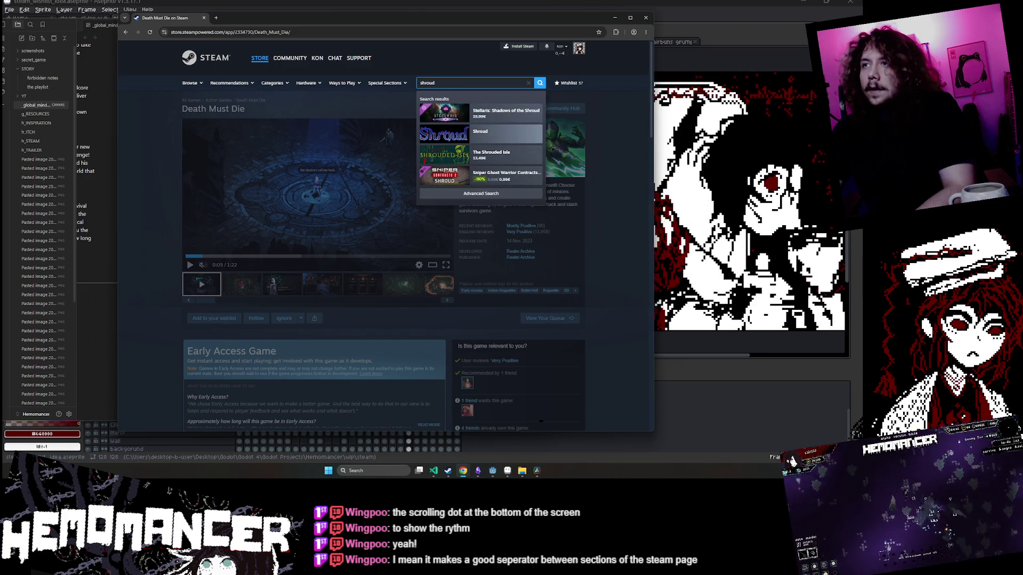
text( of gloom)
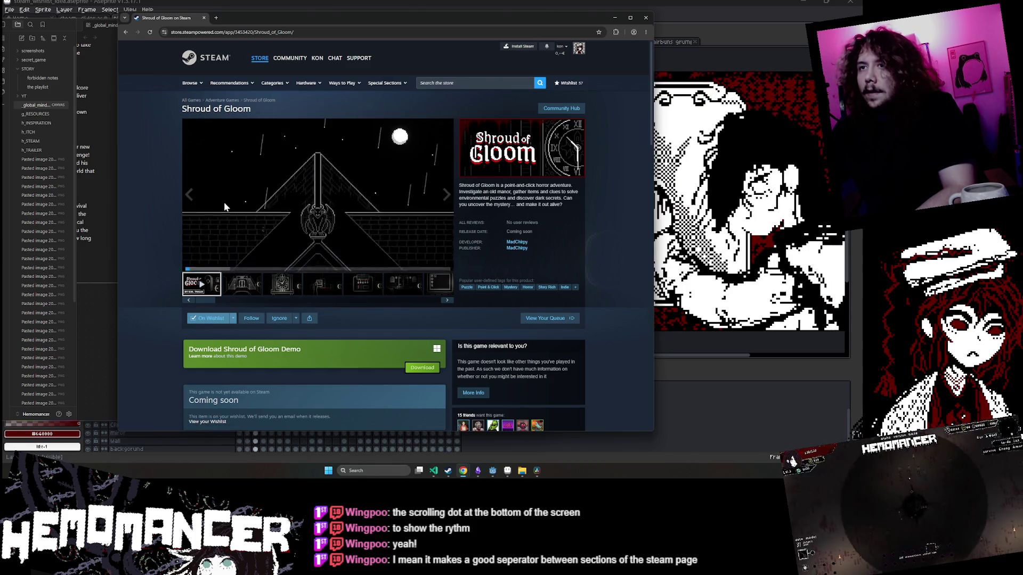
click(373, 208)
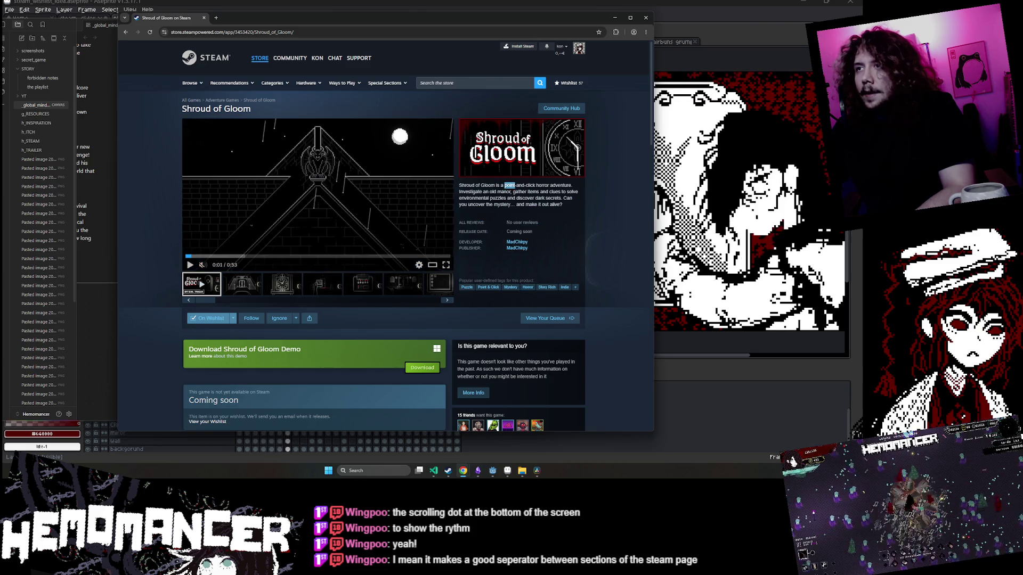
drag(563, 186, 571, 186)
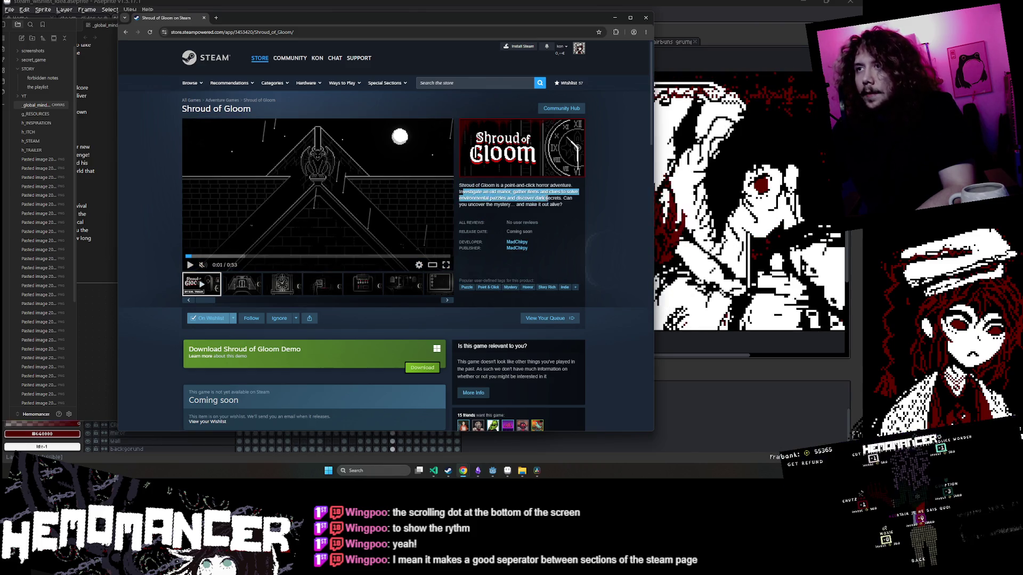
click(570, 209)
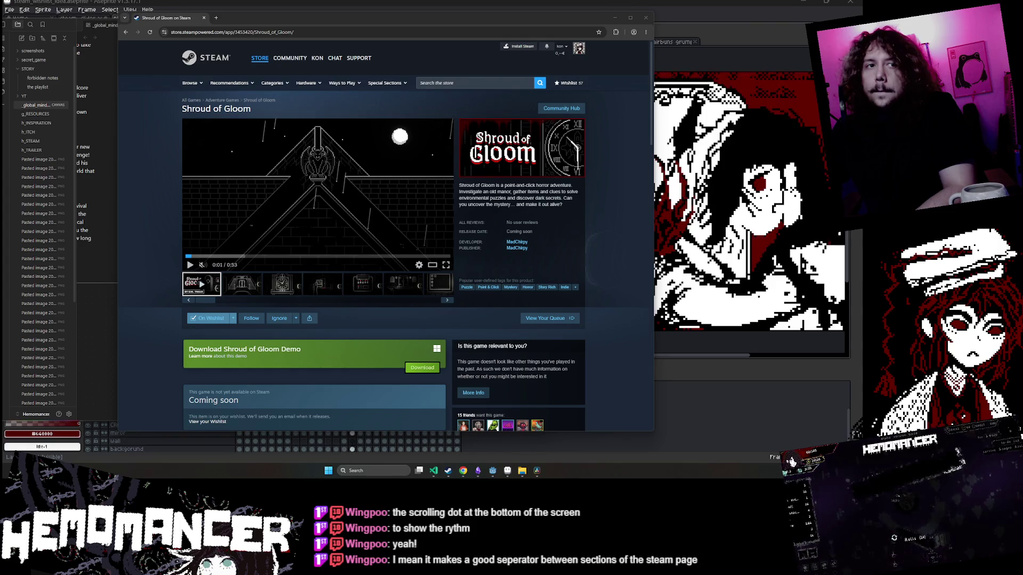
Search for The Mailroom and open its store page from the results.
click(469, 83)
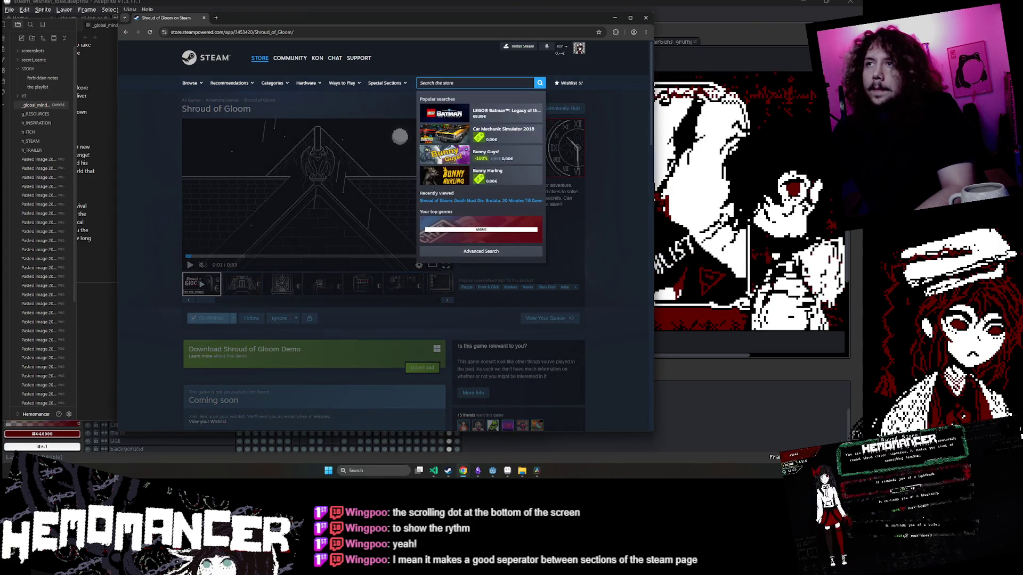
text(Madmom)
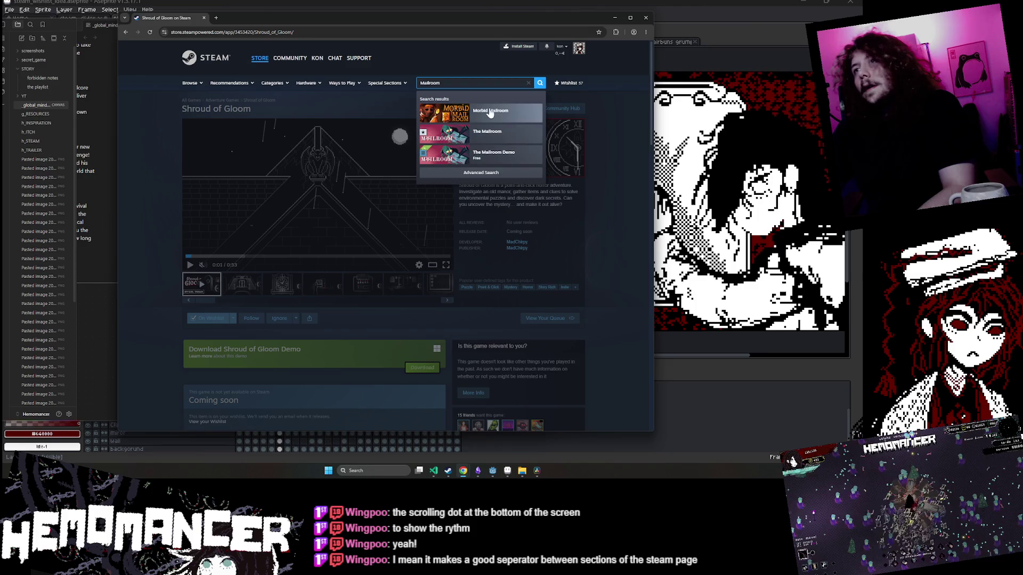
click(495, 156)
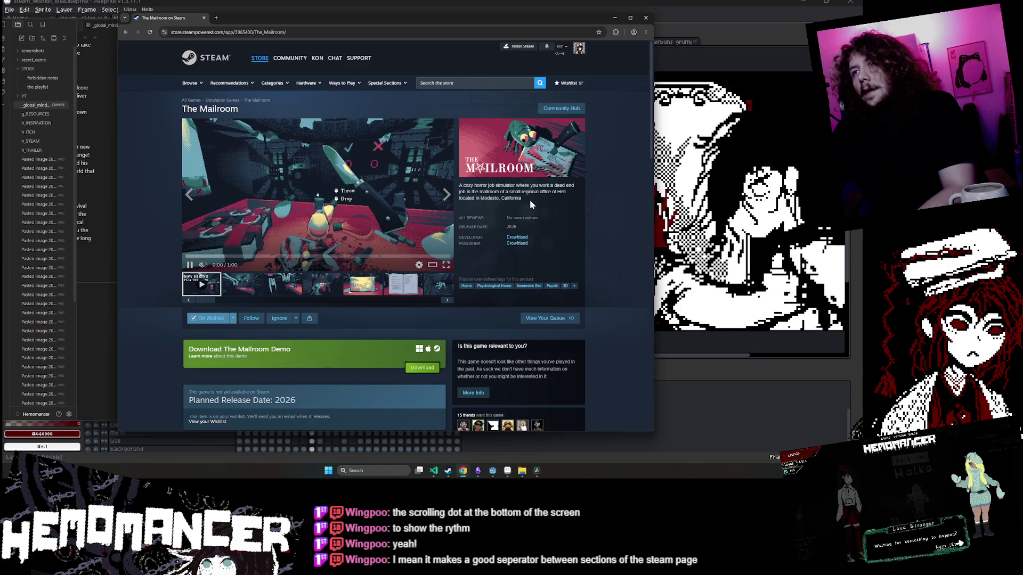
Pause The Mailroom trailer and read over its description and details.
click(192, 266)
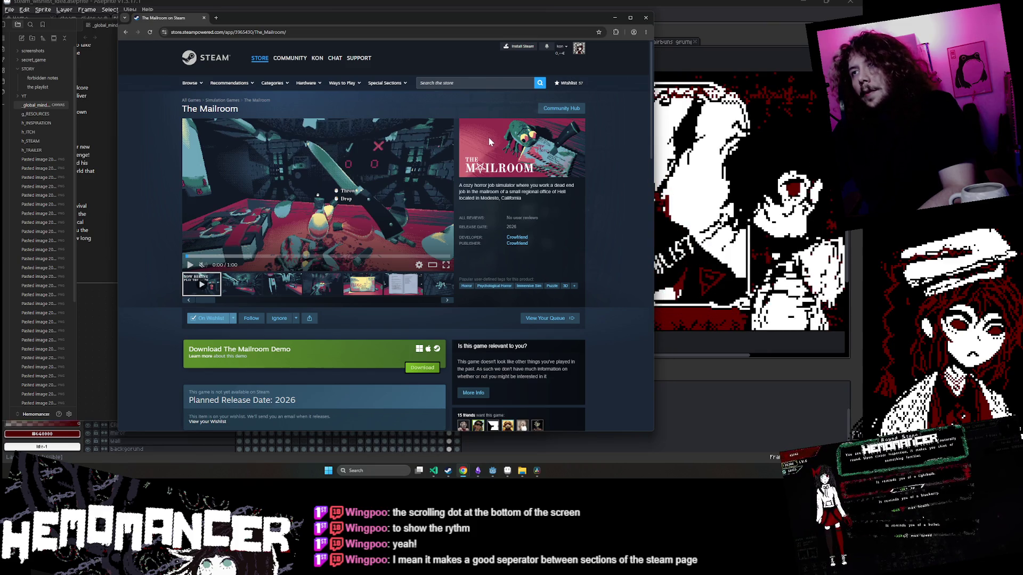
drag(529, 192, 457, 192)
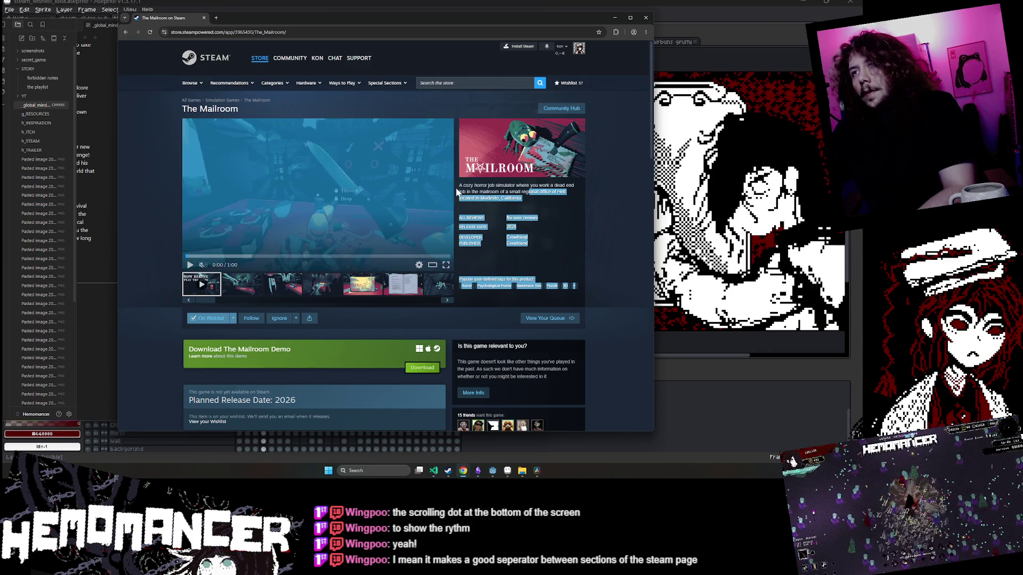
click(526, 200)
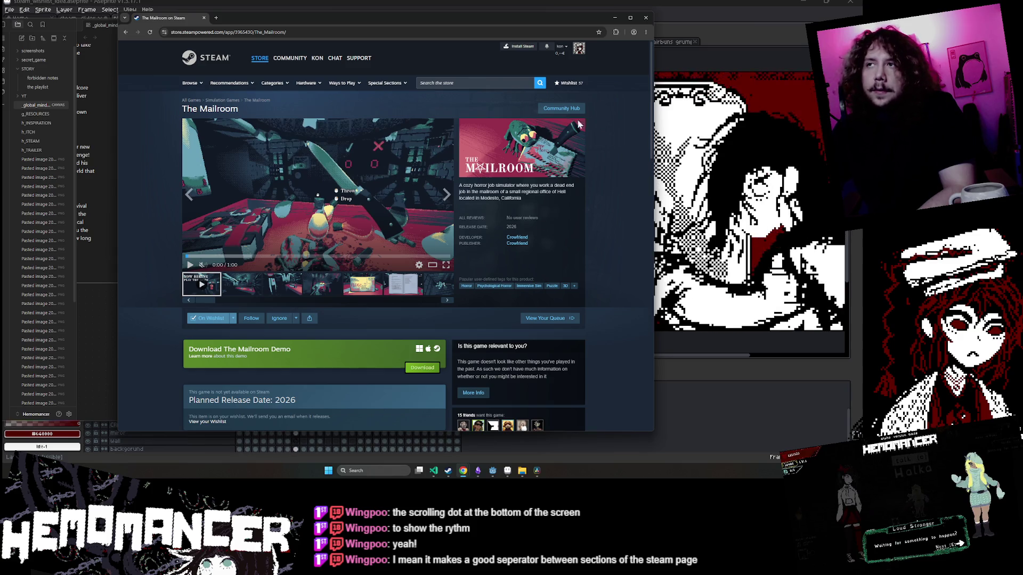
Open Hemomancer's Steam store page, read its description blurb, and minimize the browser.
click(475, 83)
text(Hemomancer)
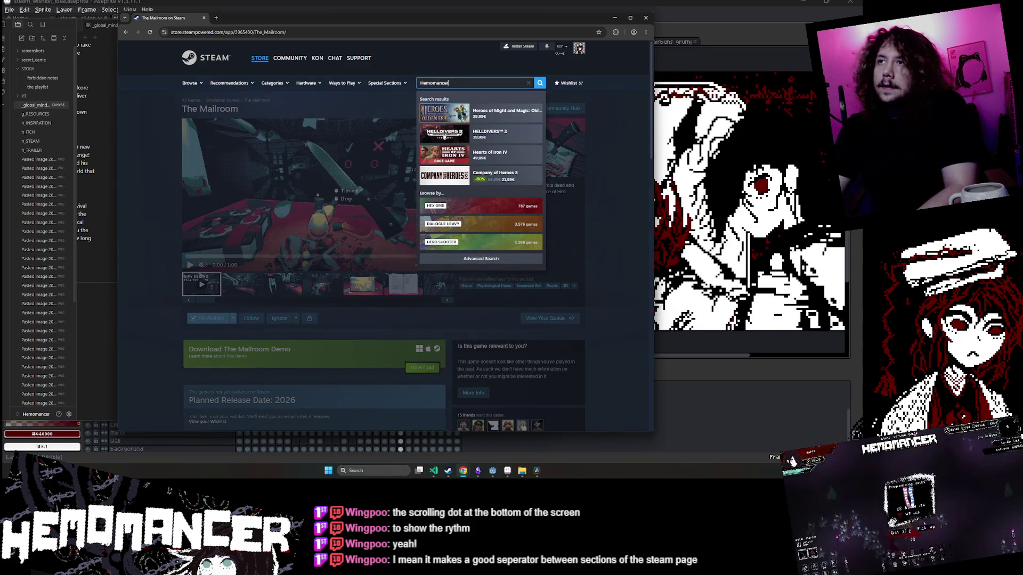
click(475, 113)
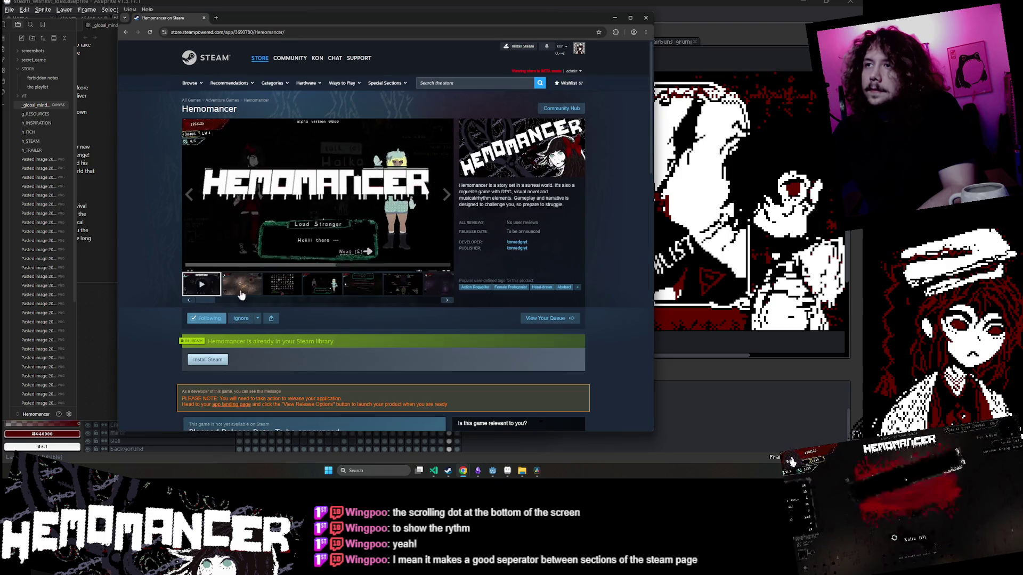
click(191, 266)
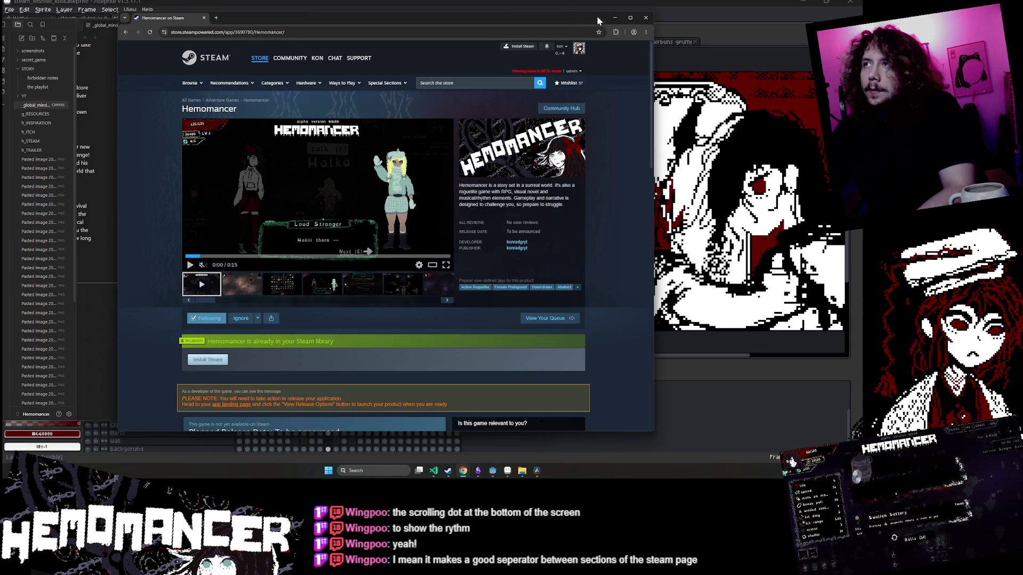
drag(564, 205, 471, 193)
click(618, 19)
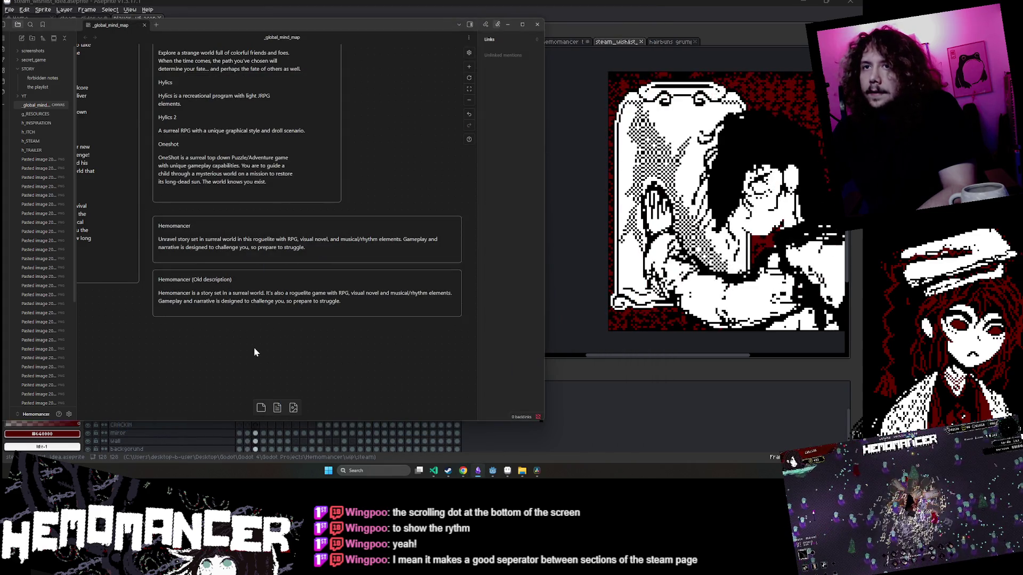
Delete the 'roguelite with RPG, visual novel, and musical/rhythm elements' phrase from the Hemomancer card.
double_click(248, 249)
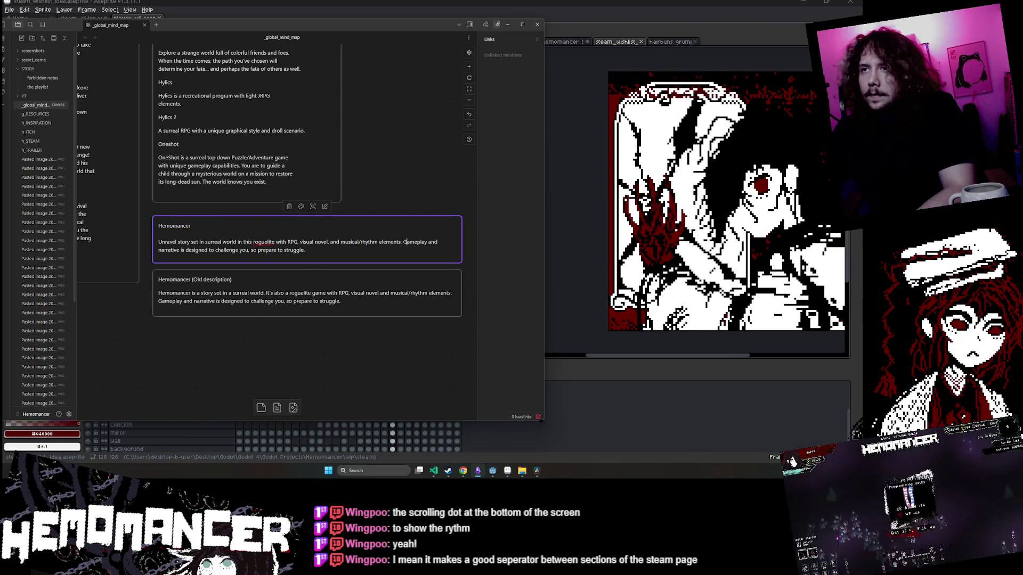
drag(401, 242, 243, 242)
key(BackSpace)
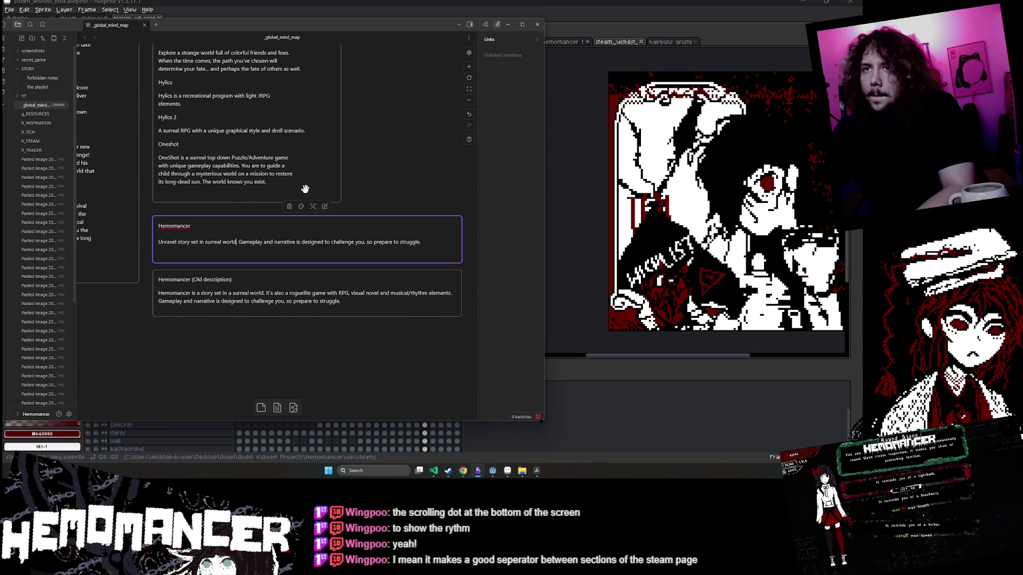
click(360, 364)
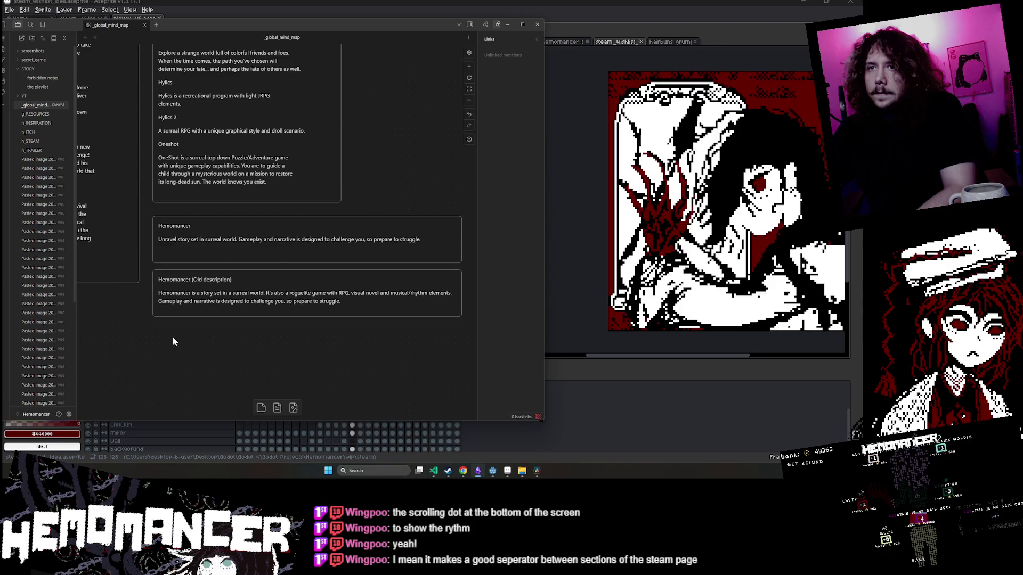
drag(171, 336, 190, 338)
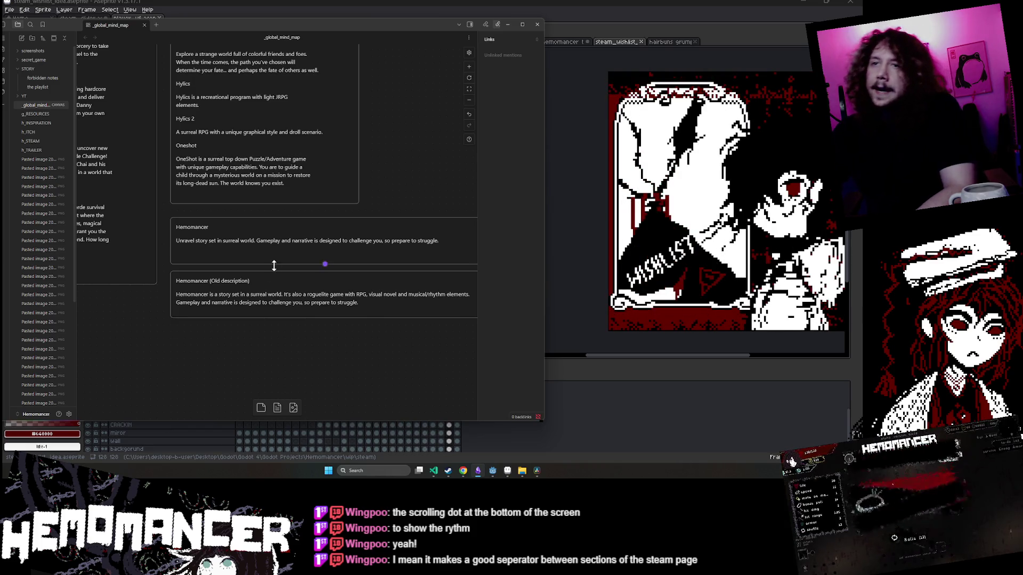
click(435, 243)
Remove the trailing roguelite clause so the Hemomancer card ends at 'so prepare to struggle.'.
double_click(434, 242)
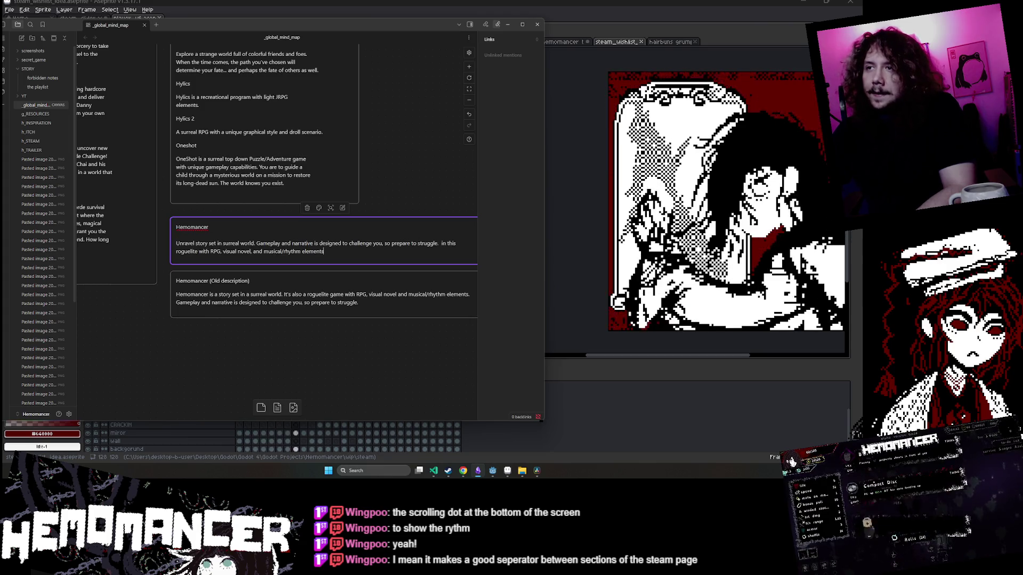
text(in this roguelite with RPG, visual novel, and musical/rhythm elements)
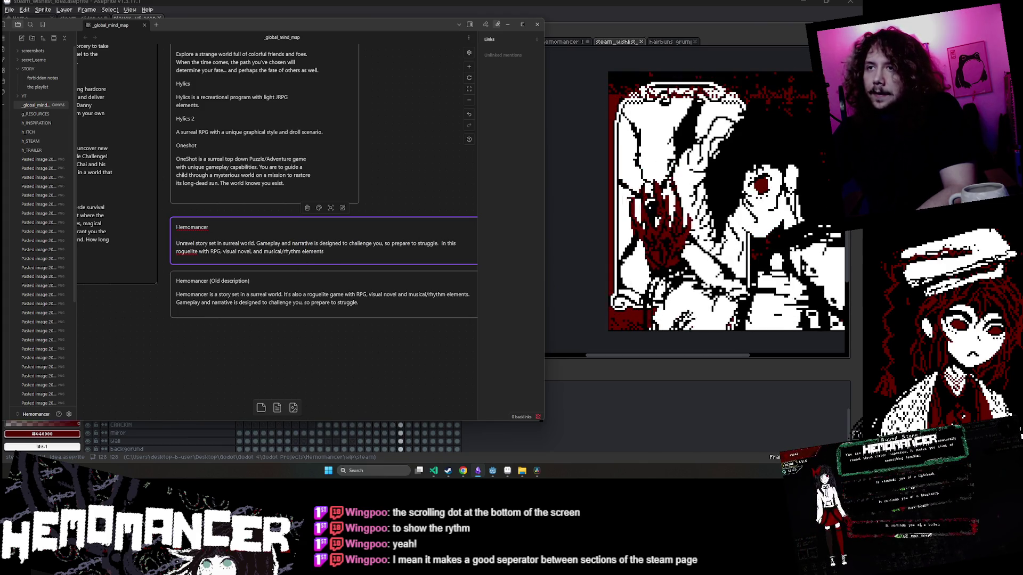
drag(441, 243, 324, 251)
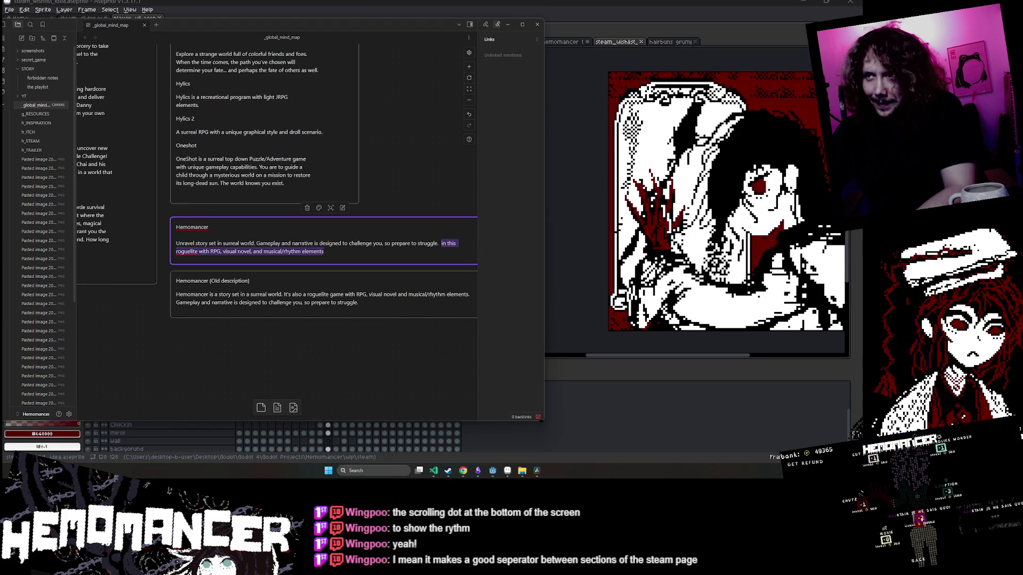
click(441, 243)
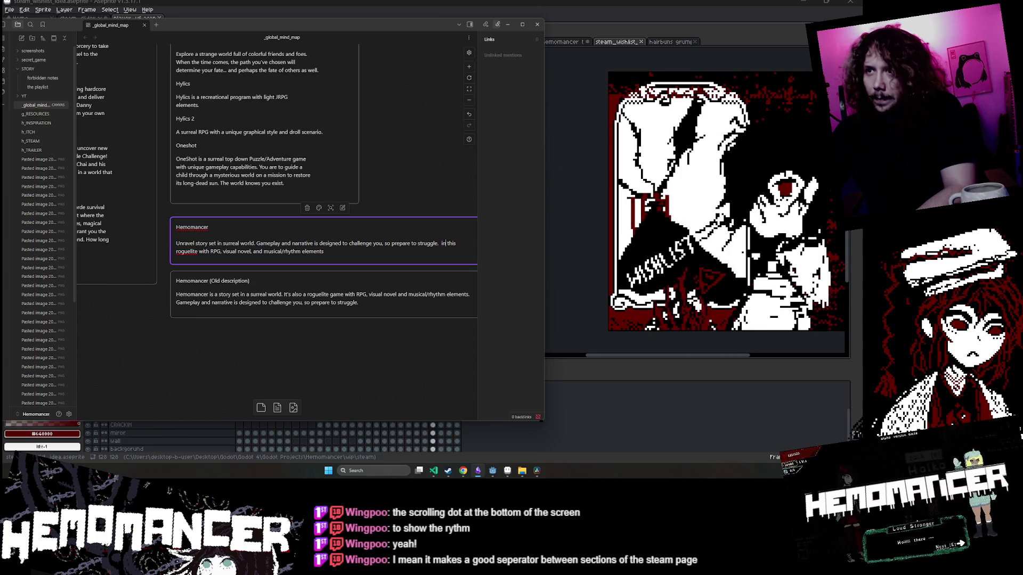
drag(442, 244, 324, 251)
key(BackSpace)
Select the whole shortened description sentence in the Hemomancer card.
drag(440, 243, 175, 244)
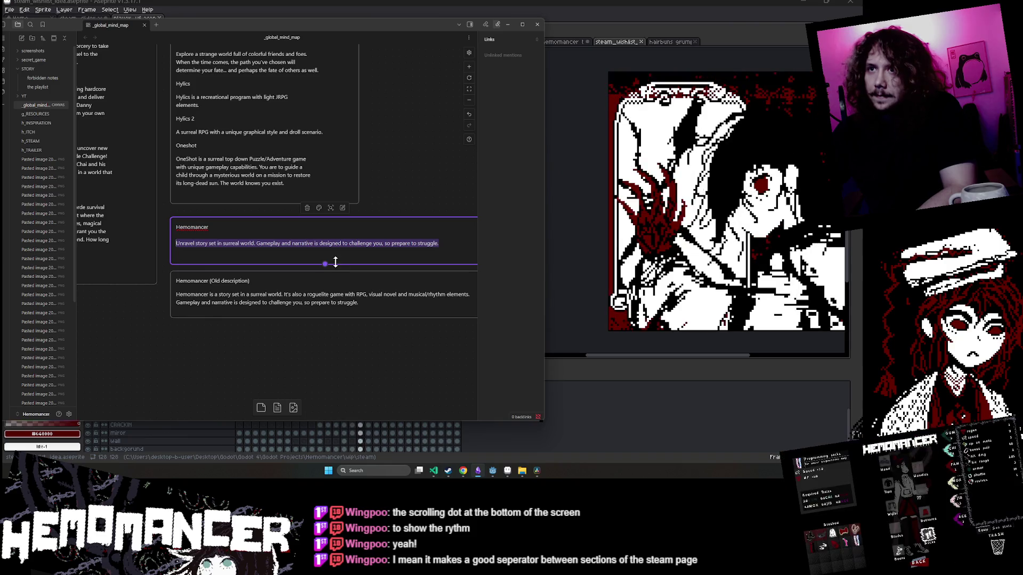
double_click(268, 243)
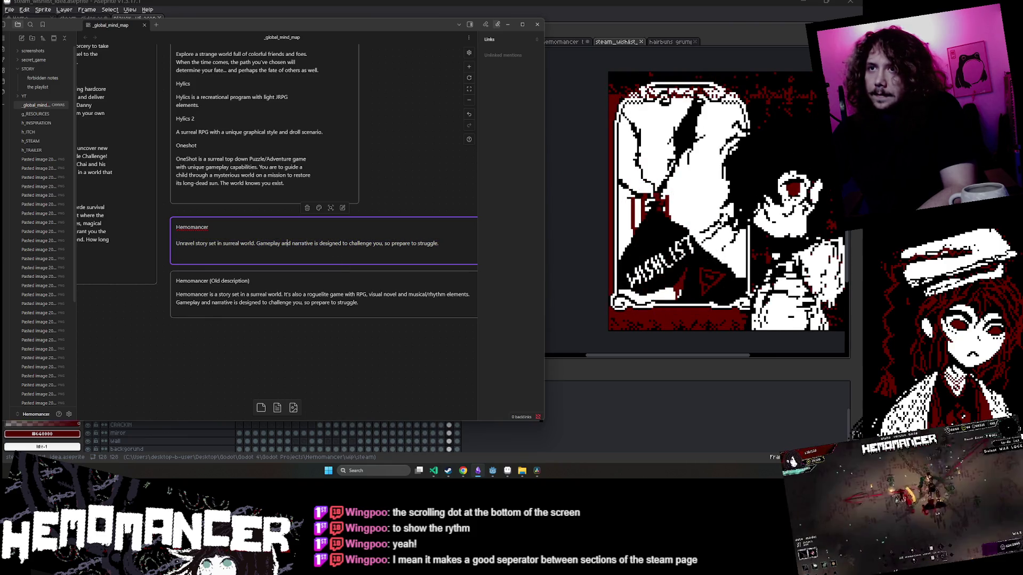
drag(357, 244, 170, 243)
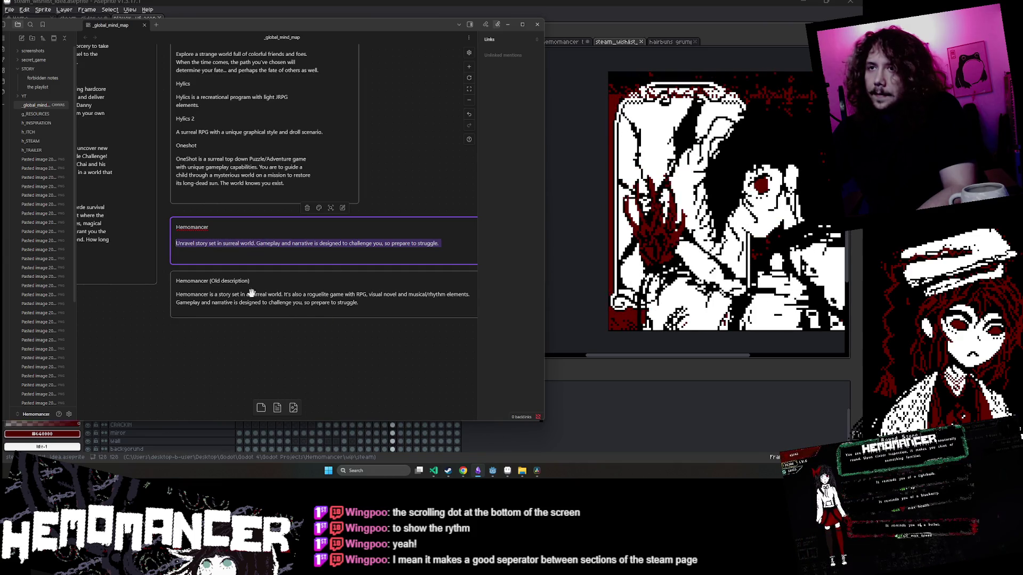
key(ctrl+a)
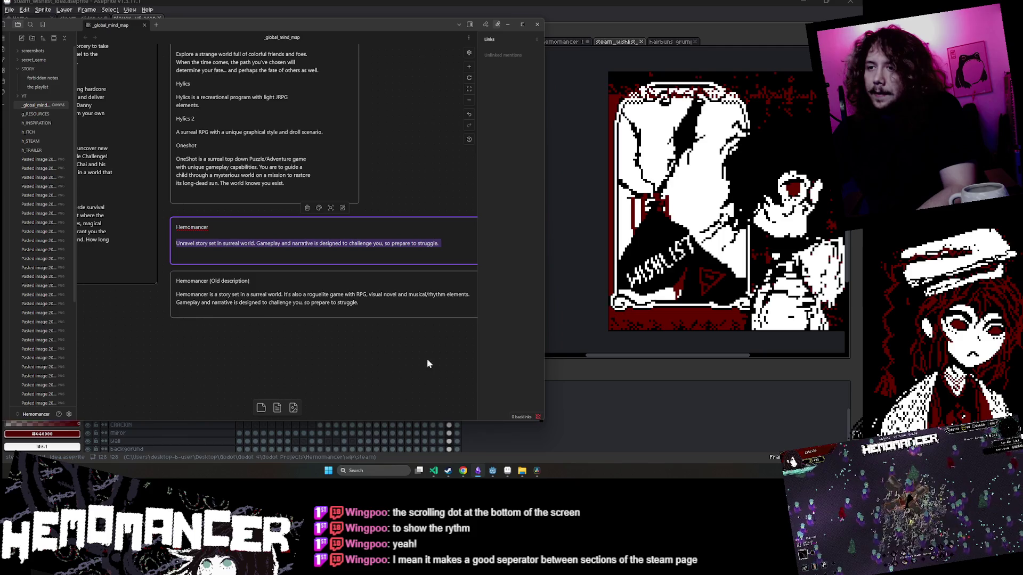
In Chrome, find Milk inside a bag of milk on the Steam store and read its short blurb.
mouse_move(463, 471)
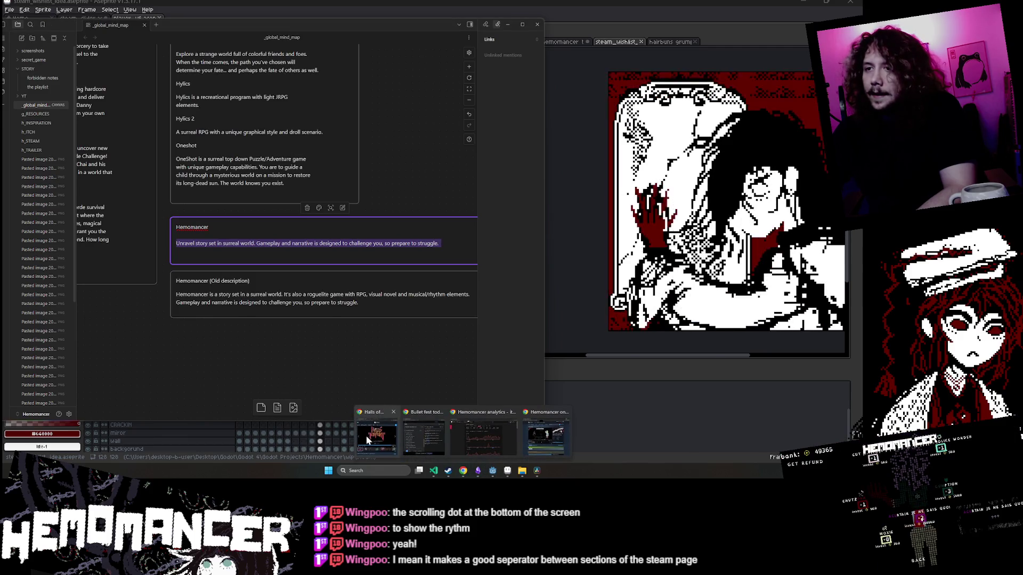
click(364, 436)
scroll(391, 84, up, 4)
click(347, 103)
text(h)
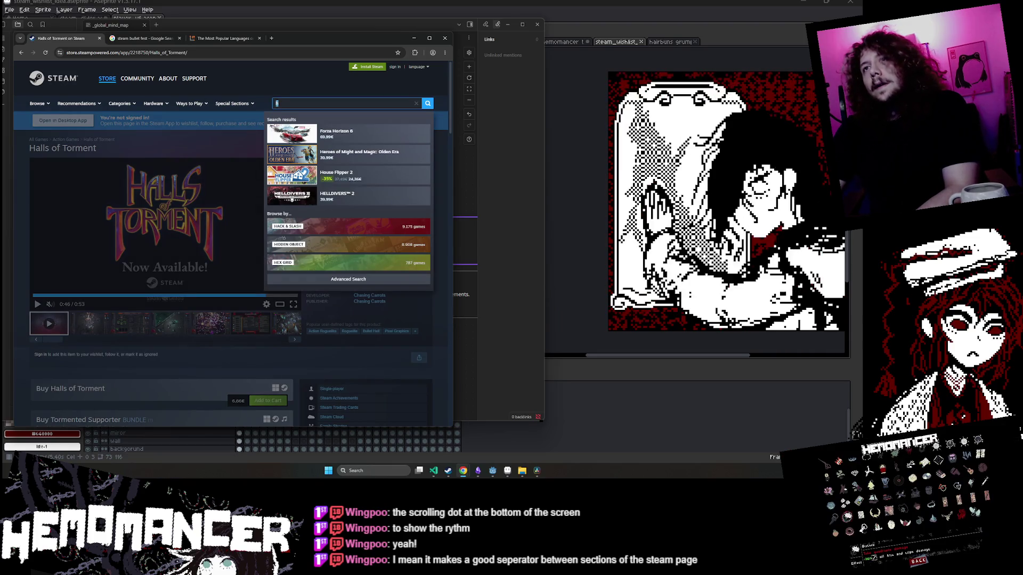
text( ins)
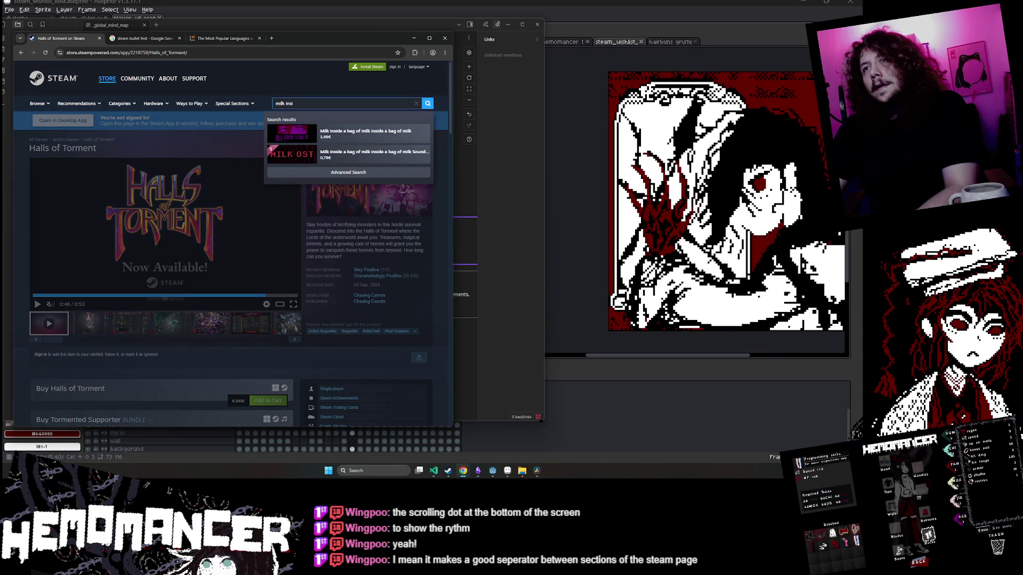
text(i)
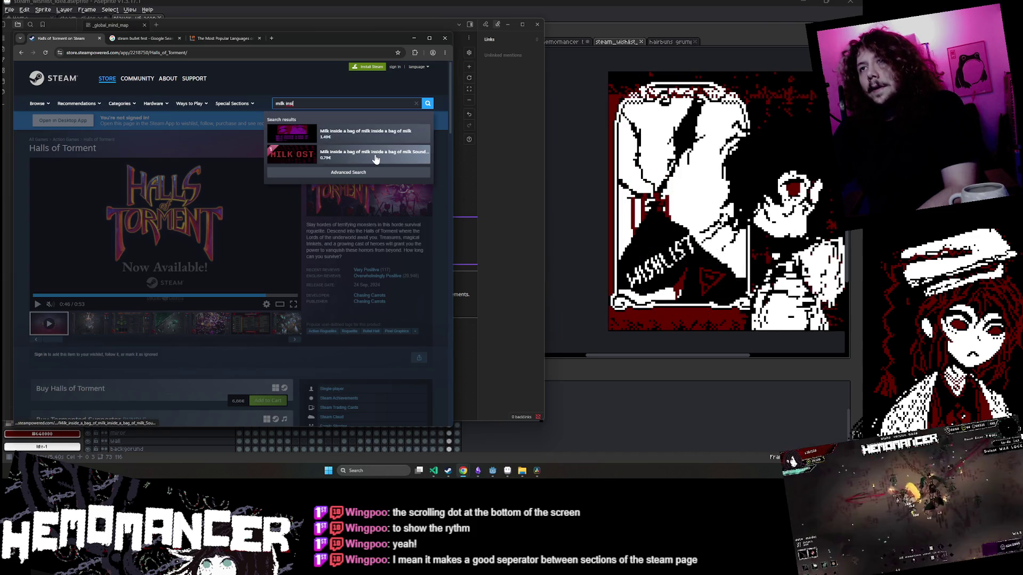
click(362, 135)
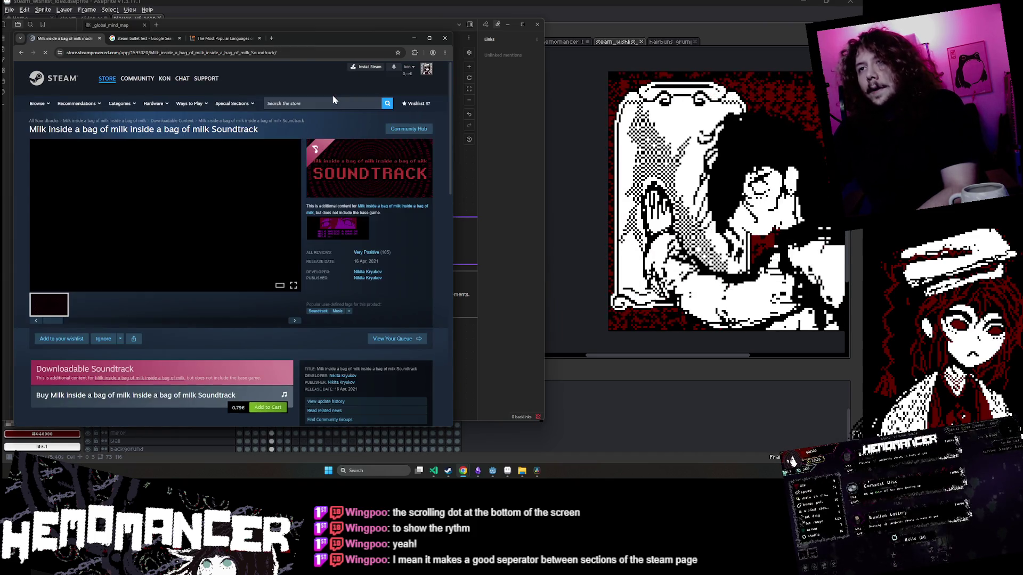
click(376, 215)
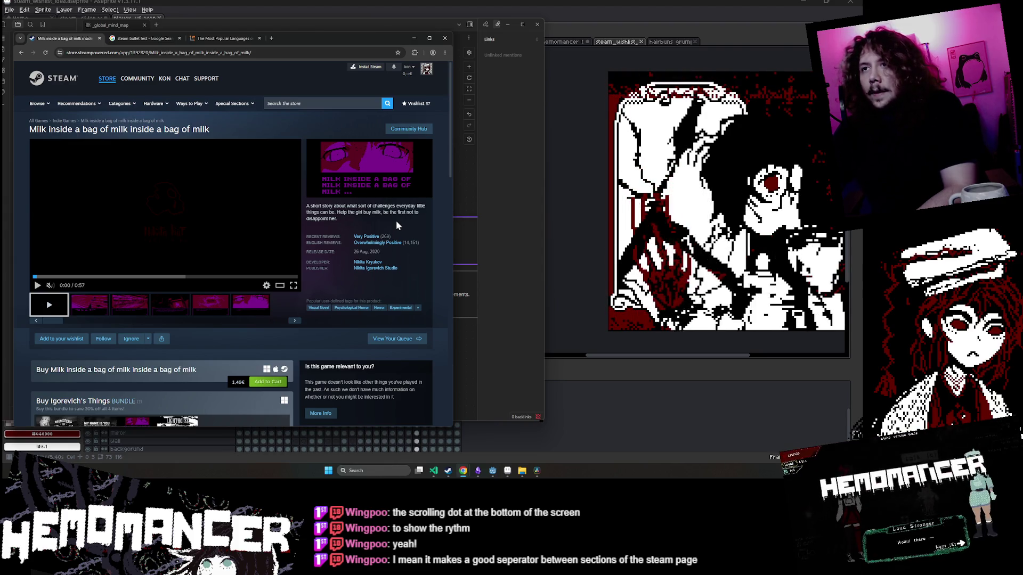
mouse_move(348, 215)
mouse_down()
mouse_move(288, 202)
mouse_move(310, 205)
mouse_up()
click(325, 198)
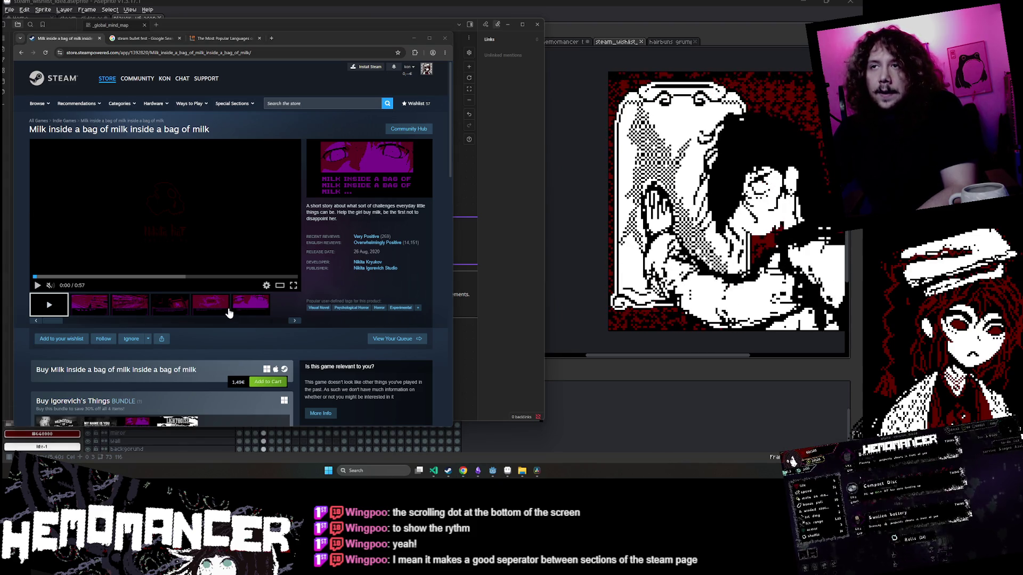
drag(393, 229, 300, 216)
Look up Milk outside a bag of milk's store page, read its blurb, then minimize Chrome.
click(320, 104)
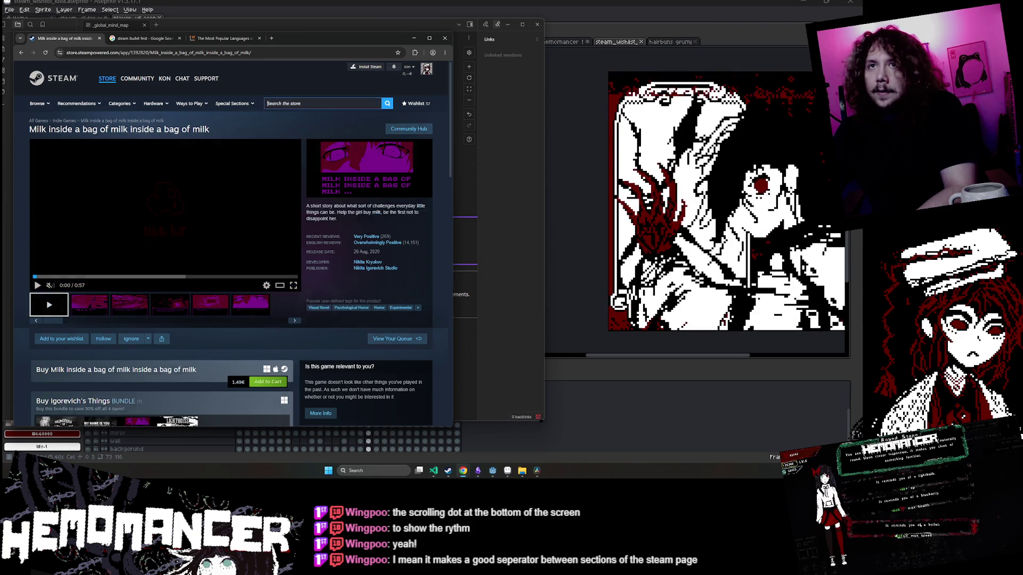
text(milk i)
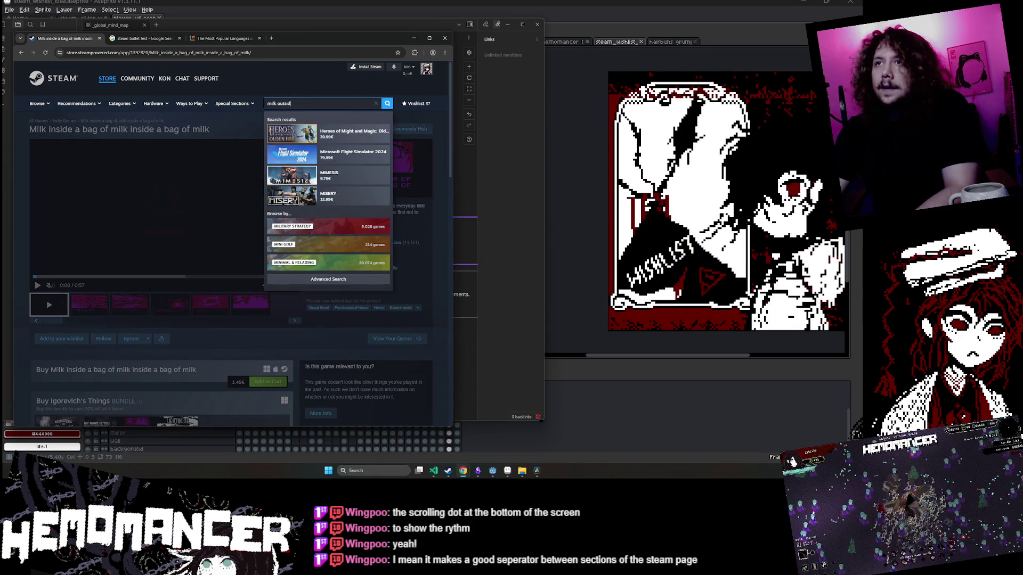
key(BackSpace)
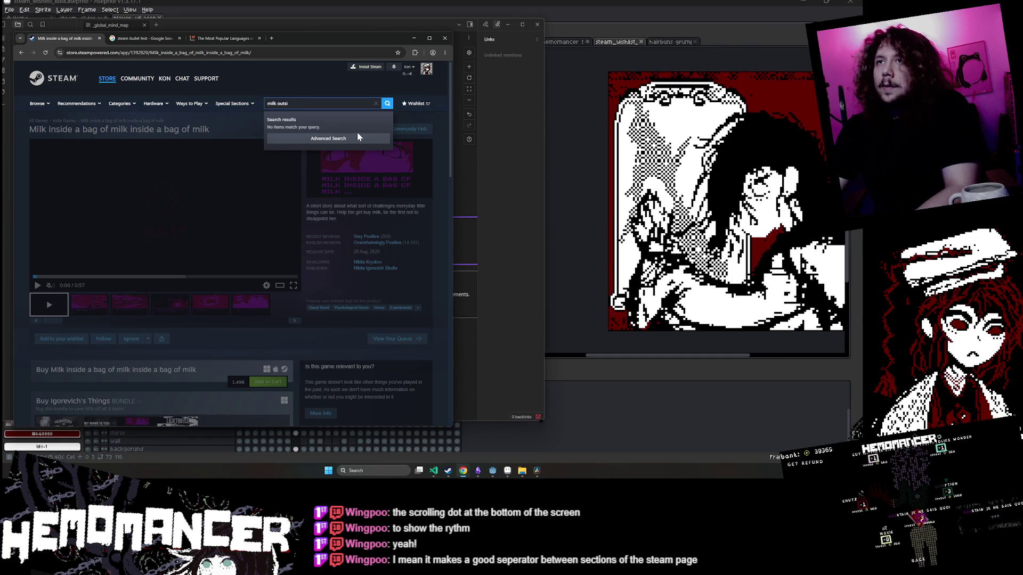
text(de)
click(357, 133)
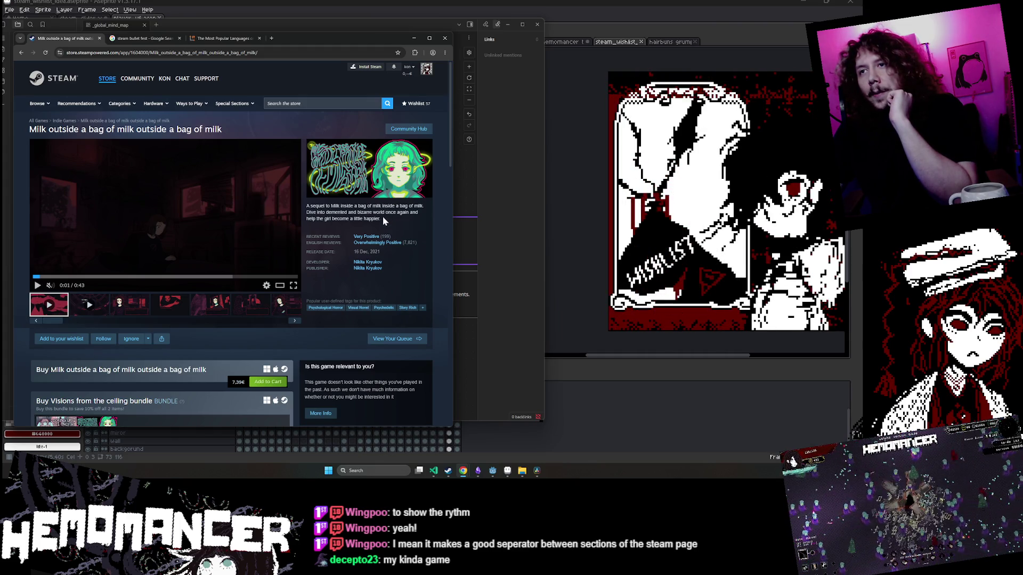
drag(386, 222, 324, 207)
click(325, 207)
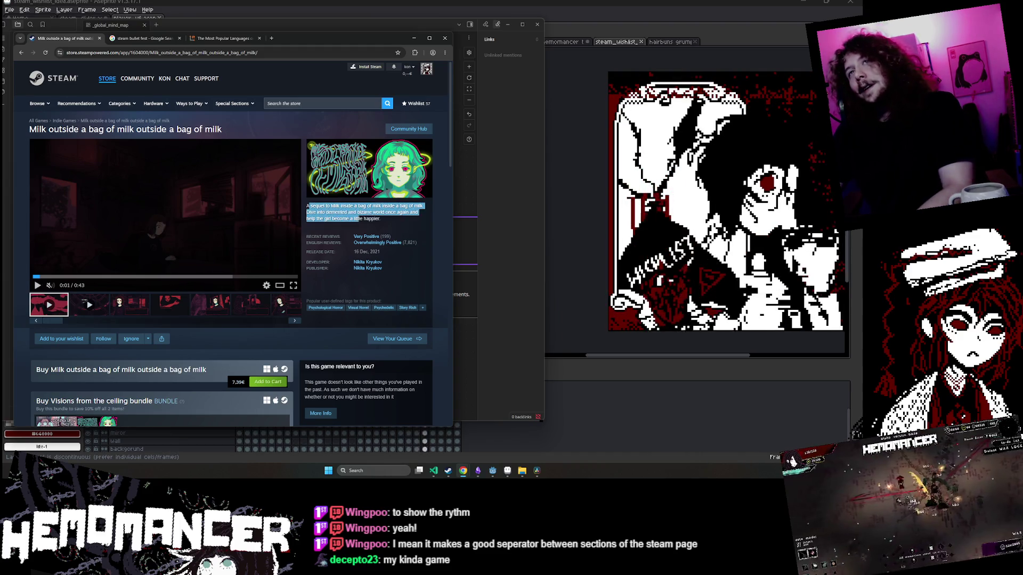
click(410, 41)
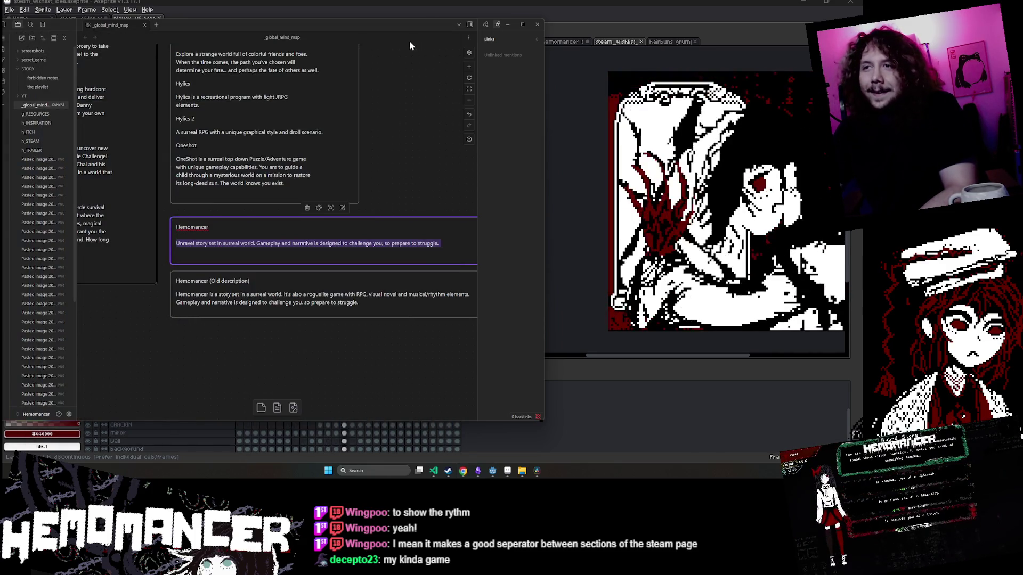
Add a blank line above the Unravel sentence at the start of the Hemomancer card.
click(223, 243)
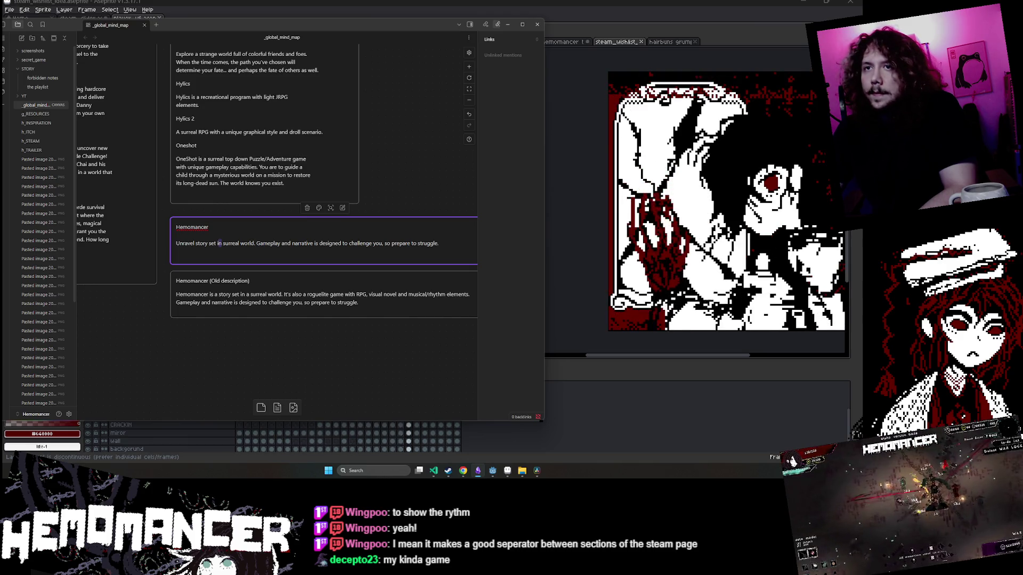
drag(221, 244, 196, 243)
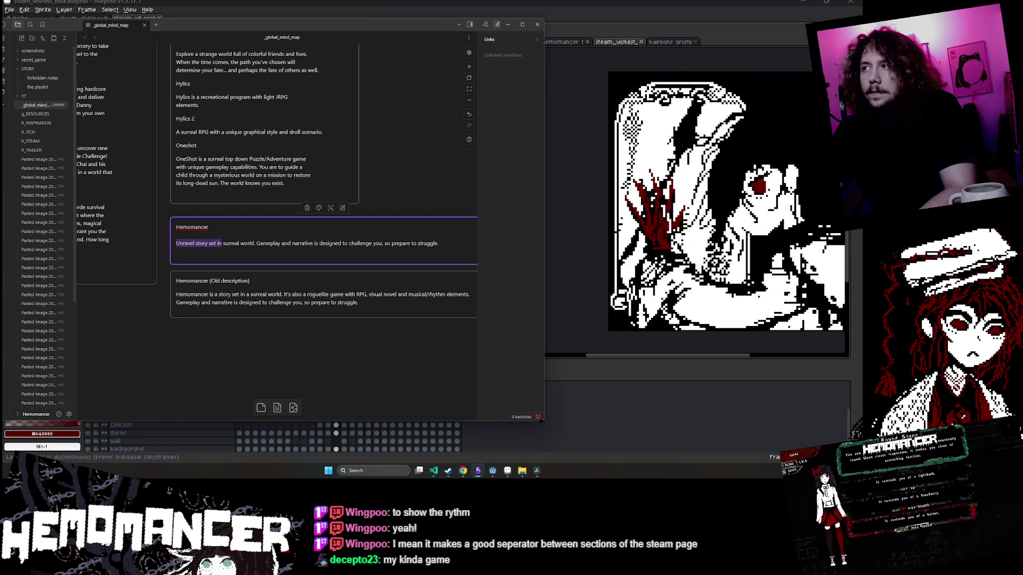
click(176, 243)
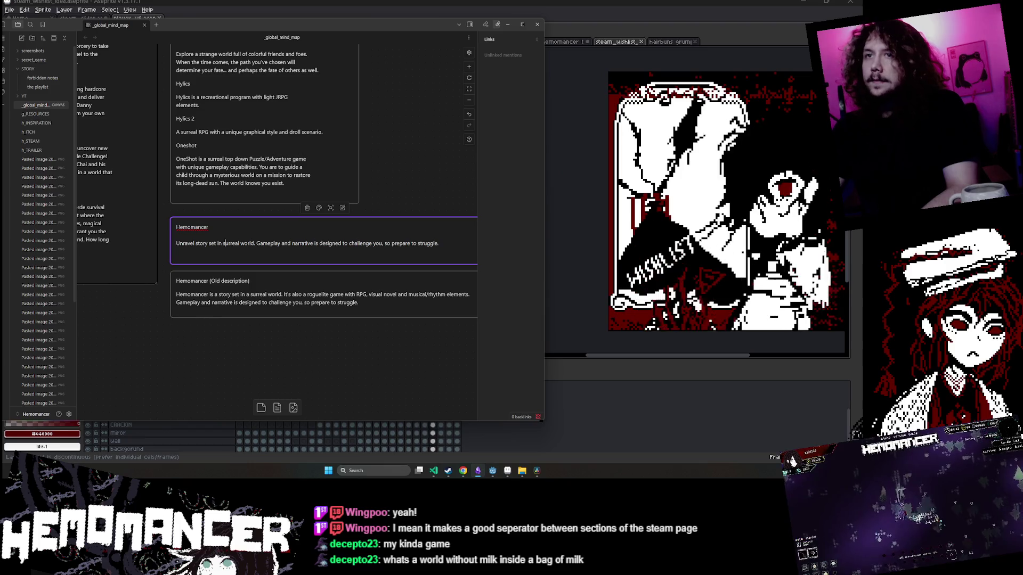
click(218, 244)
click(177, 235)
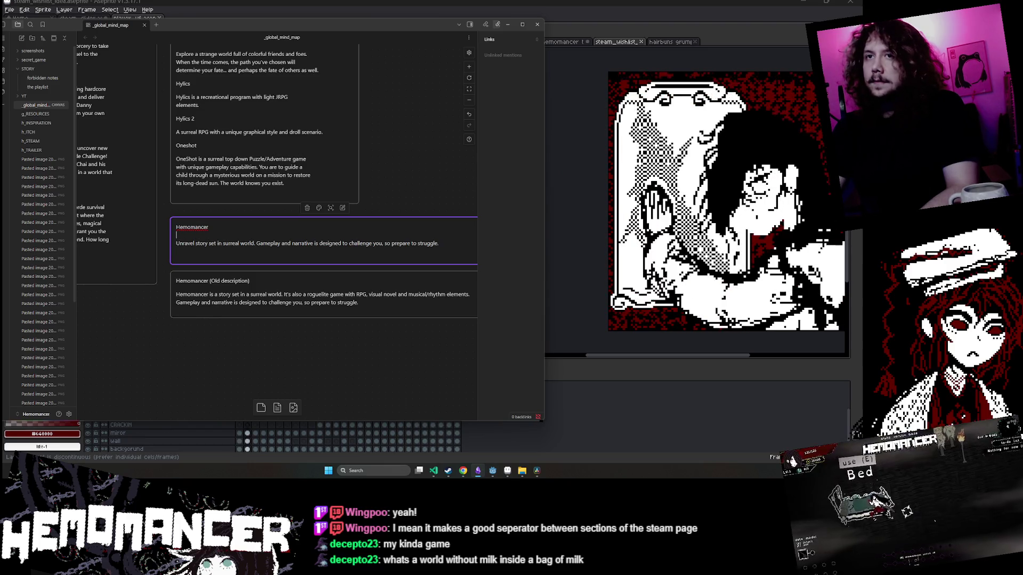
click(255, 243)
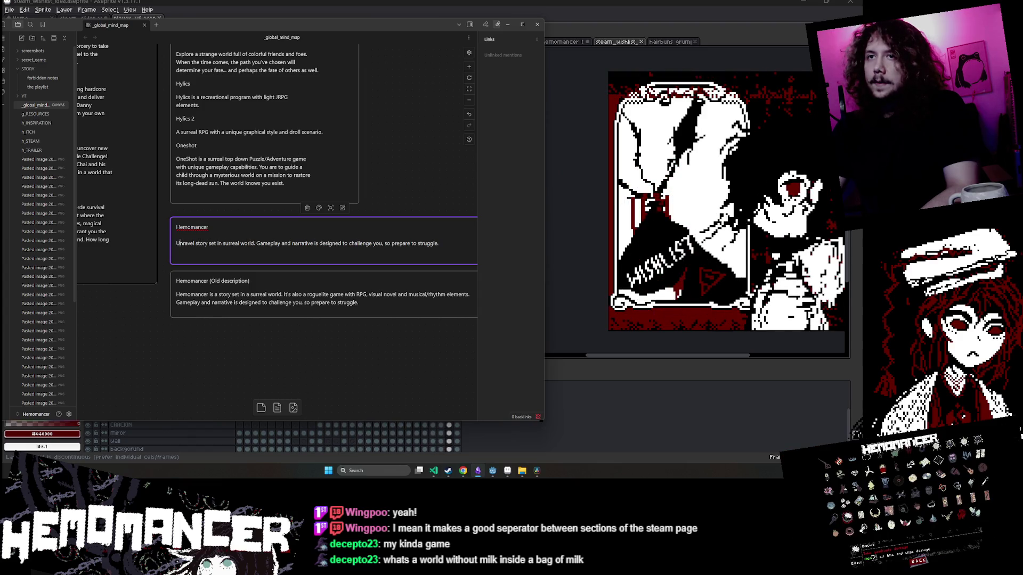
click(190, 243)
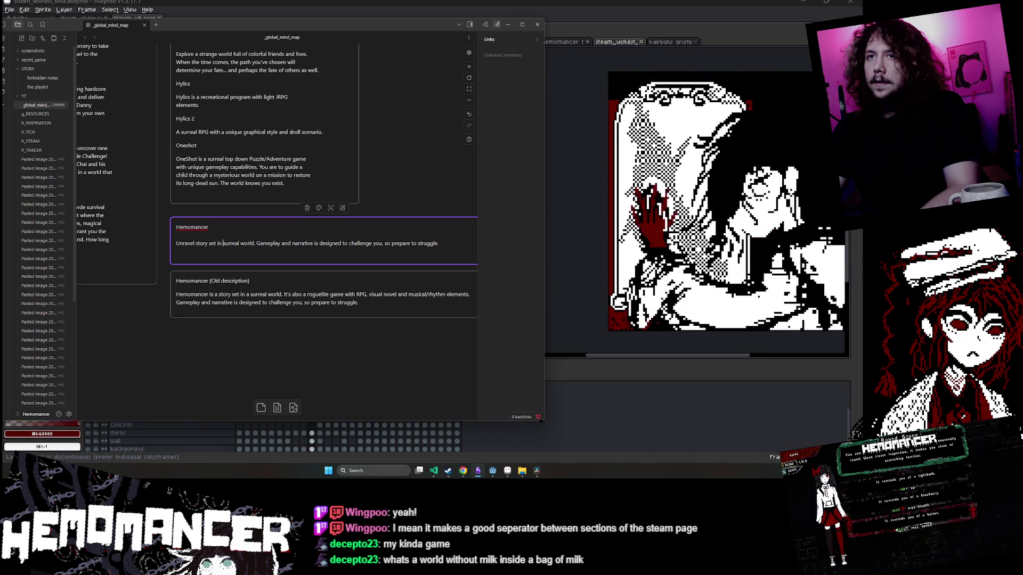
key(Return)
key(Return)
key(BackSpace)
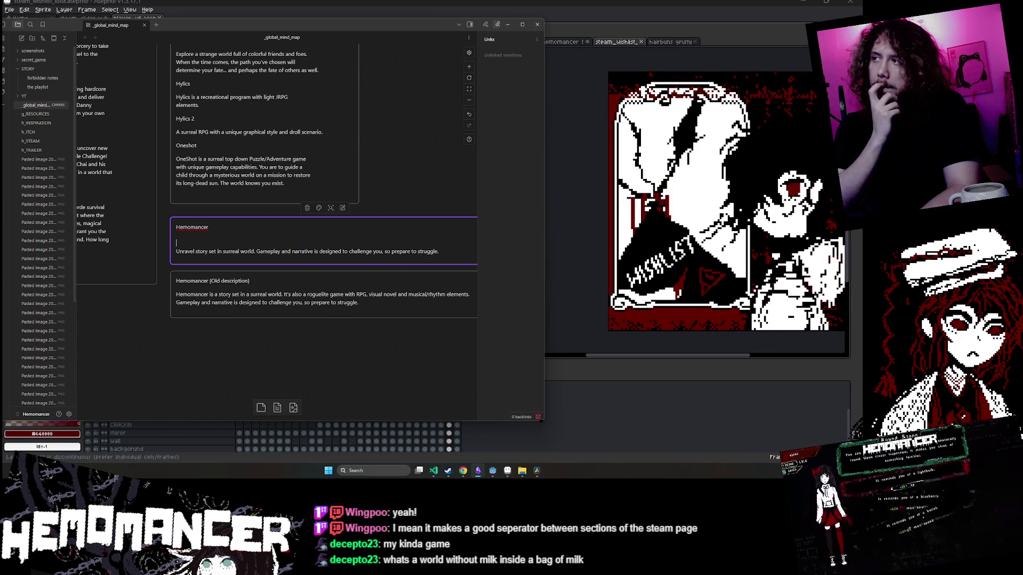
Type the tagline 'Carry giant scissors through surreal world.' followed by a blank line.
text(Car)
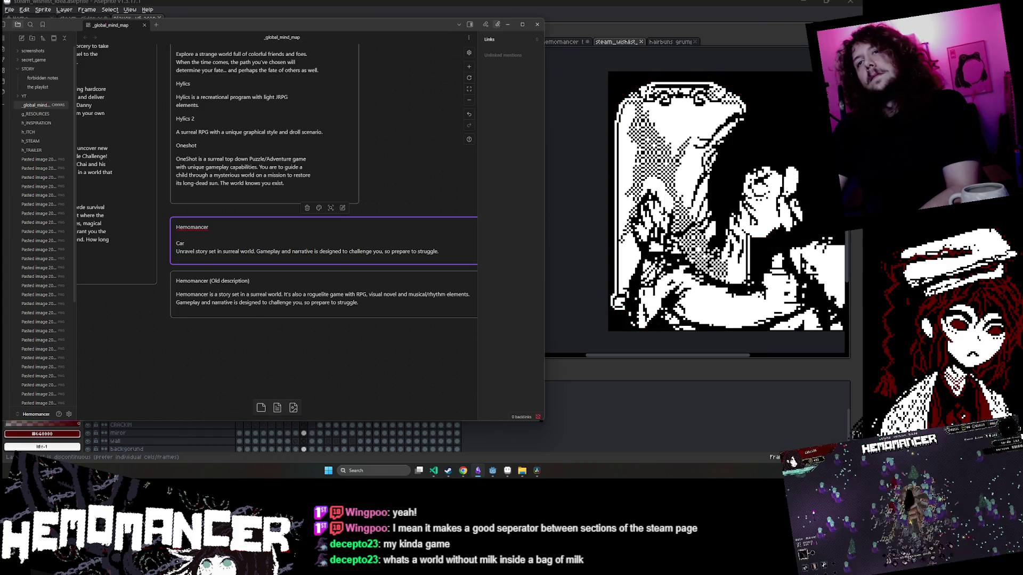
text(ry giant scisso)
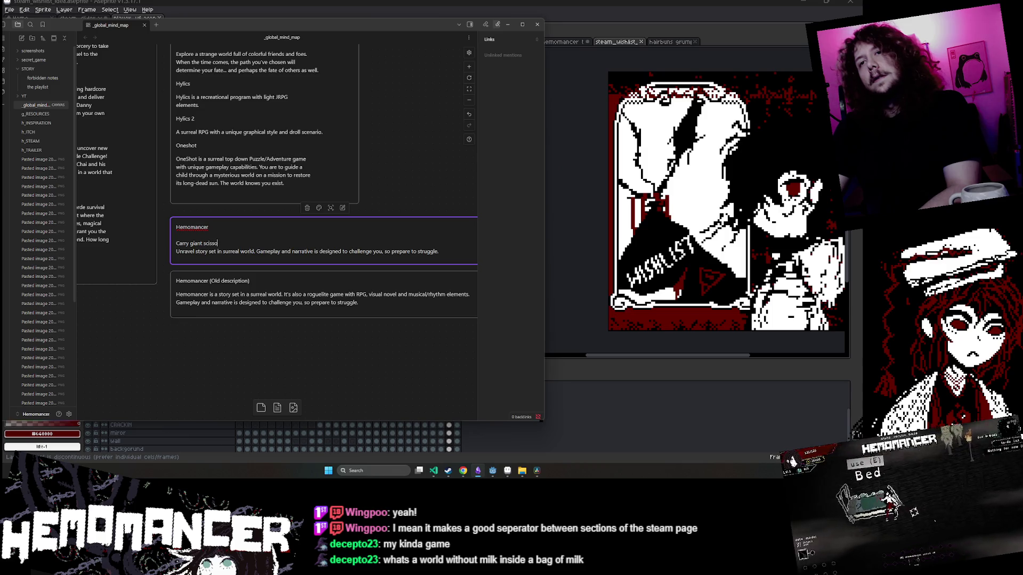
text(rs)
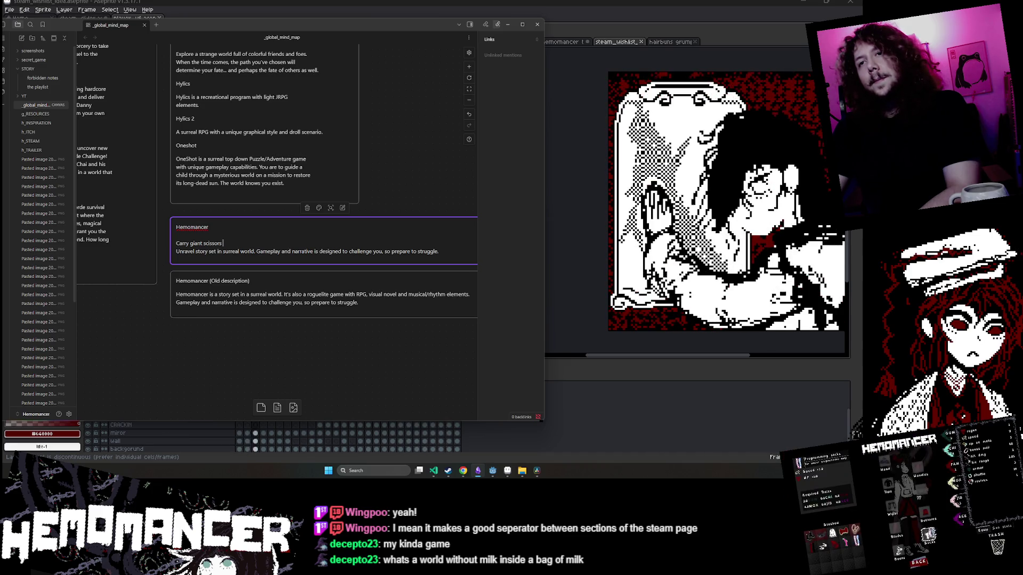
text(through)
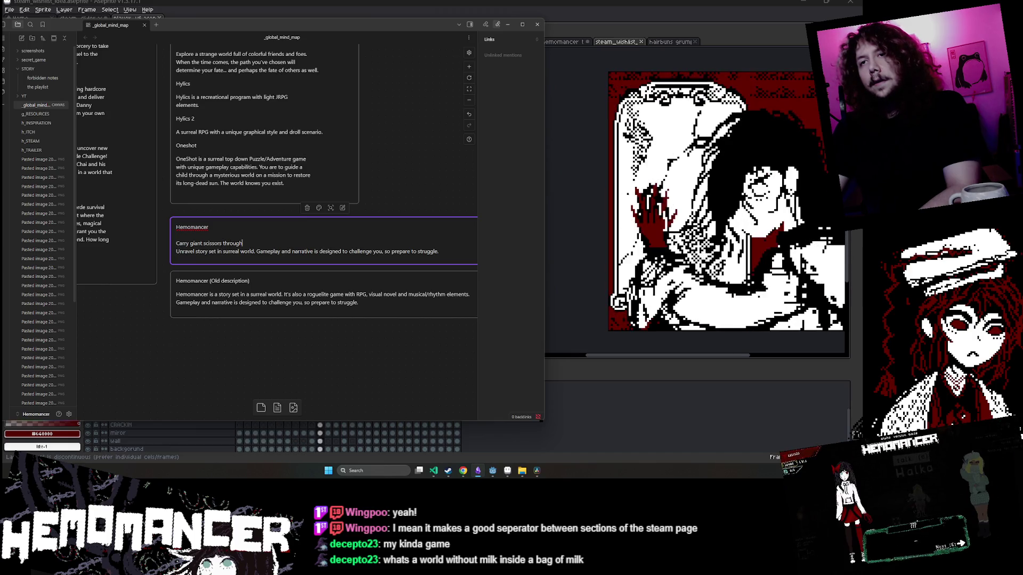
text(sy)
text(urreal world.)
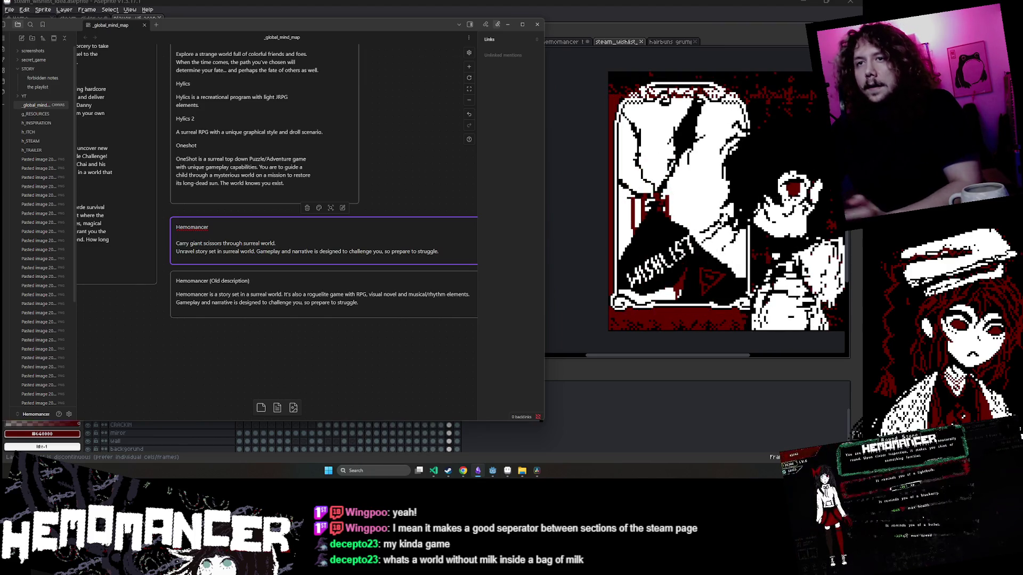
key(Return)
Nudge the Old description card lower and reopen the Hemomancer card for editing.
drag(348, 293, 349, 306)
click(339, 263)
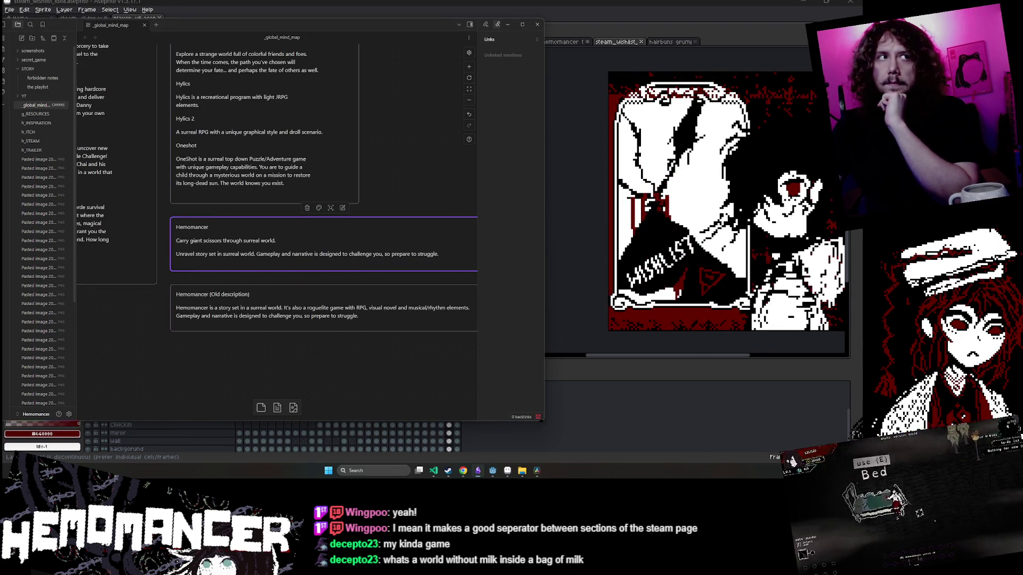
double_click(250, 250)
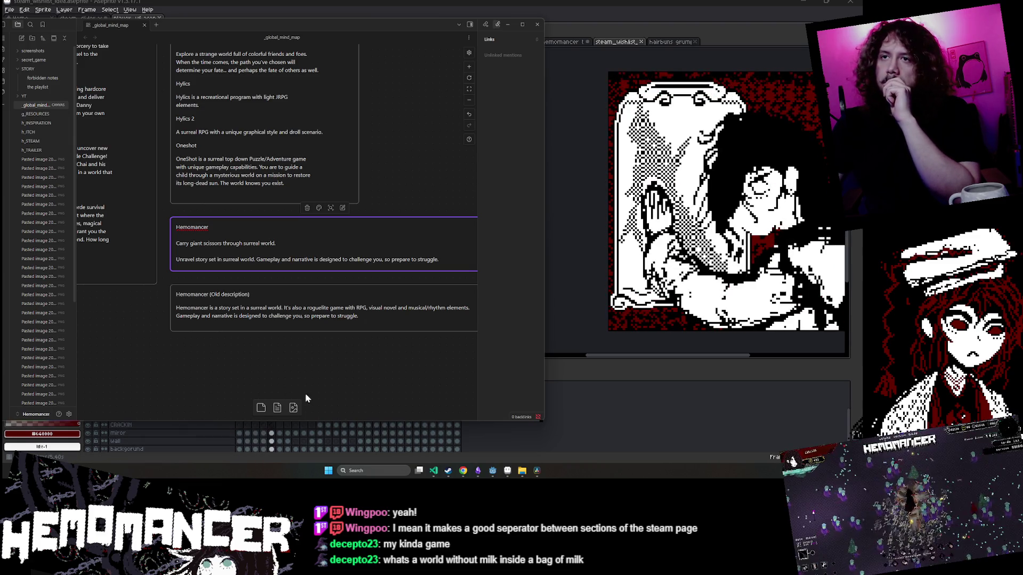
click(448, 470)
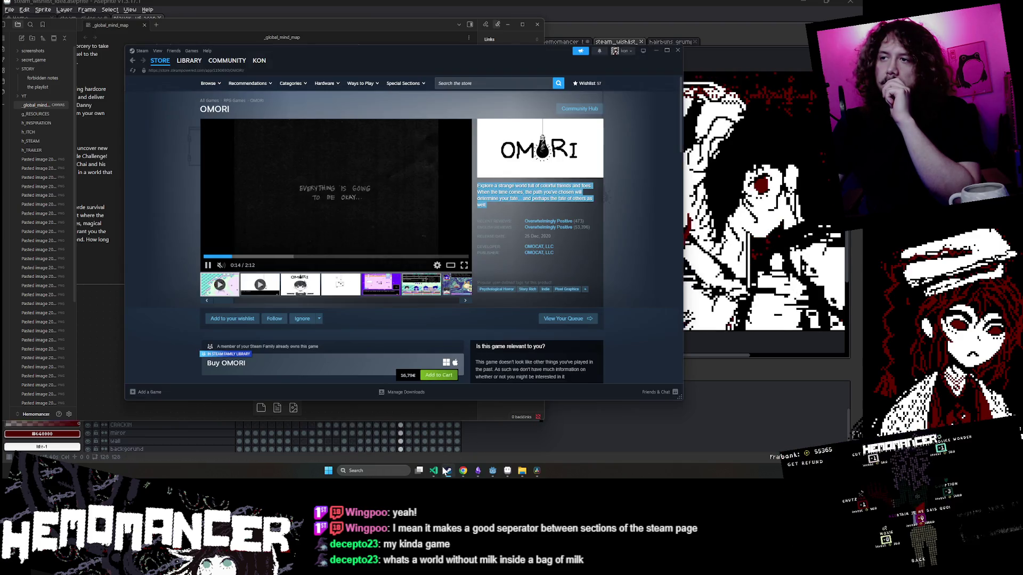
Browse the Steam library, then return to the OMORI store page.
click(461, 85)
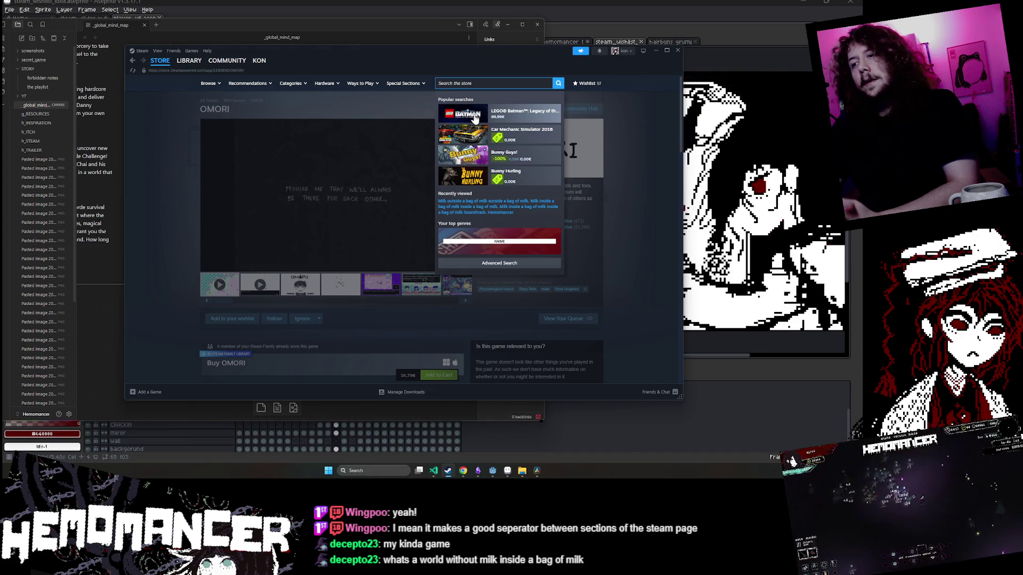
click(188, 62)
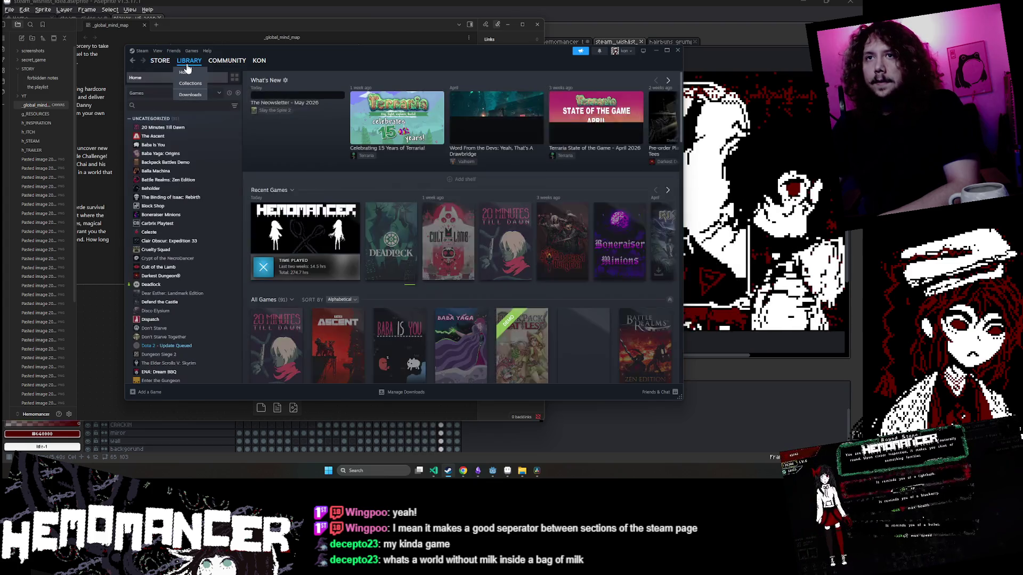
scroll(181, 154, down, 5)
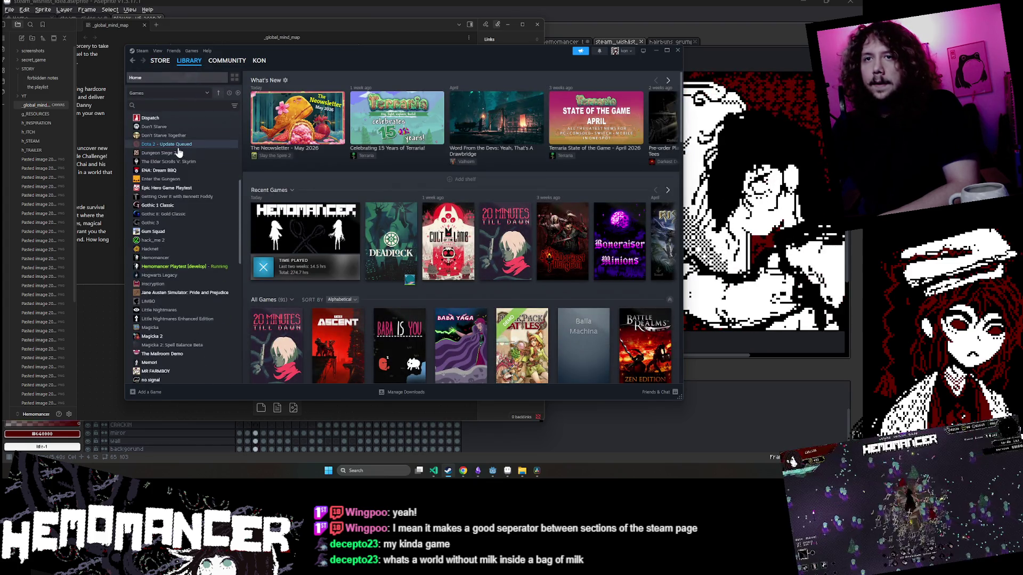
scroll(177, 149, down, 10)
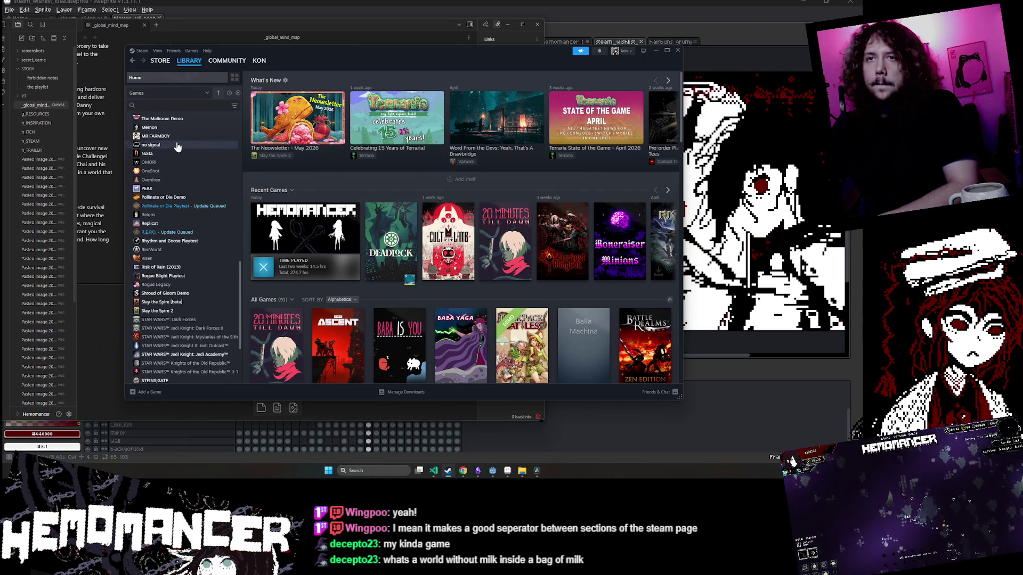
scroll(175, 148, up, 15)
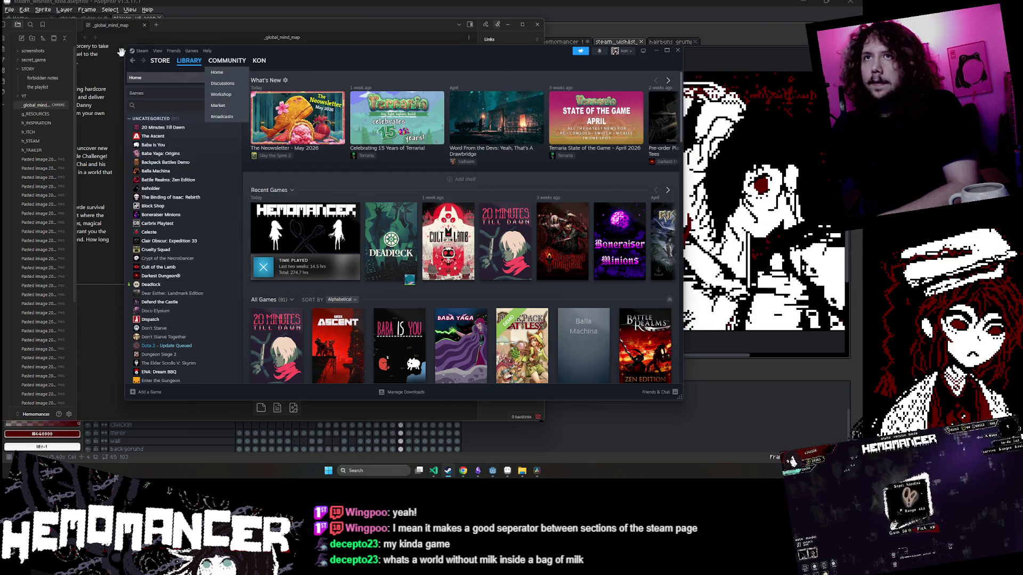
click(165, 83)
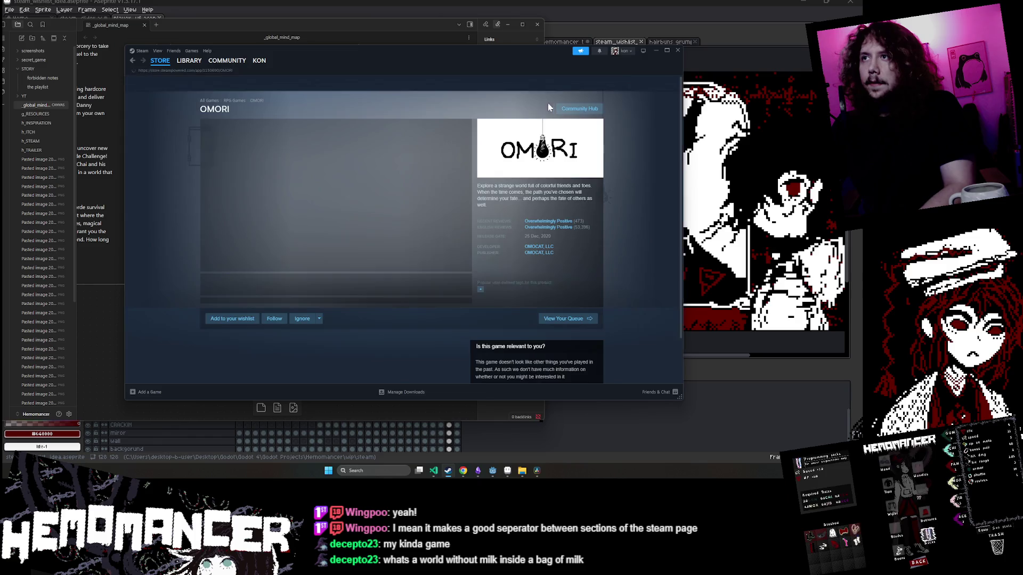
Search the Steam store for Baba Is You and then Noita, opening each page.
click(479, 83)
text(baba is you)
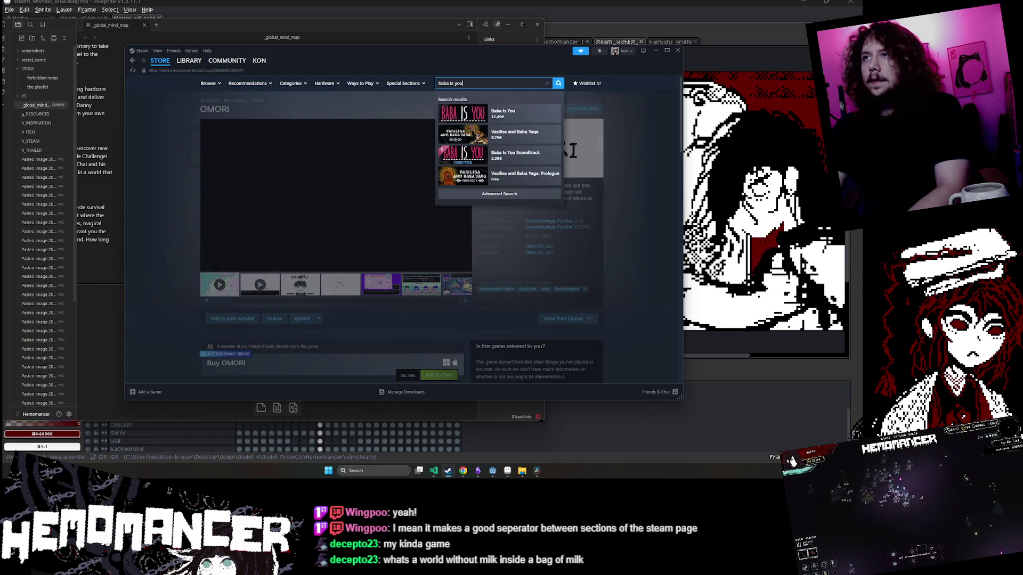
click(506, 113)
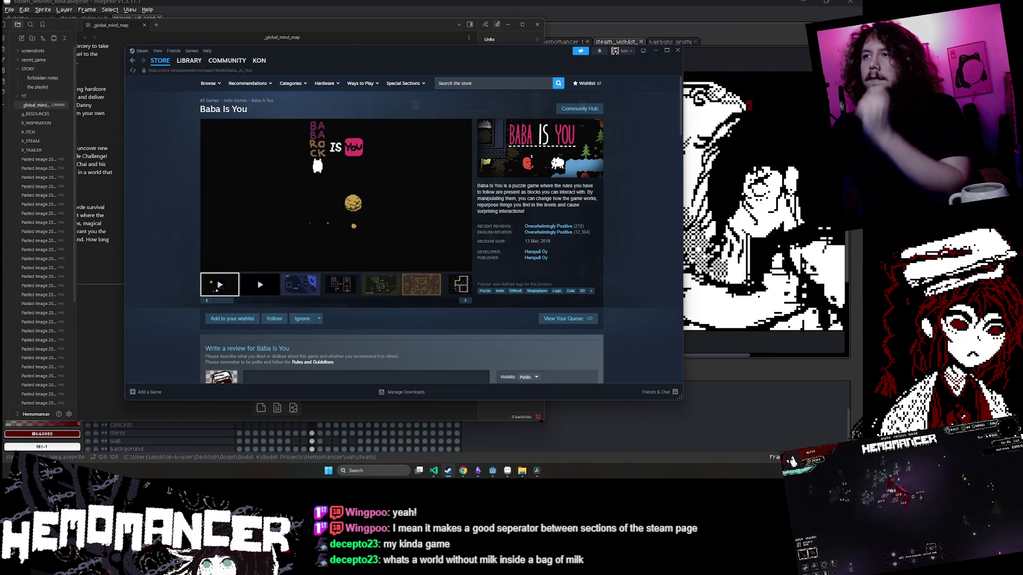
click(491, 83)
text(notia)
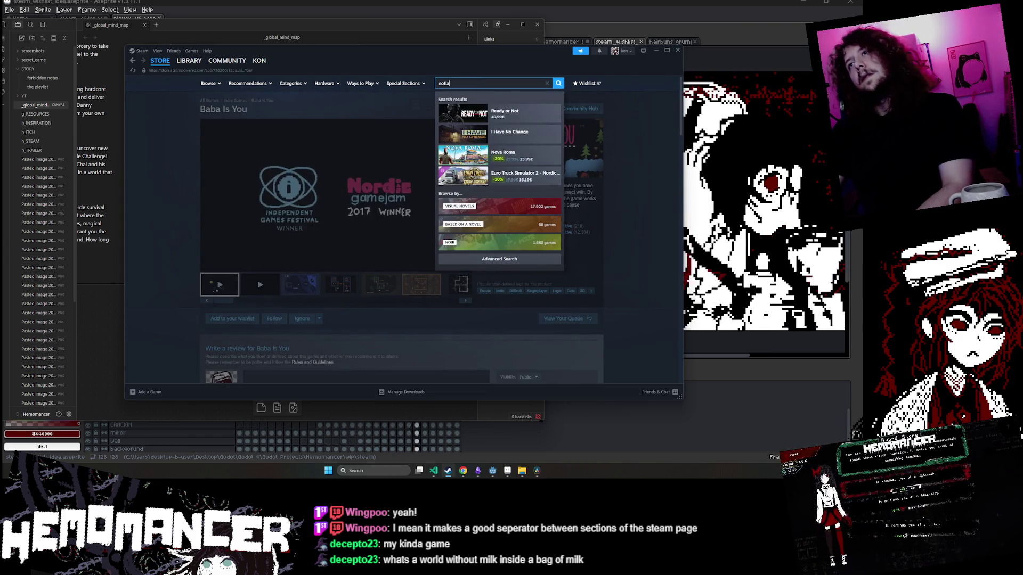
text(ta)
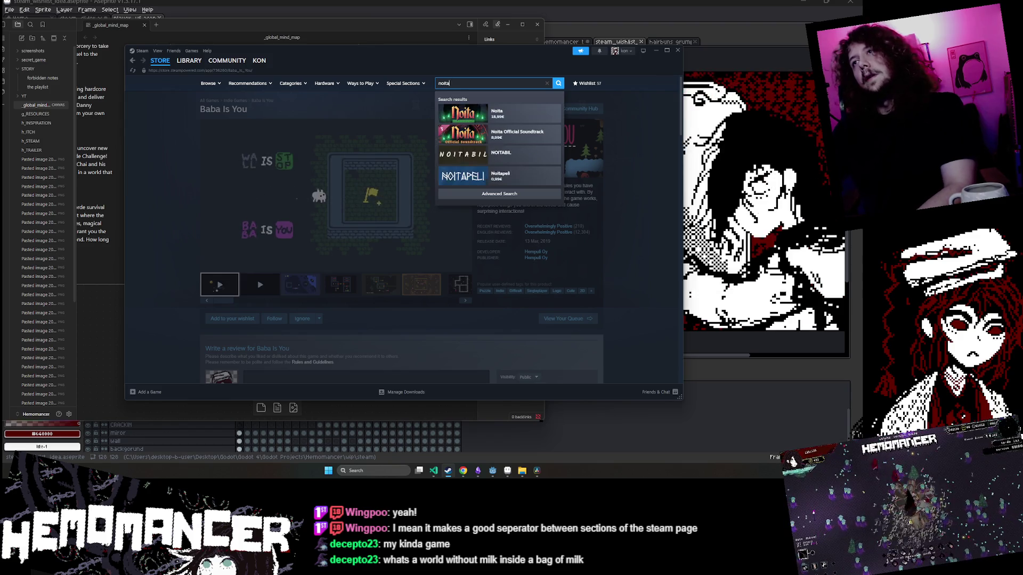
click(481, 115)
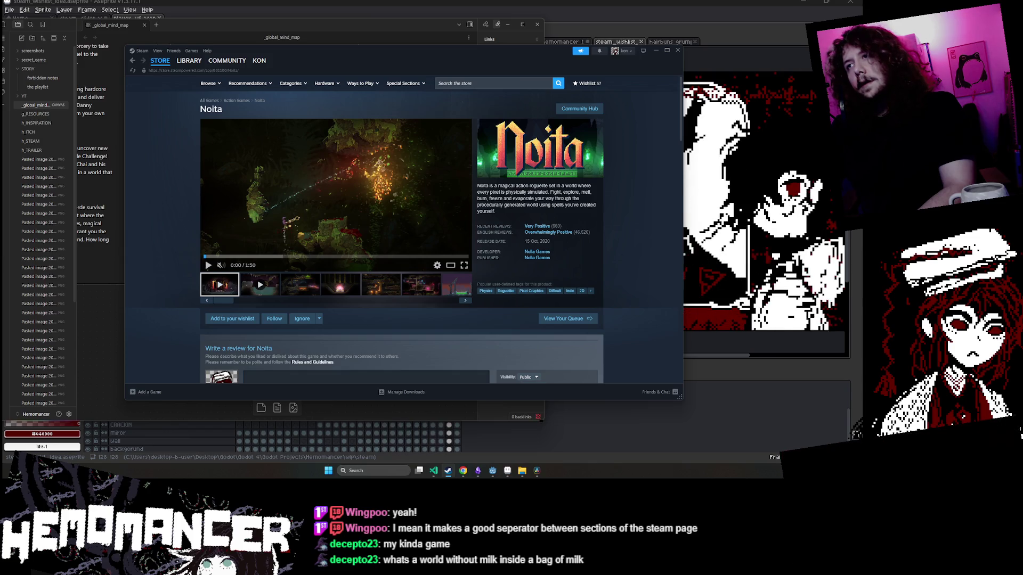
click(591, 219)
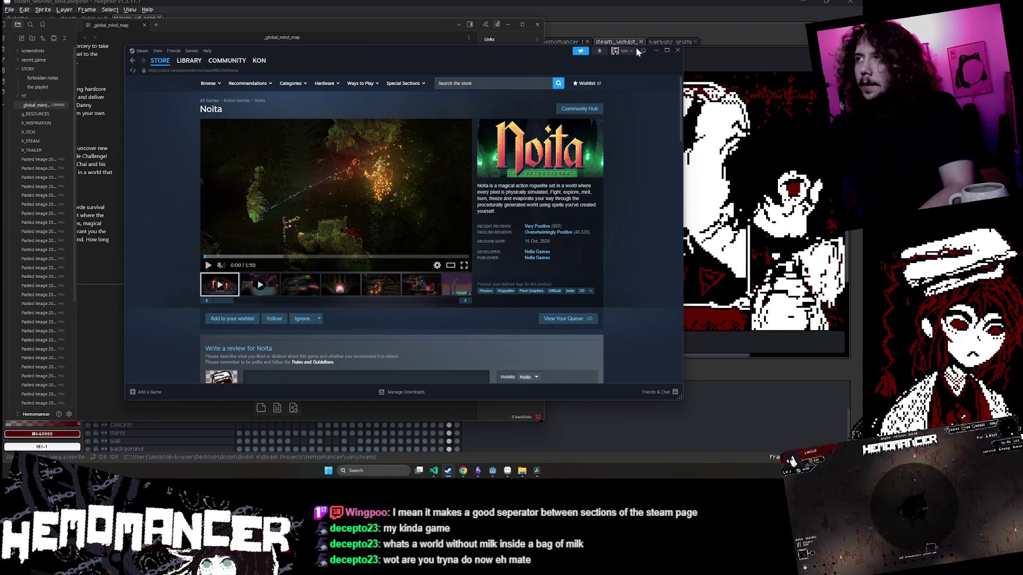
Minimize the Steam client and bring up Hemomancer's store page in Chrome.
click(656, 50)
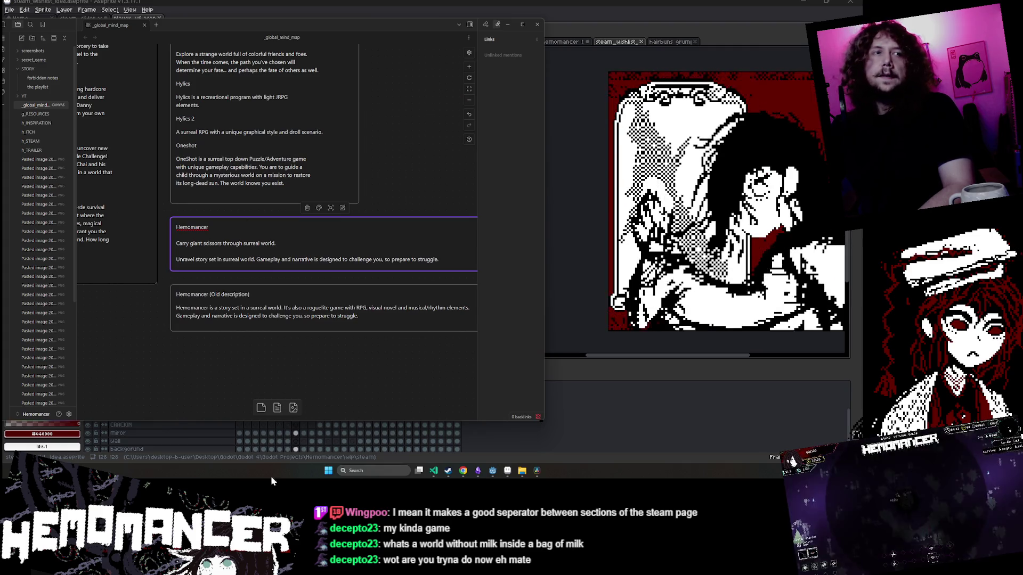
mouse_move(454, 470)
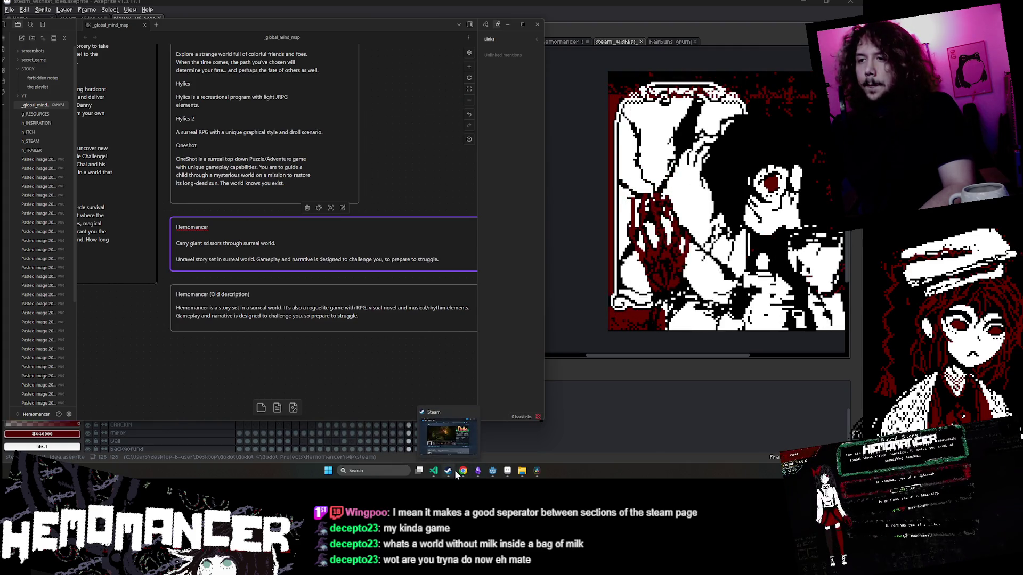
click(450, 449)
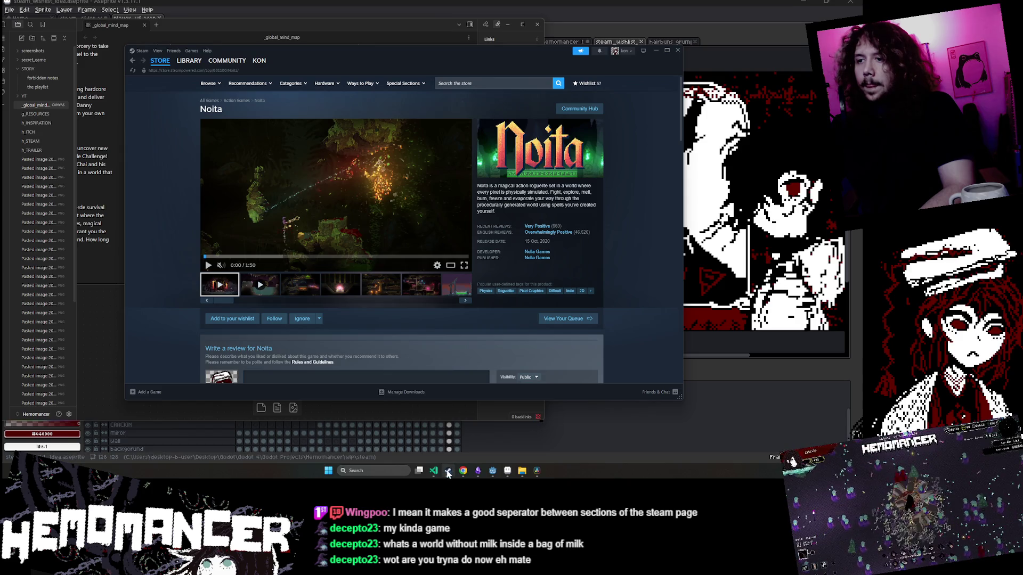
click(447, 472)
click(463, 470)
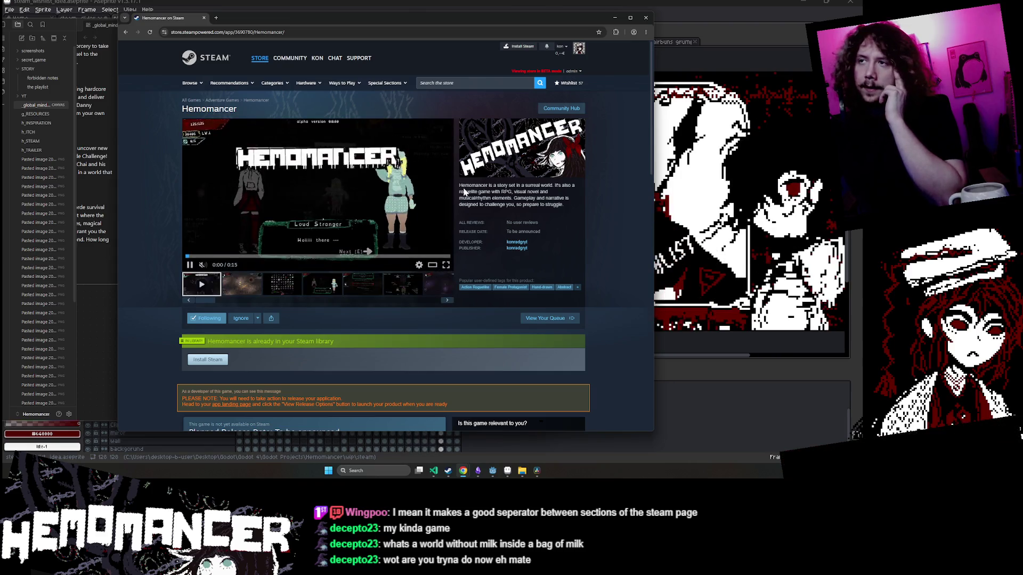
Read Hemomancer's short description and About This Game section, then minimize Chrome.
mouse_move(459, 185)
mouse_down()
mouse_move(573, 196)
mouse_move(563, 204)
mouse_up()
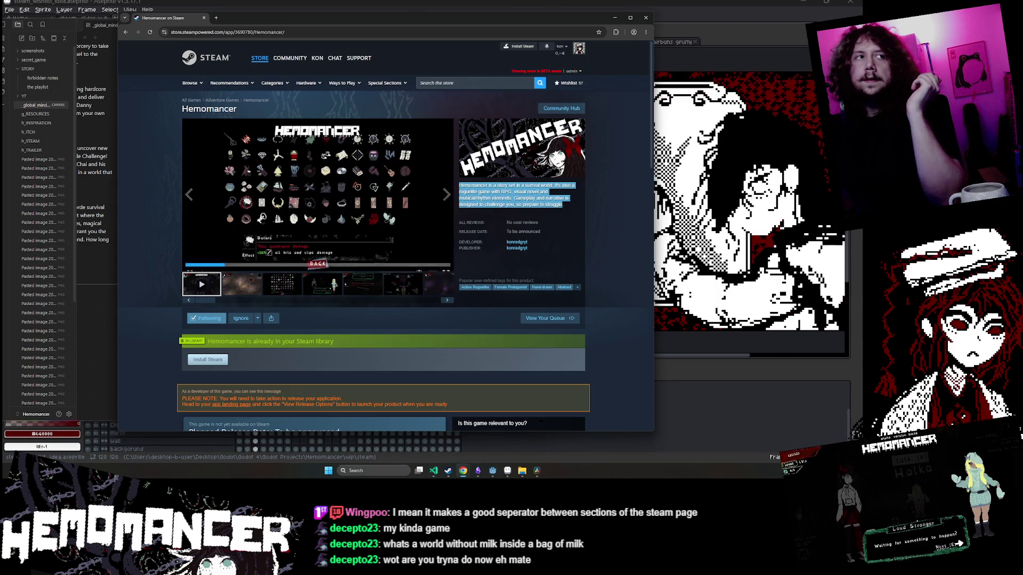
scroll(515, 218, down, 3)
scroll(512, 213, down, 5)
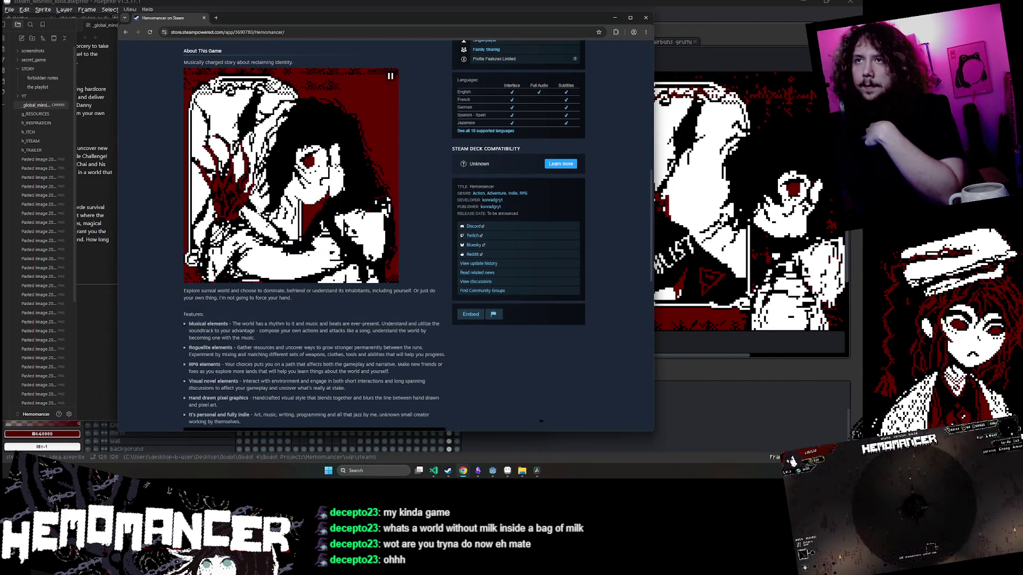
scroll(439, 287, down, 3)
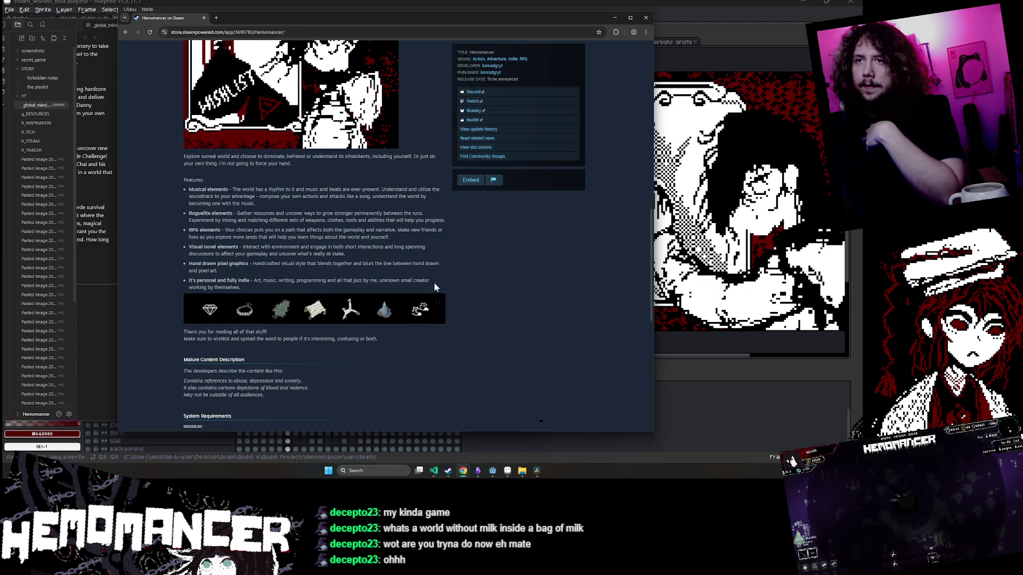
scroll(438, 286, up, 3)
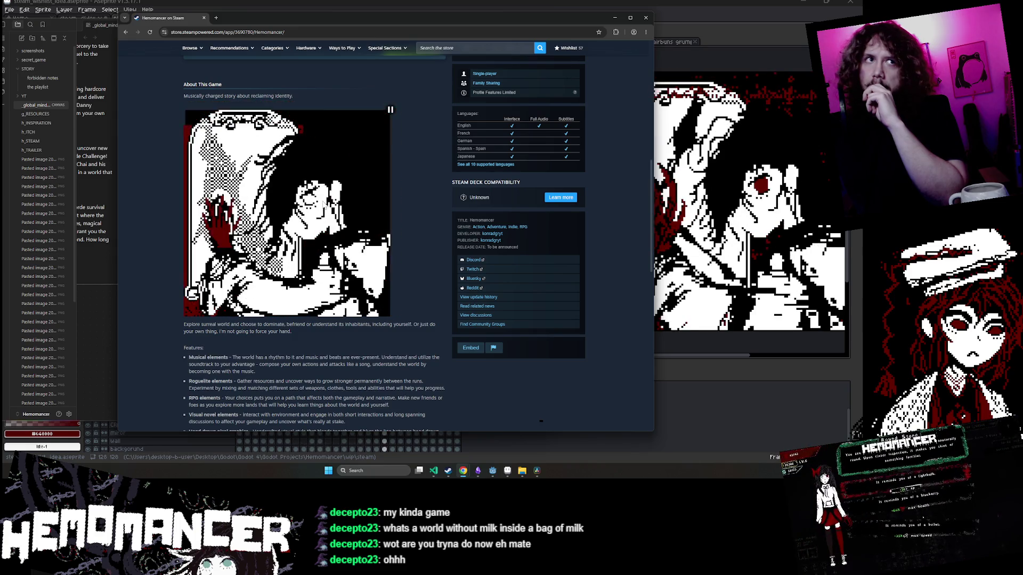
scroll(306, 208, up, 5)
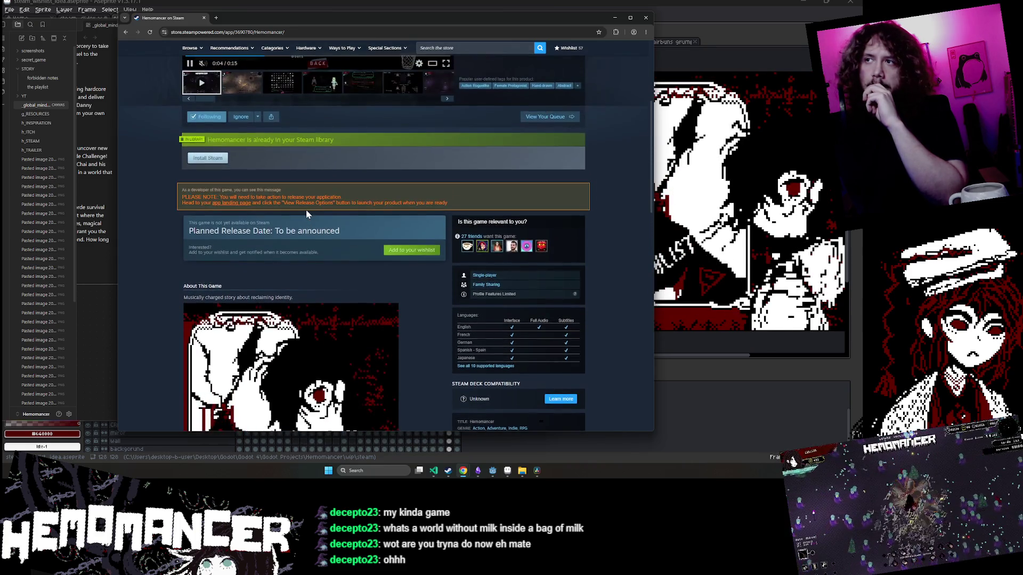
scroll(304, 204, up, 2)
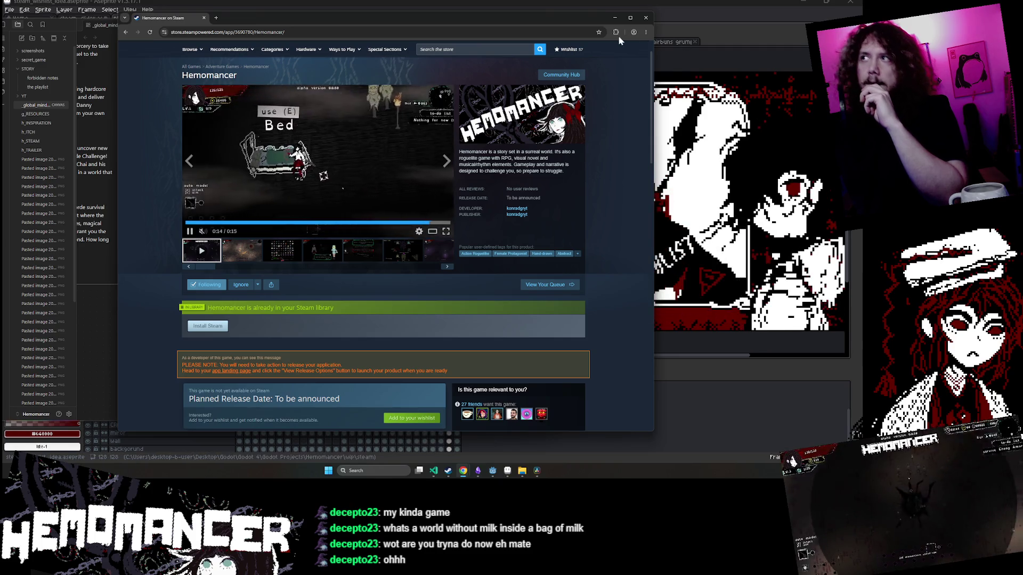
click(615, 19)
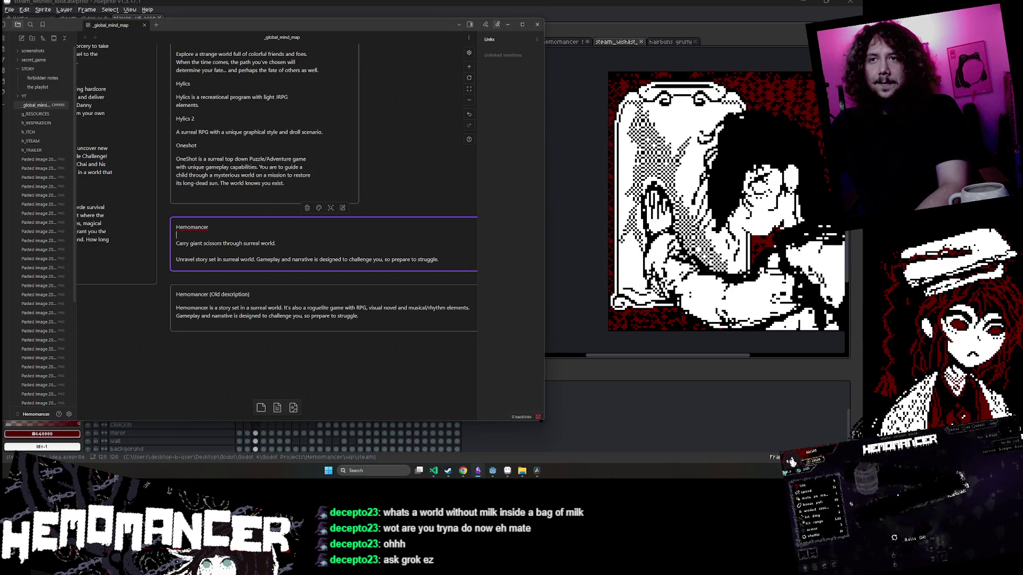
click(276, 243)
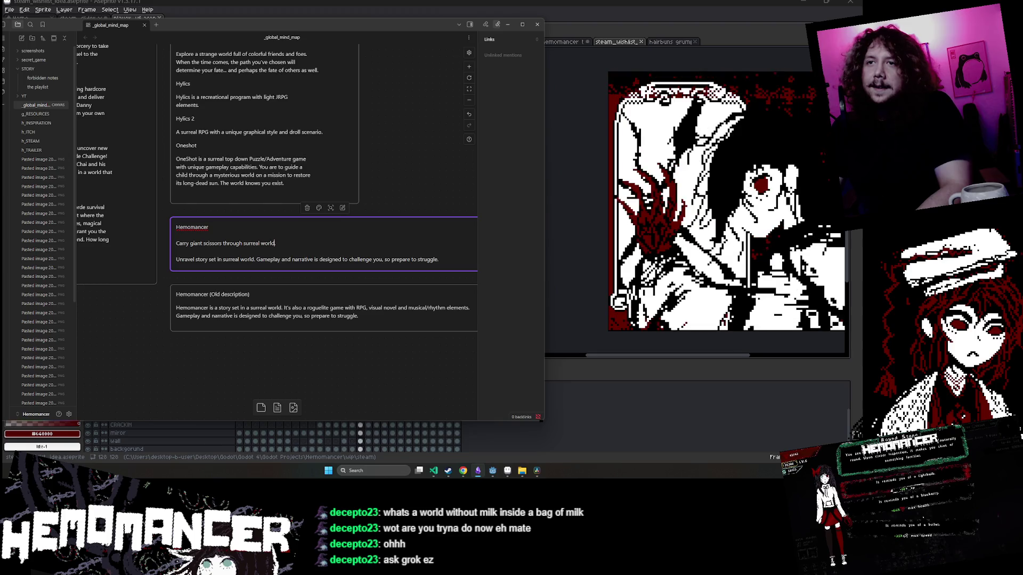
click(188, 243)
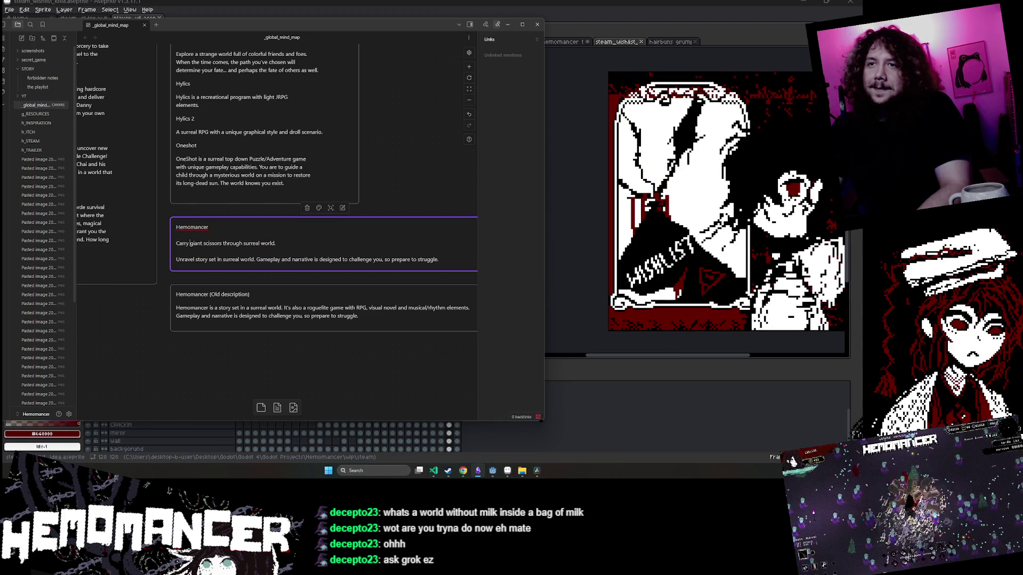
click(177, 259)
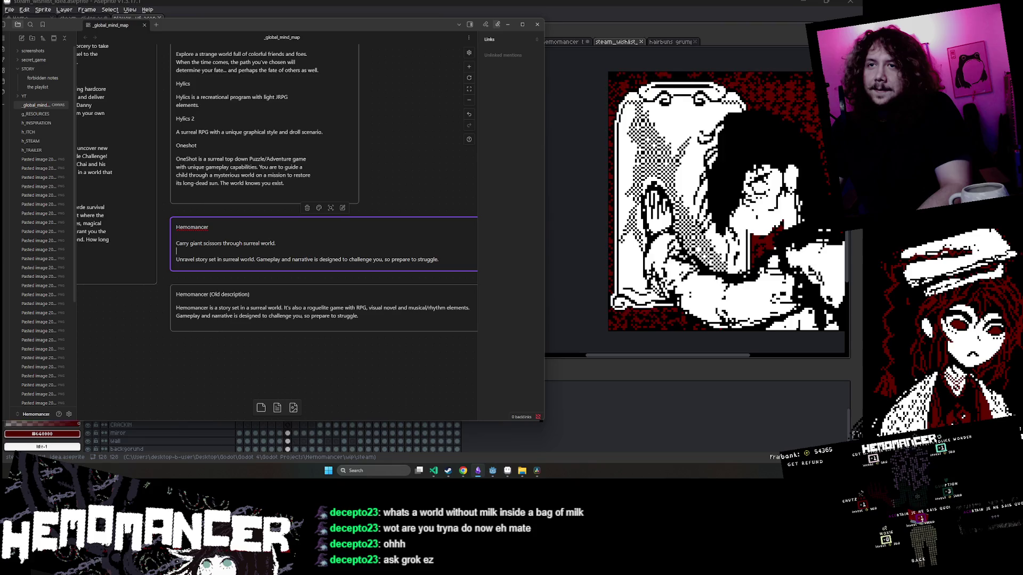
click(202, 242)
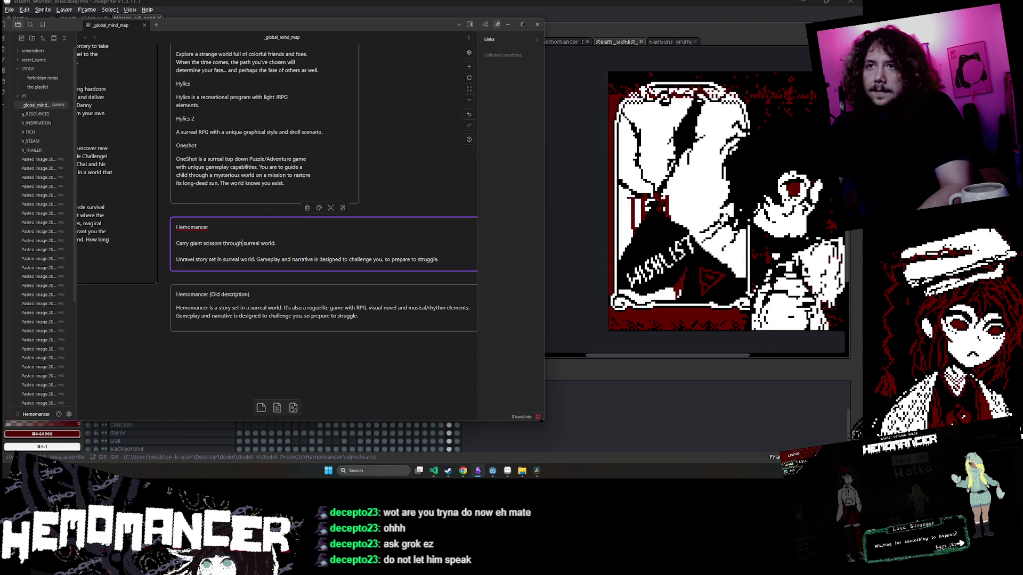
drag(217, 243, 178, 243)
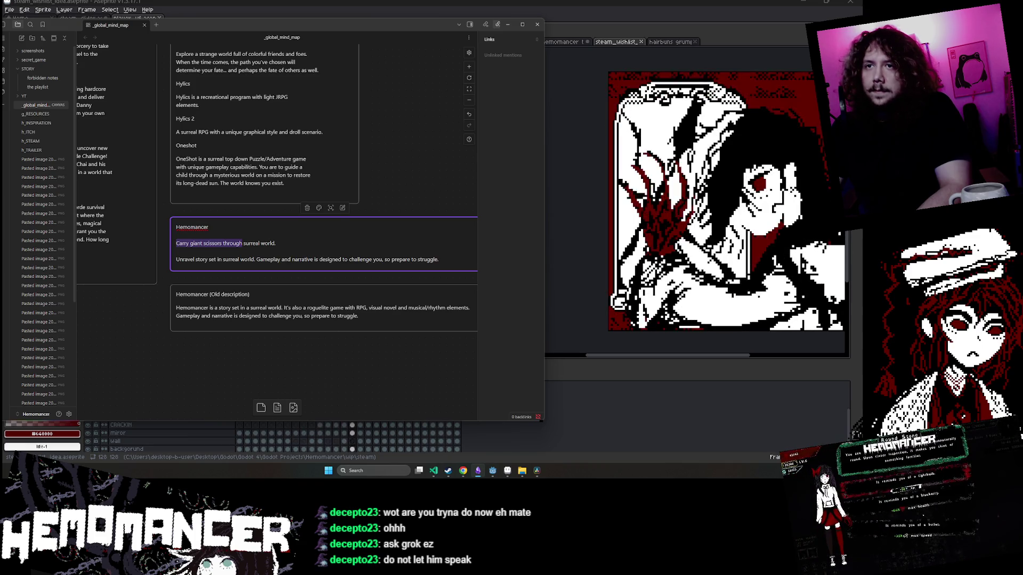
click(176, 251)
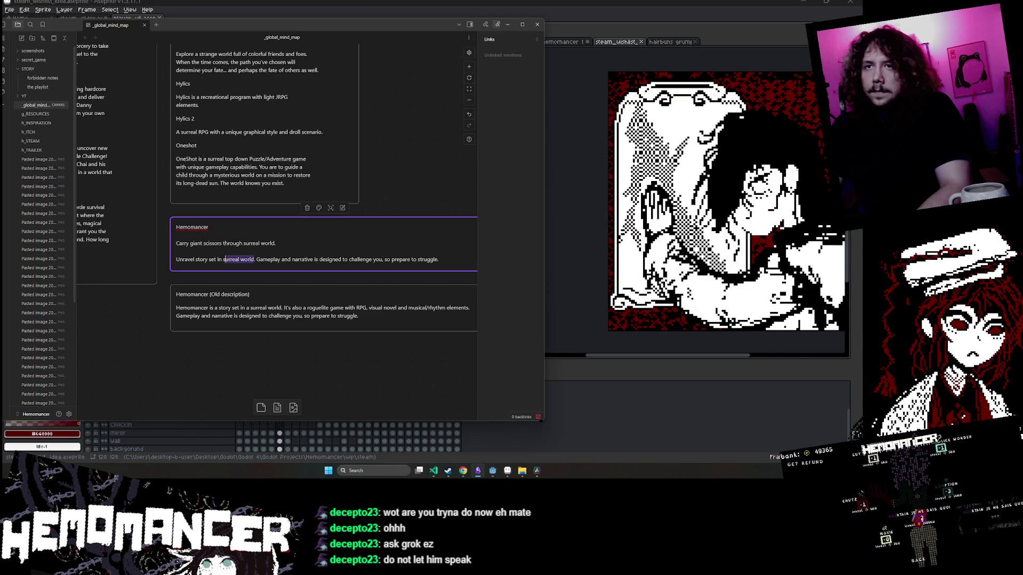
click(202, 243)
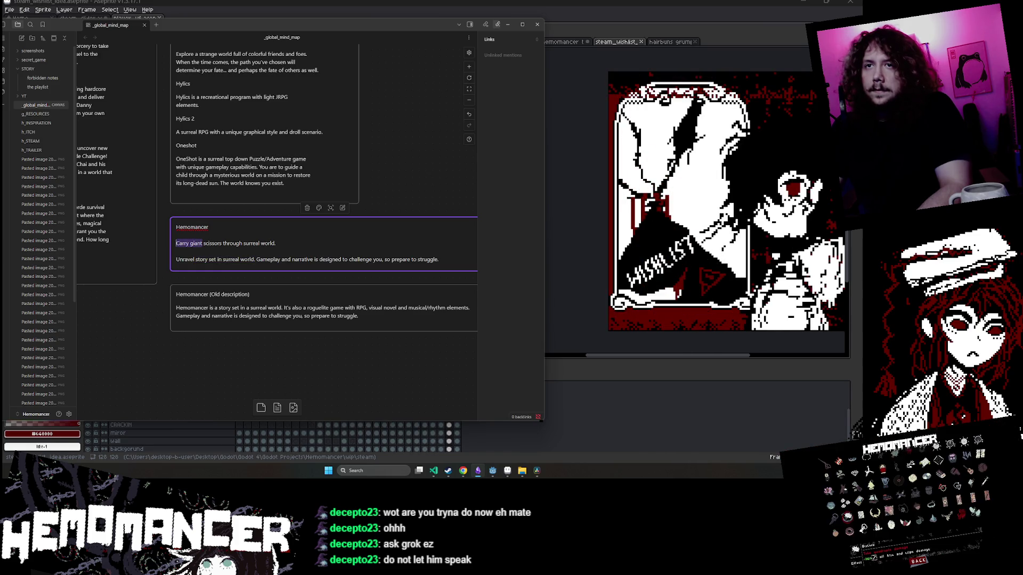
text(Equipped with)
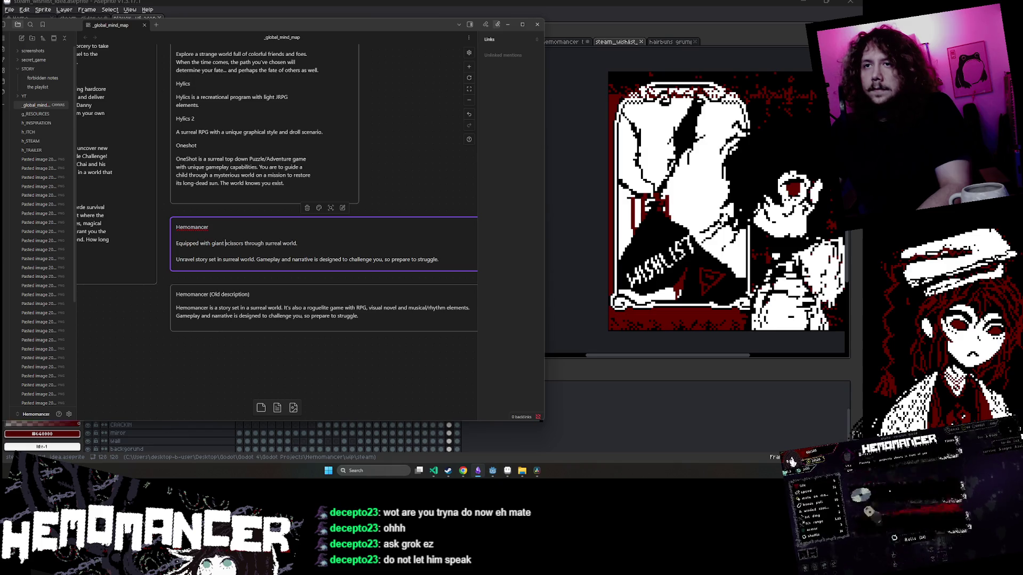
Insert 'and cast of unlikely' after giant scissors, followed by 'unravel story set in surreal world'.
click(243, 243)
text(and)
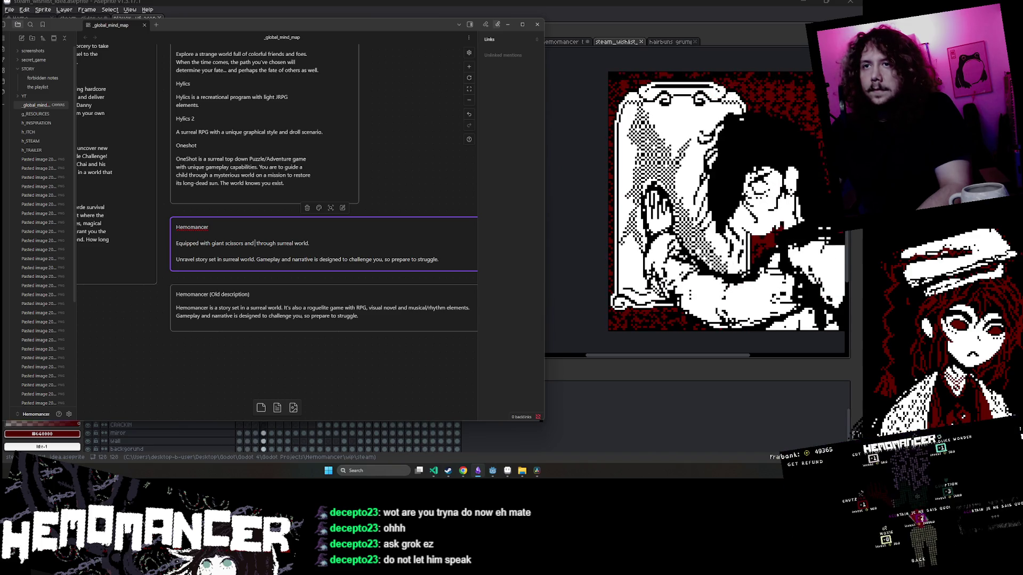
text( cast of peculiar)
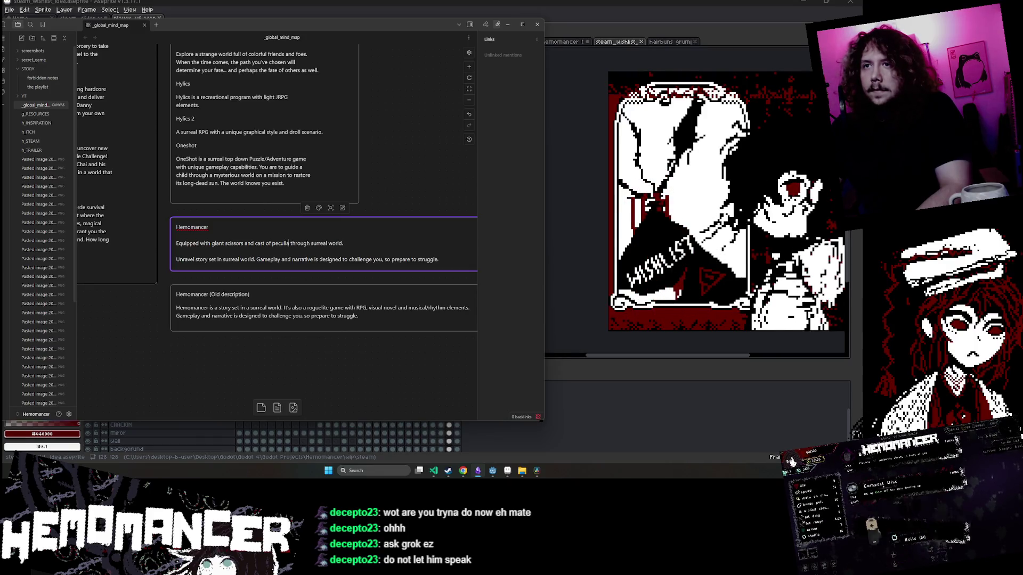
key(BackSpace)
key(BackSpace)
key(BackSpace)
text(likely)
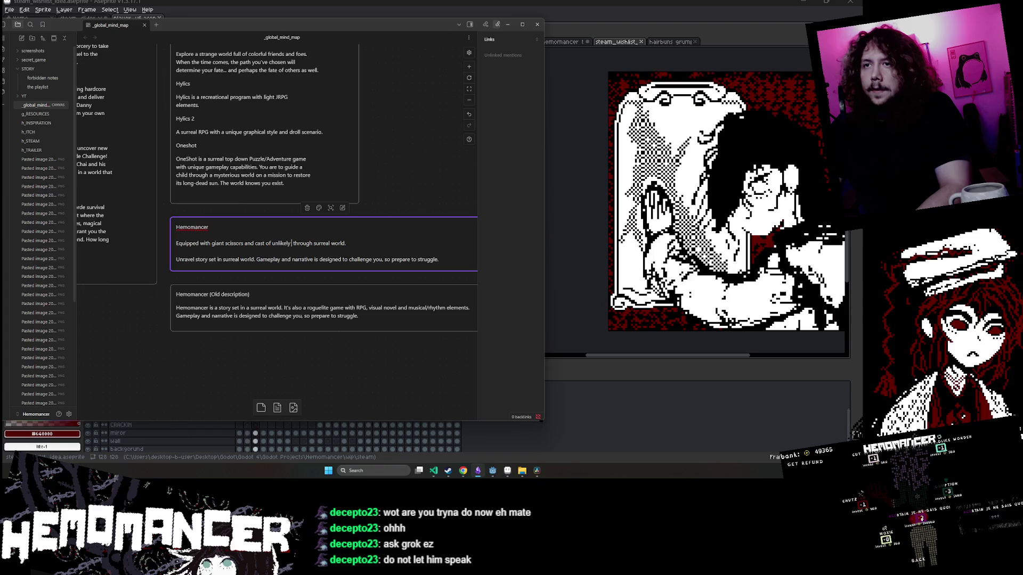
key(shift+Right)
key(shift+Right)
key(shift+Right)
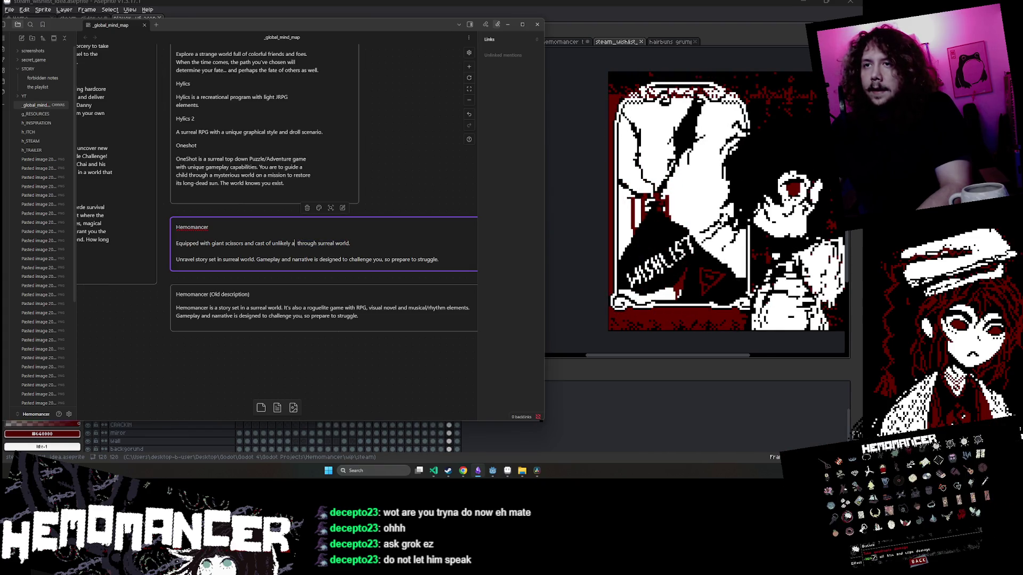
key(BackSpace)
key(BackSpace)
key(BackSpace)
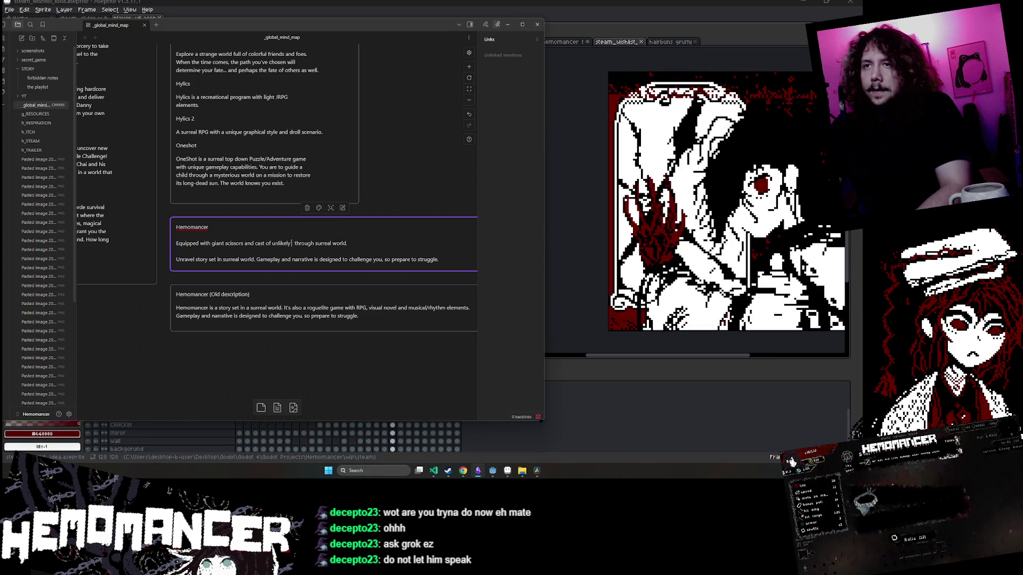
text(f )
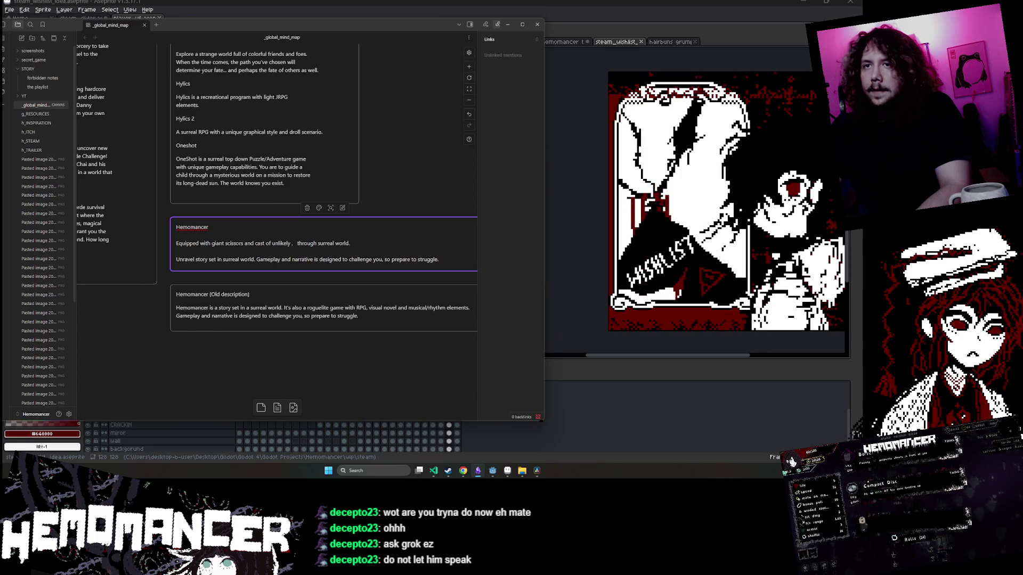
text(unravel story stet)
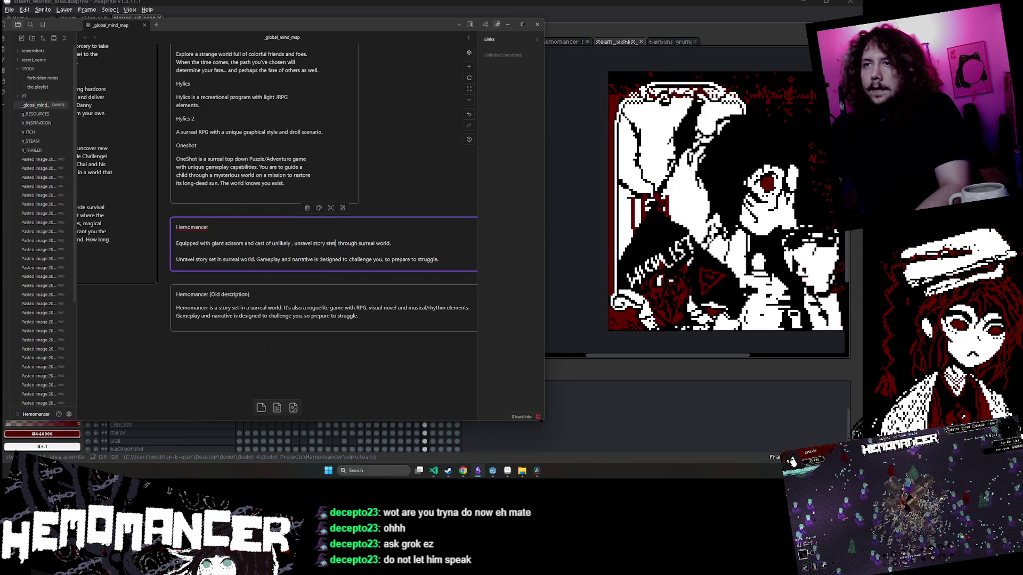
text(rreal world)
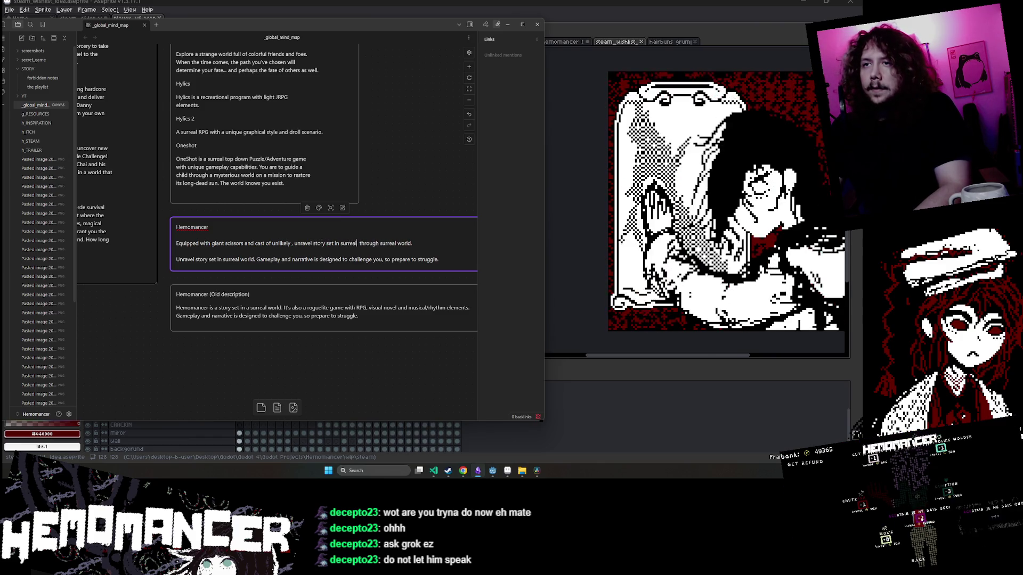
key(Delete)
key(Delete)
key(Delete)
key(Delete)
key(Delete)
key(Delete)
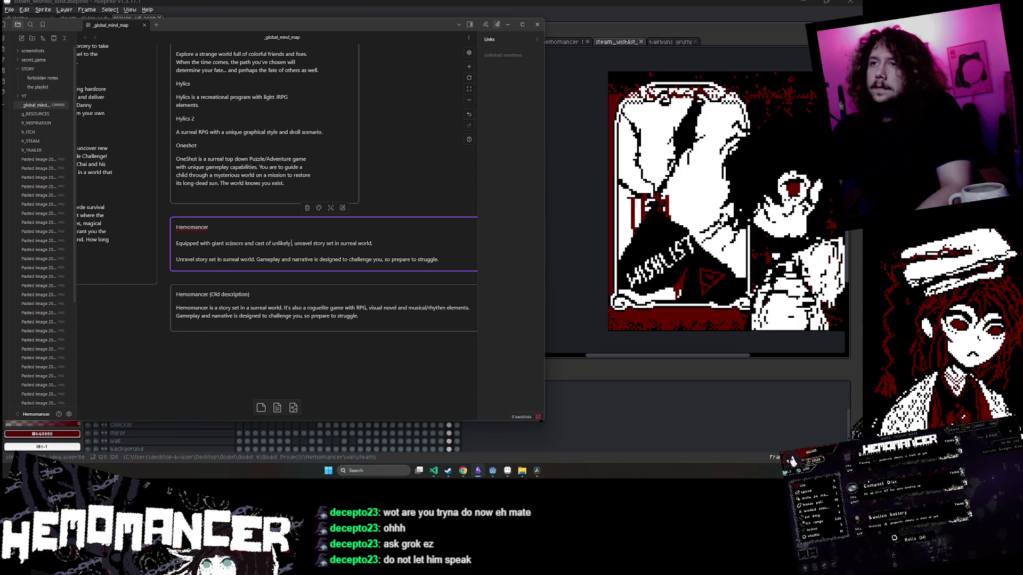
End the tagline with 'driven by music and abstraction.' and add a comma after unlikely.
key(BackSpace)
text(d)
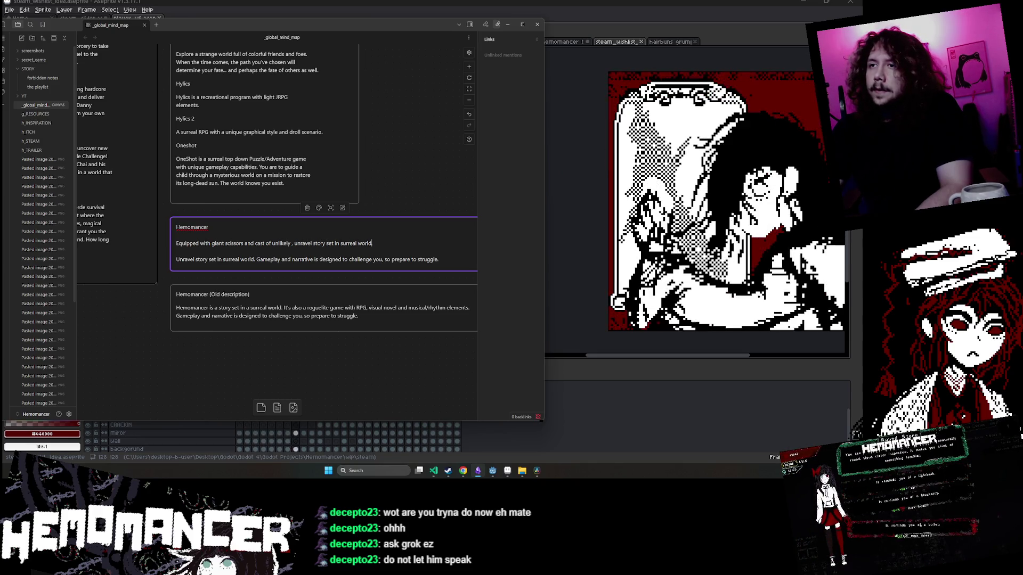
text(riven by )
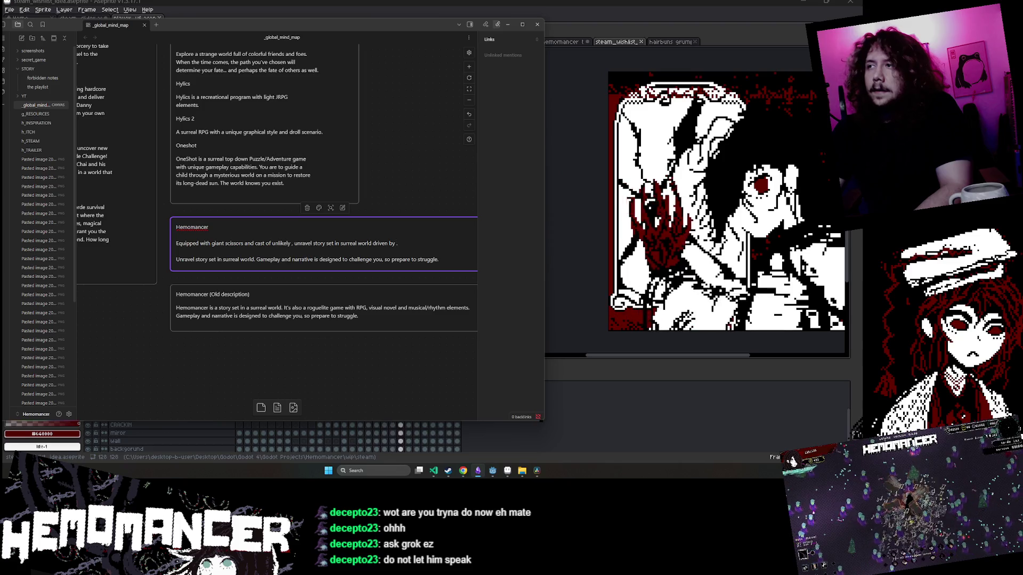
text(.)
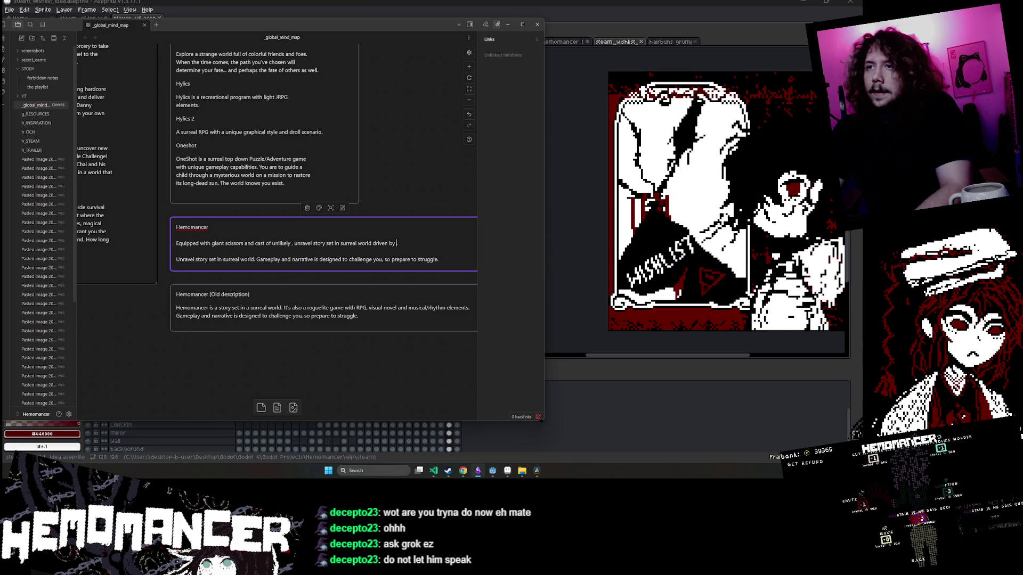
text(music)
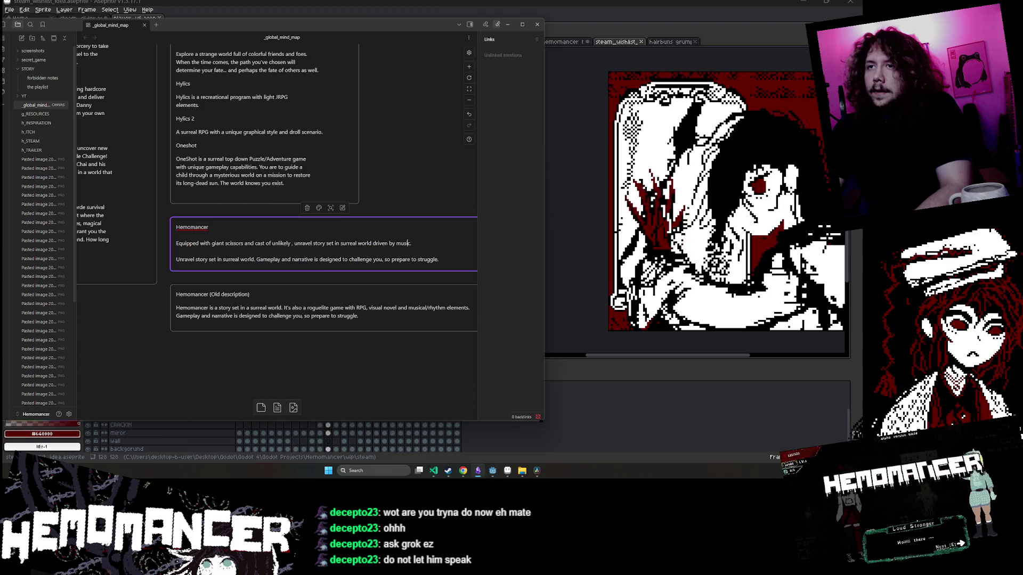
click(289, 242)
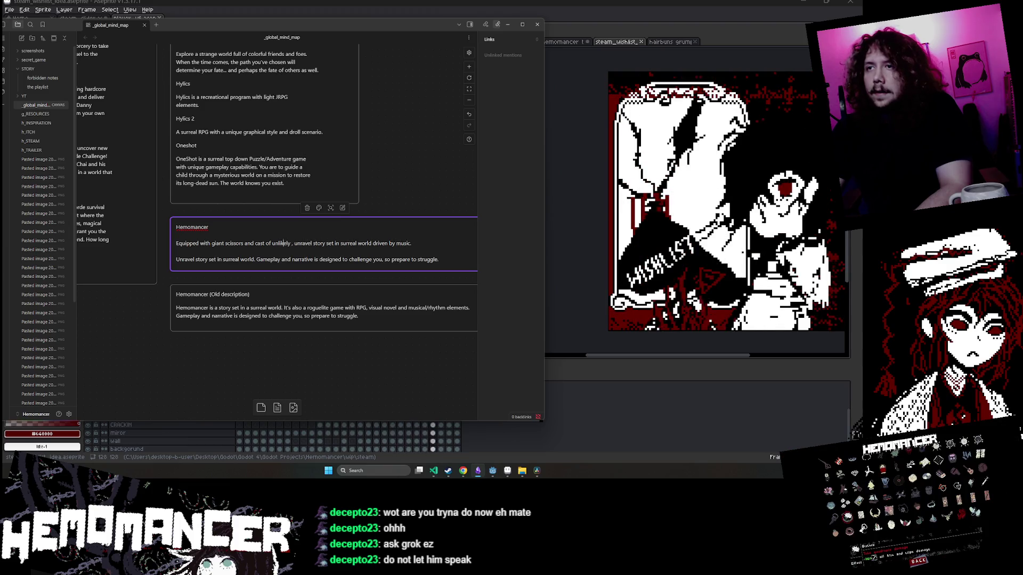
click(177, 243)
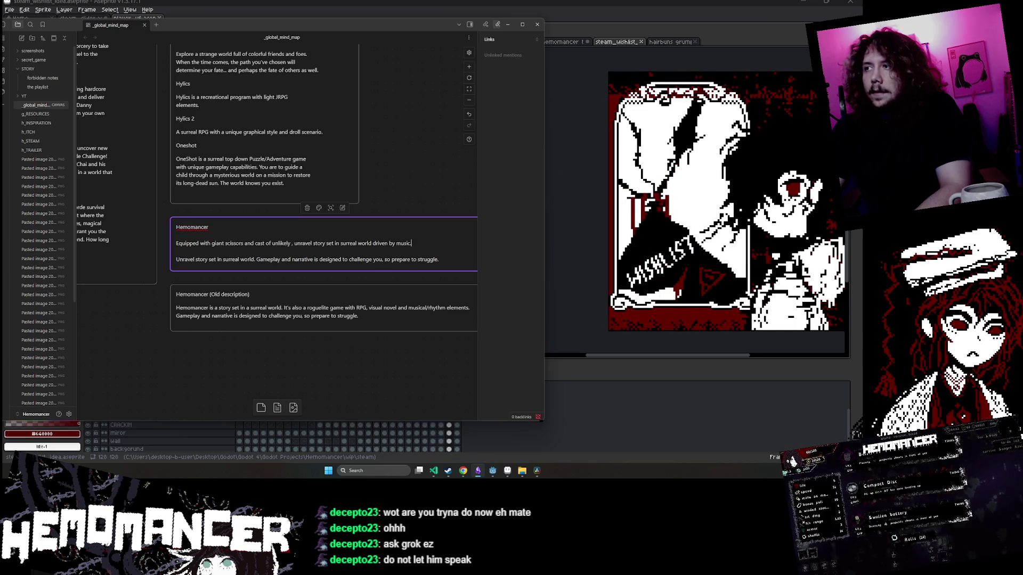
click(411, 243)
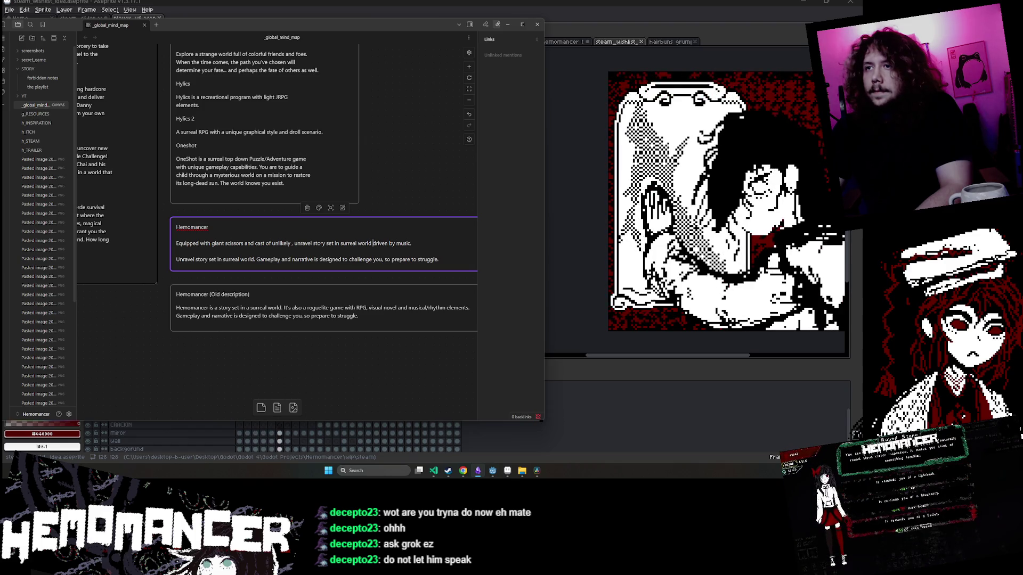
text(and abstr)
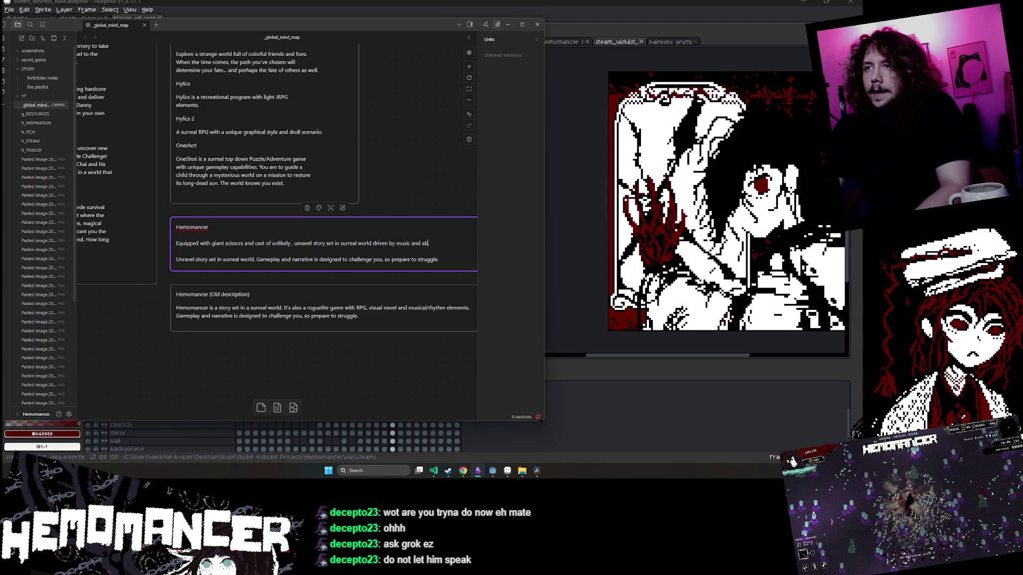
text(action)
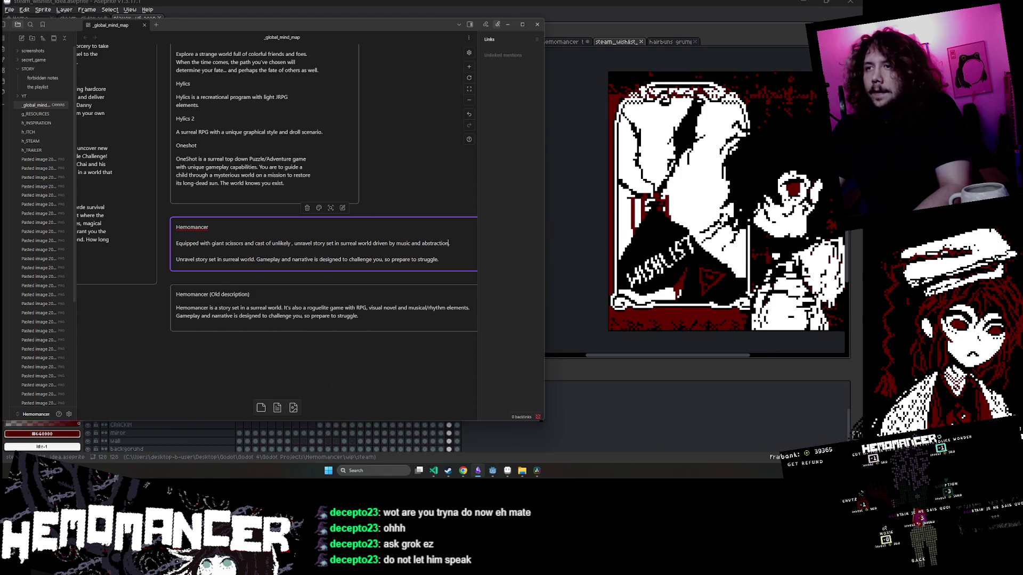
text(.)
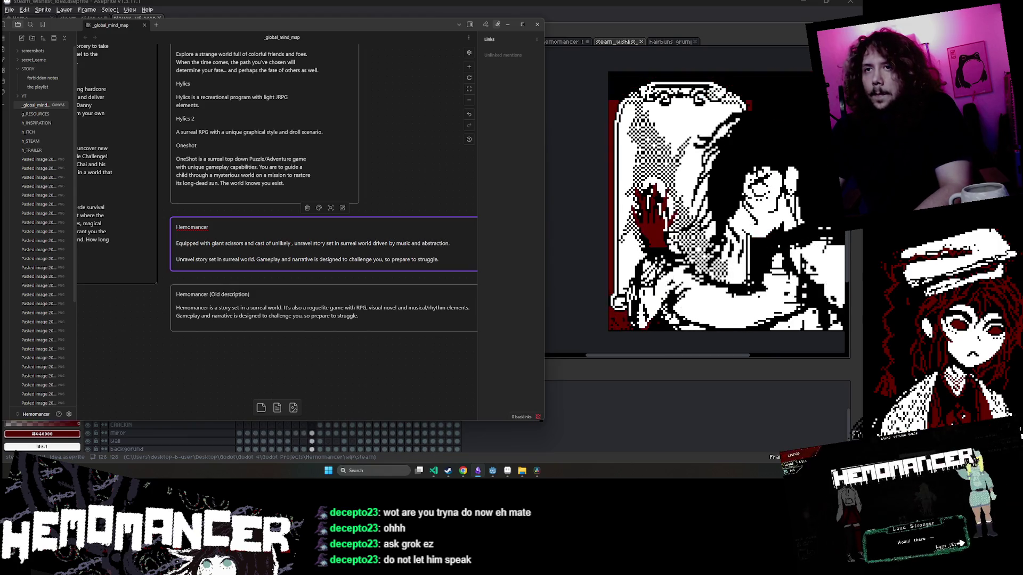
click(311, 243)
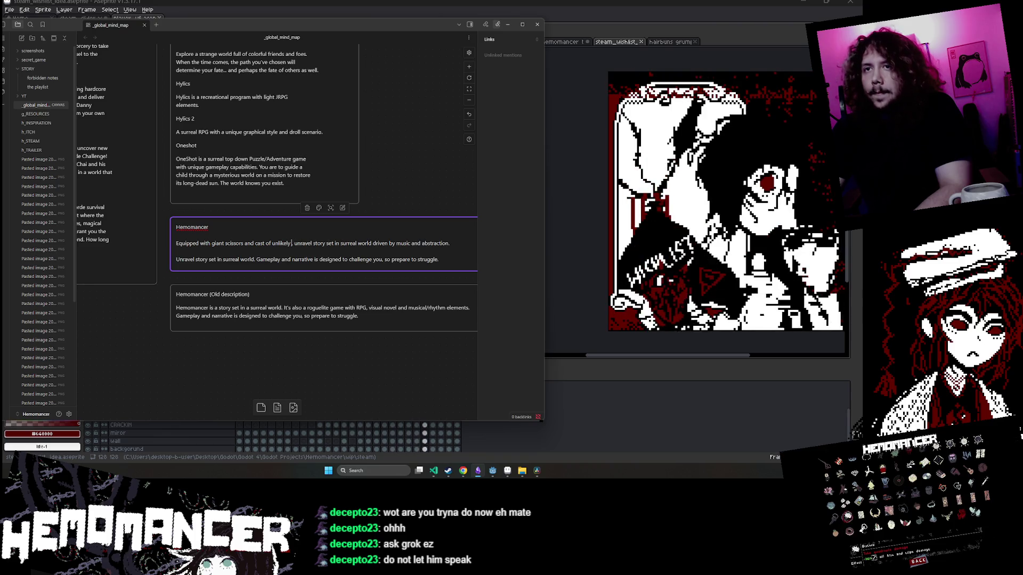
text(,)
drag(255, 243, 270, 243)
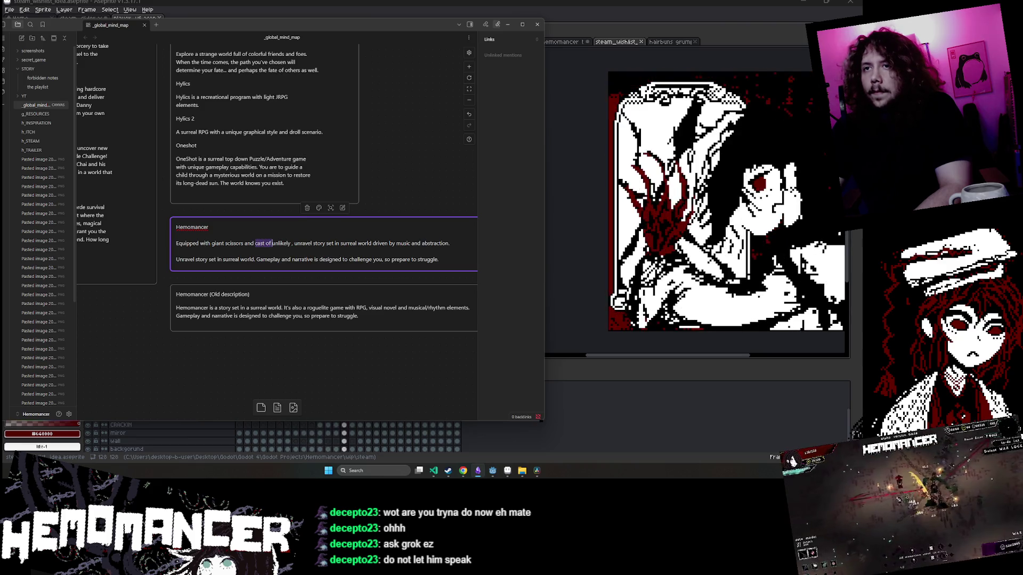
Replace 'cast of unlikely' with 'unusual abilities' in the Hemomancer tagline.
key(Delete)
key(Delete)
double_click(256, 243)
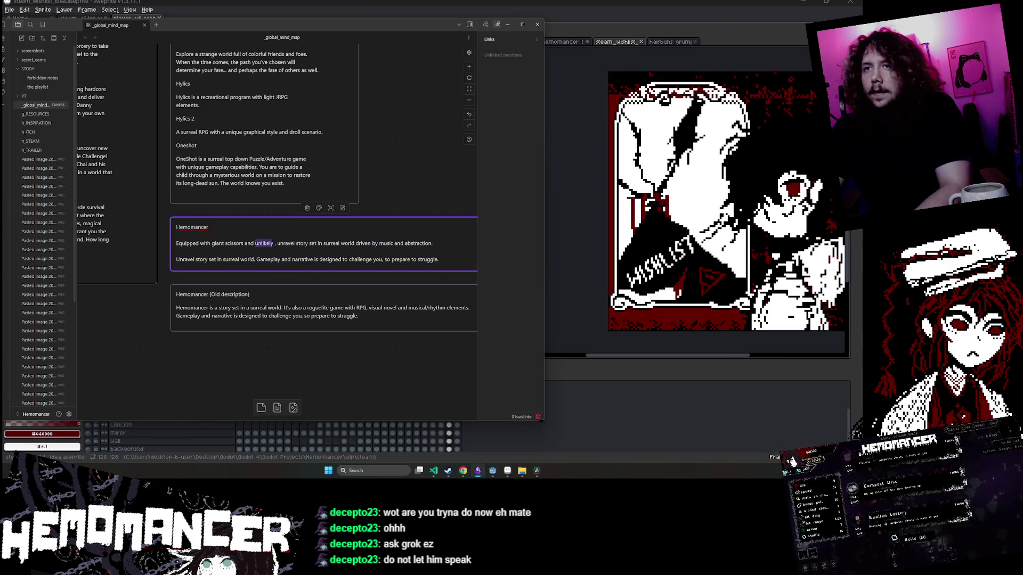
text(unusual a)
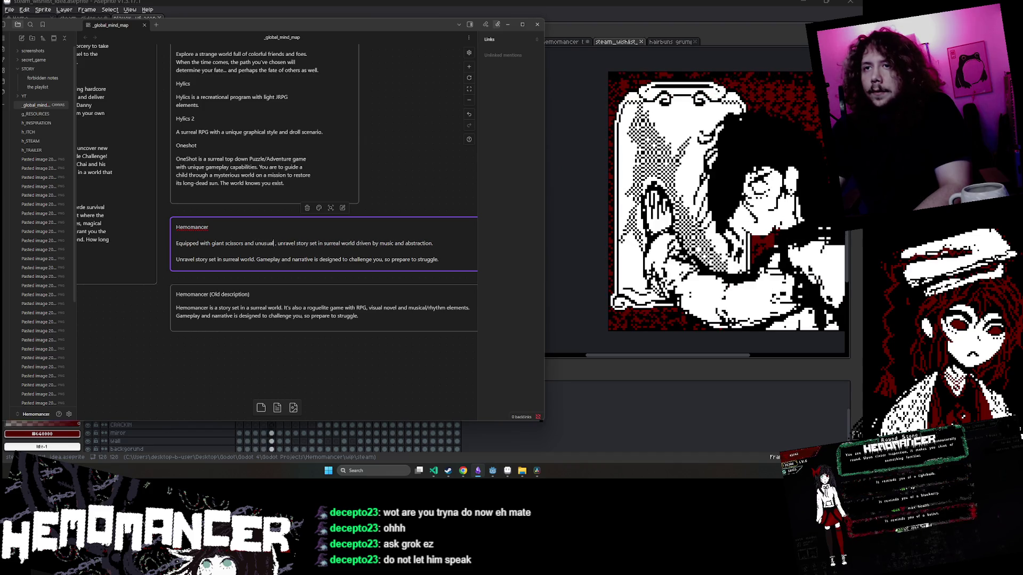
text(bilite)
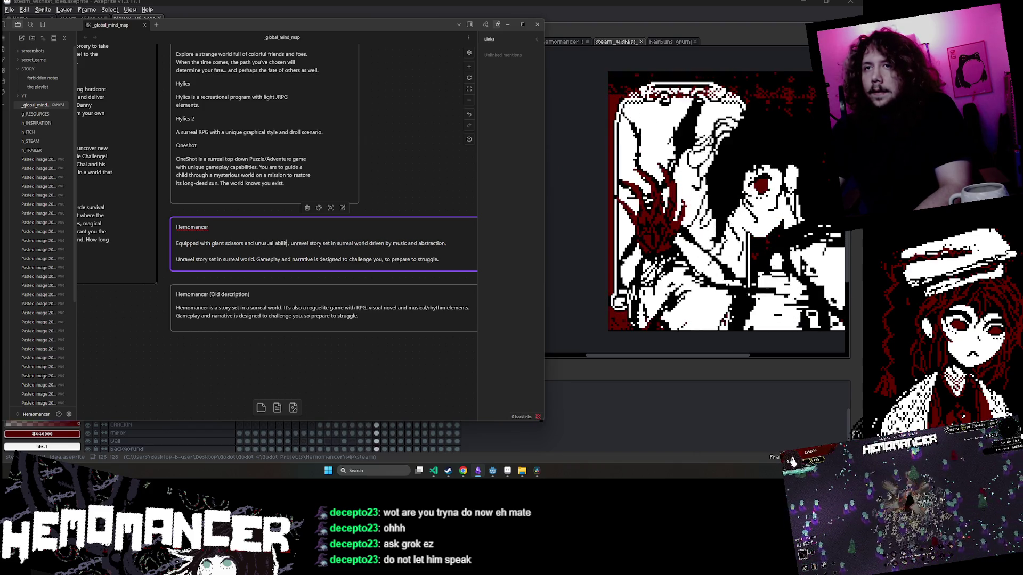
key(BackSpace)
key(BackSpace)
key(BackSpace)
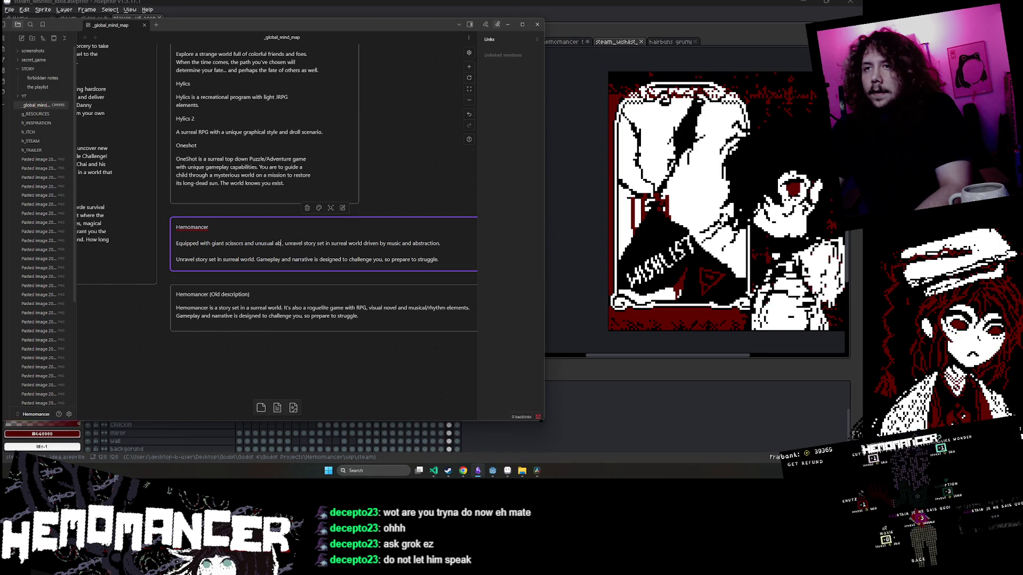
text(ilities)
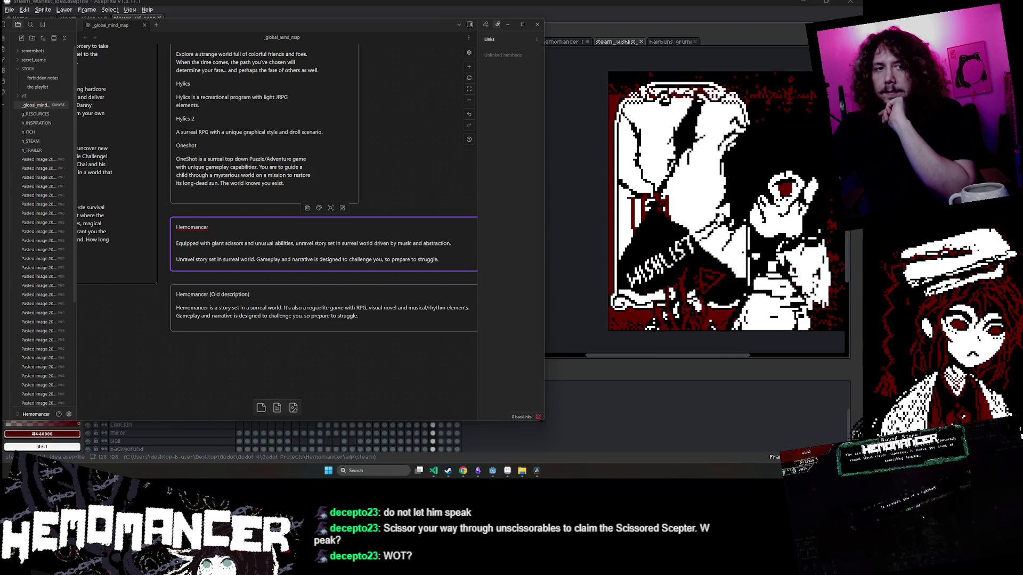
drag(257, 259, 177, 251)
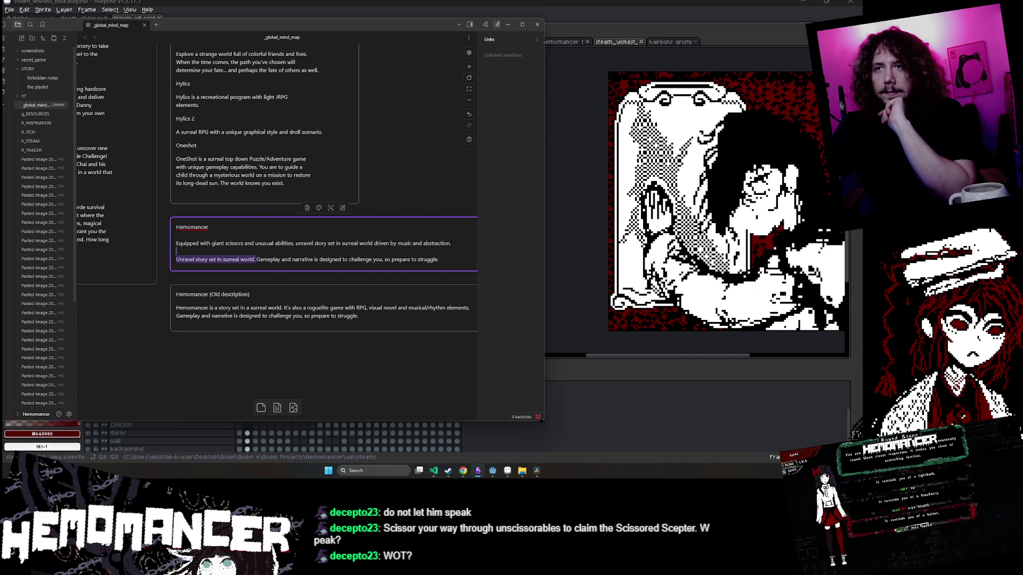
Delete the duplicate 'Unravel story set in surreal world.' sentence, then select the card's text.
key(BackSpace)
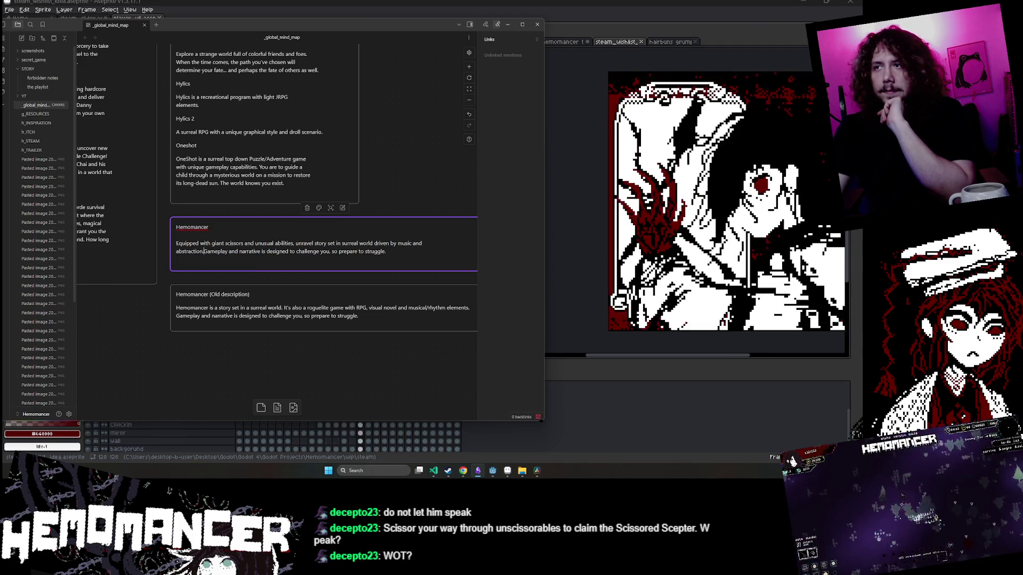
key(Return)
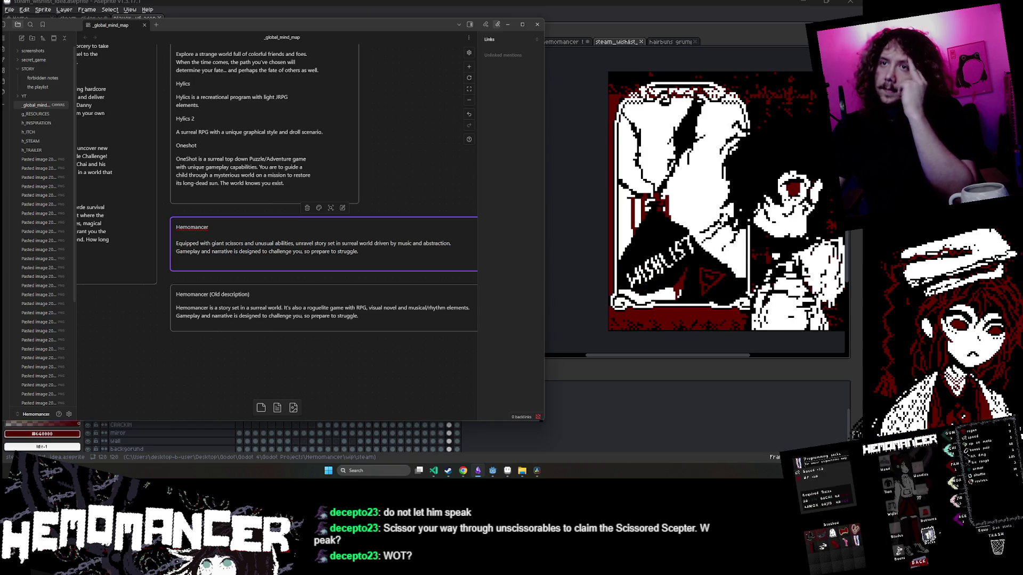
key(ctrl+shift+Left)
key(ctrl+shift+Left)
key(ctrl+shift+Left)
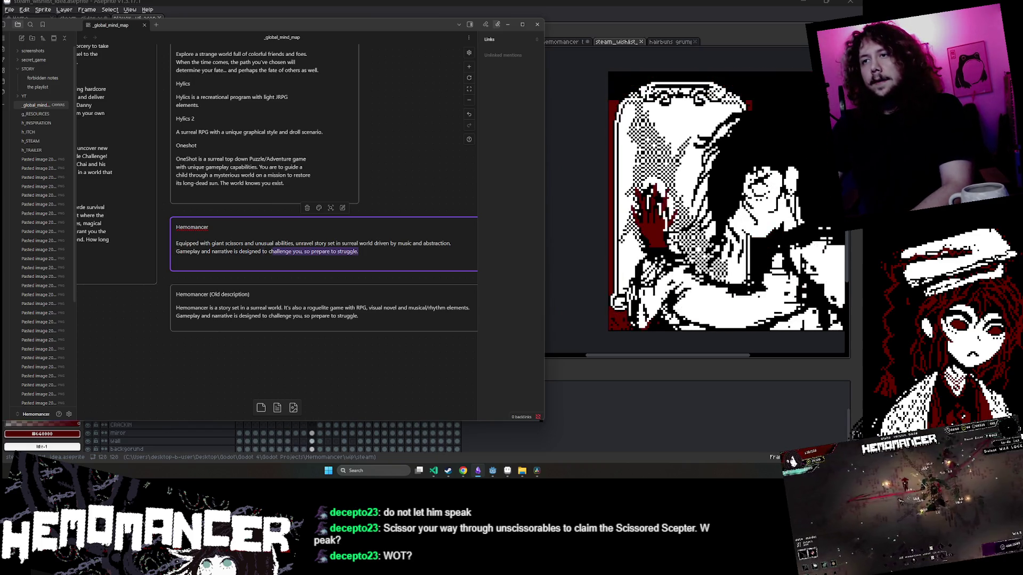
key(ctrl+shift+Home)
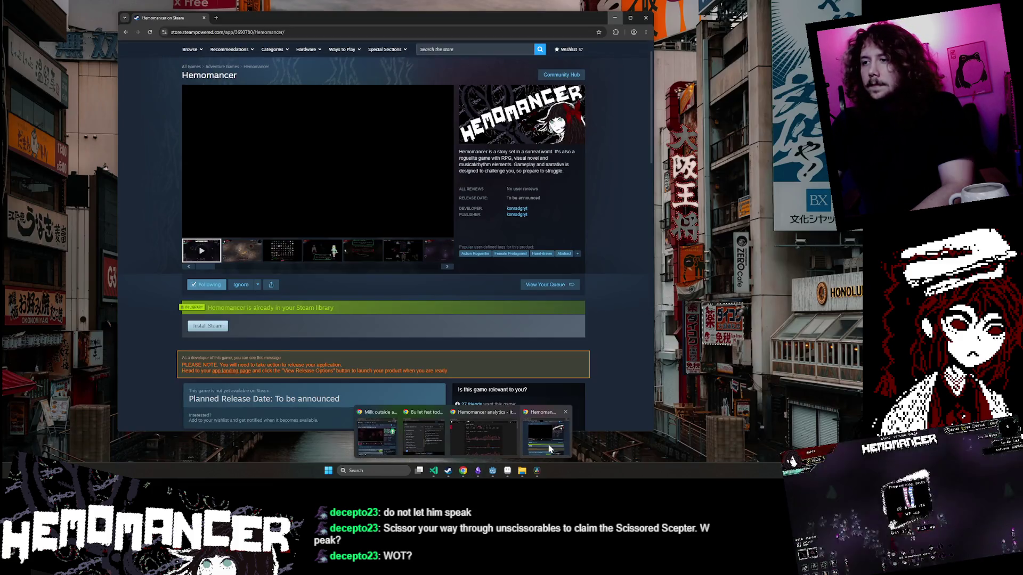
click(527, 435)
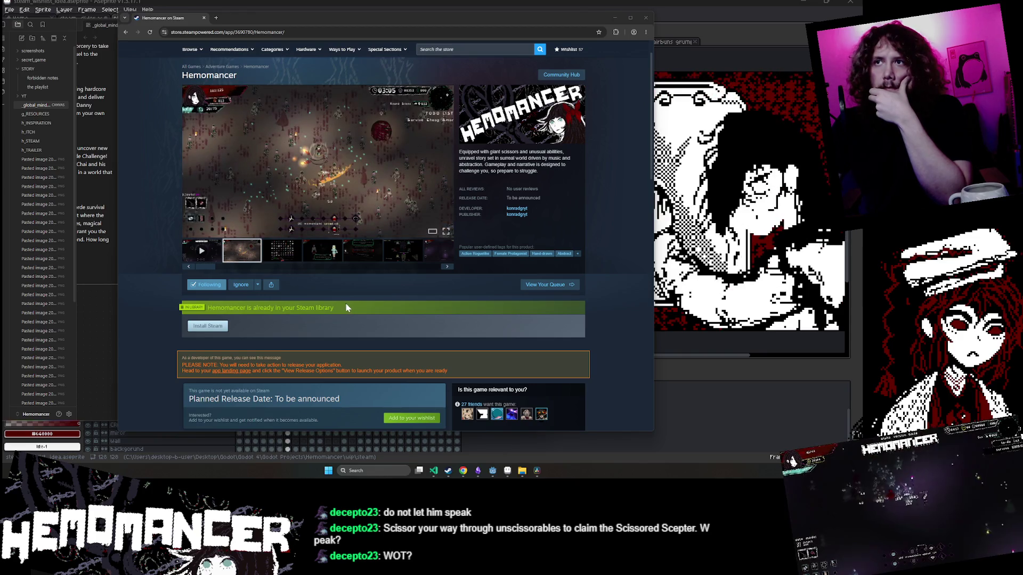
click(212, 255)
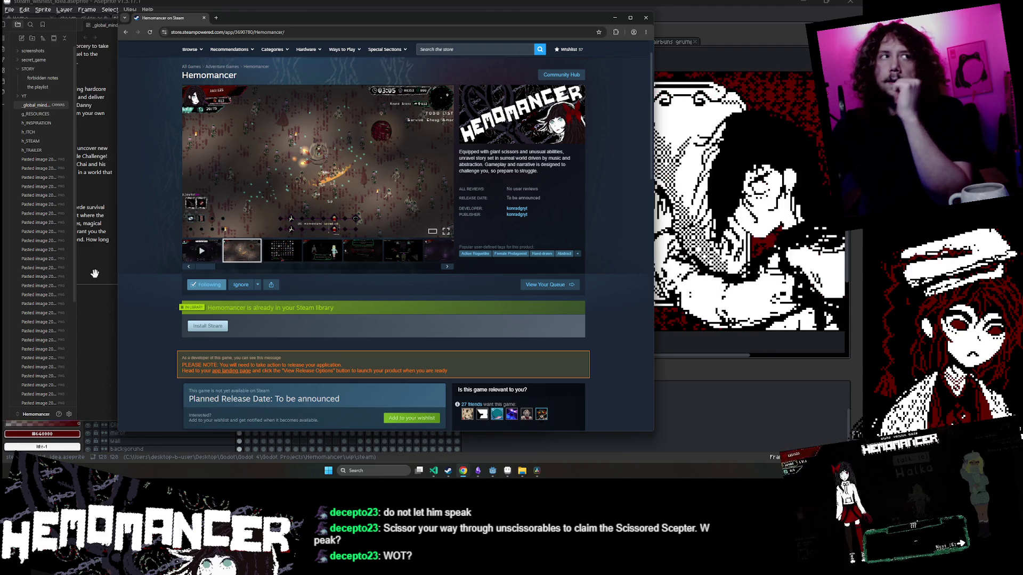
key(alt+Tab)
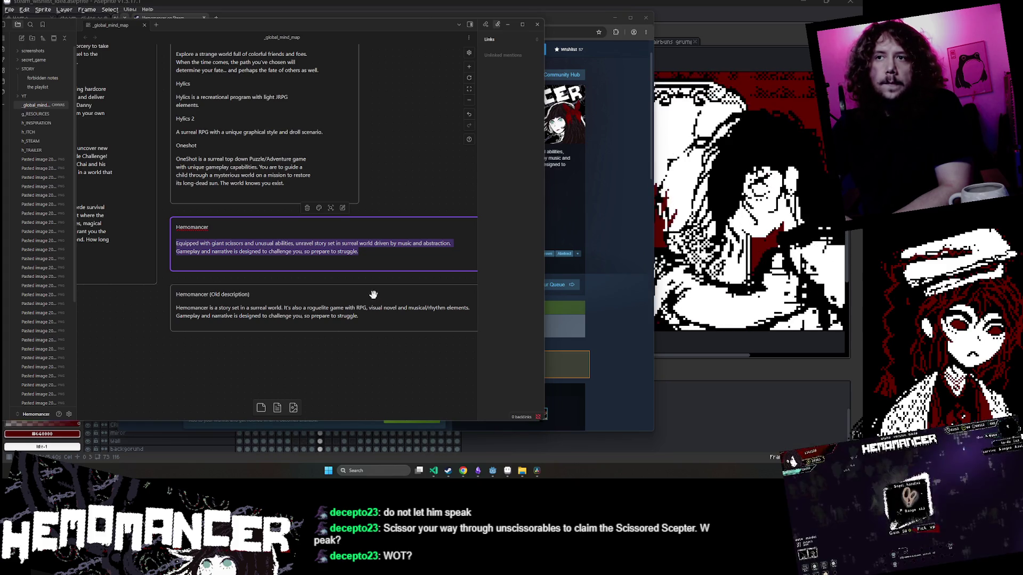
Replace 'giant scissors' with 'unusual weapon' in the Hemomancer card text.
key(Escape)
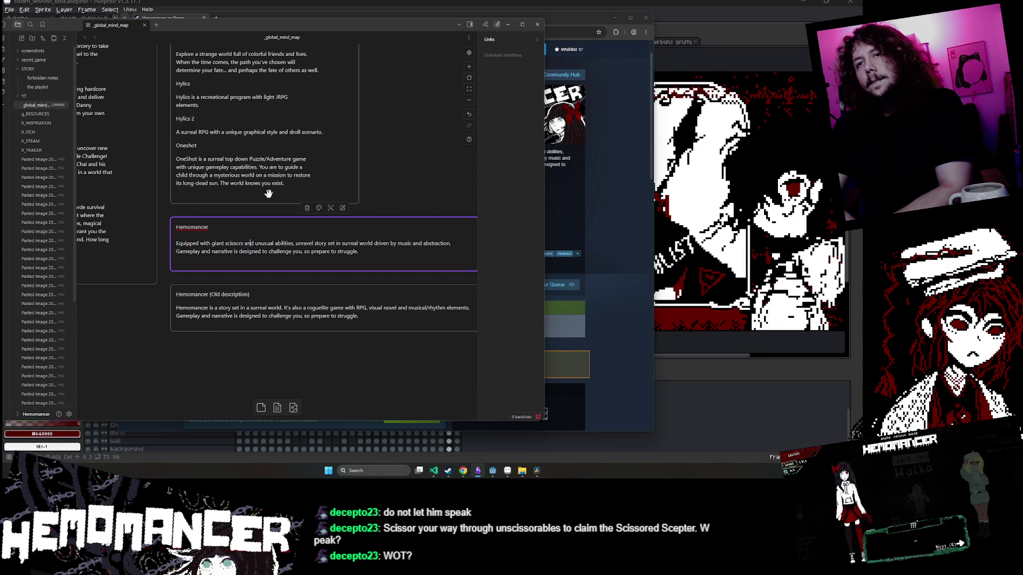
key(ctrl+Left)
key(ctrl+Left)
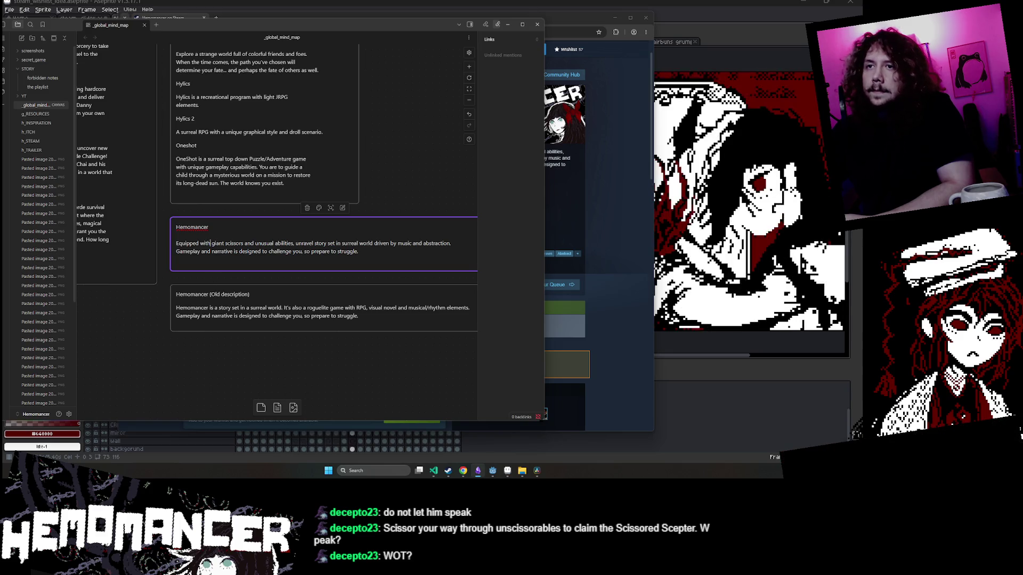
double_click(216, 243)
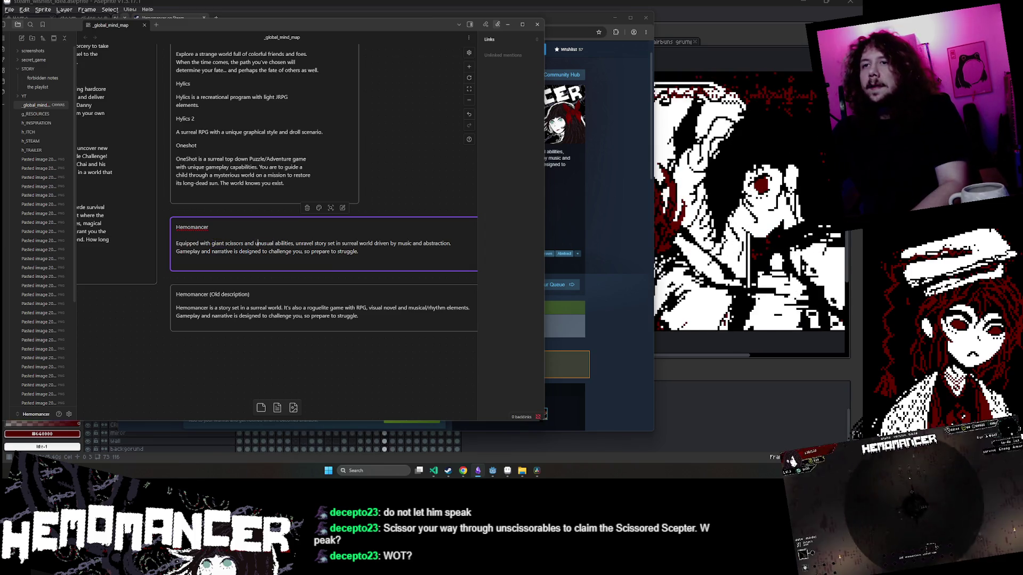
double_click(264, 243)
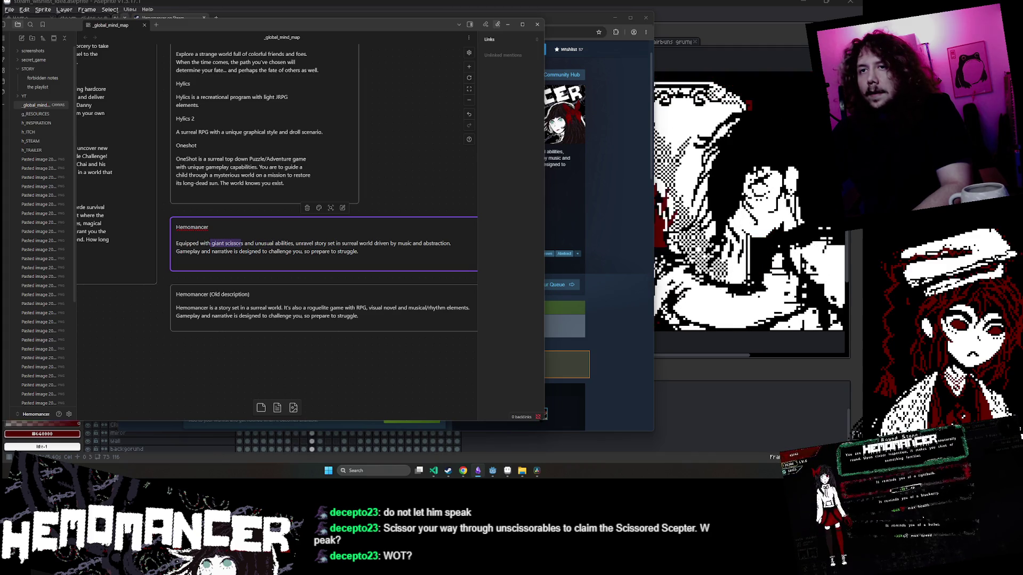
drag(243, 243, 213, 244)
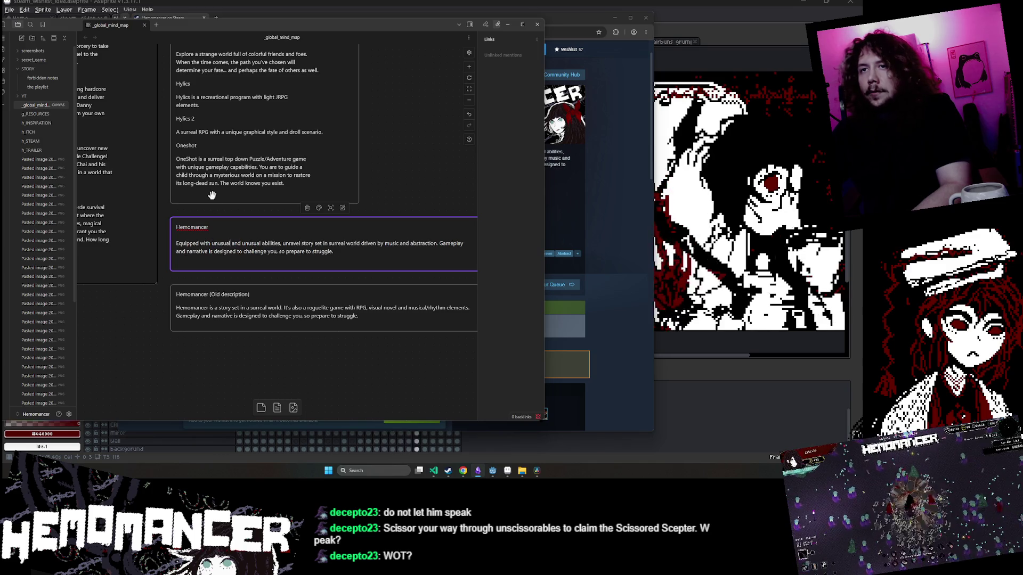
text(unusual weapon)
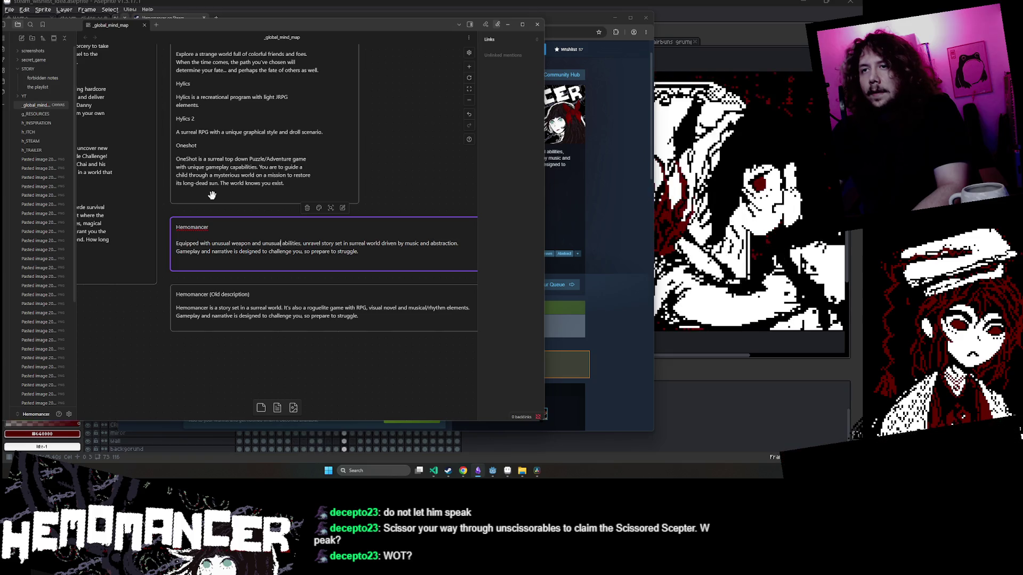
Delete ' and unusual abilities' and bring the Steam store page back for comparison.
key(ctrl+Left)
key(ctrl+Left)
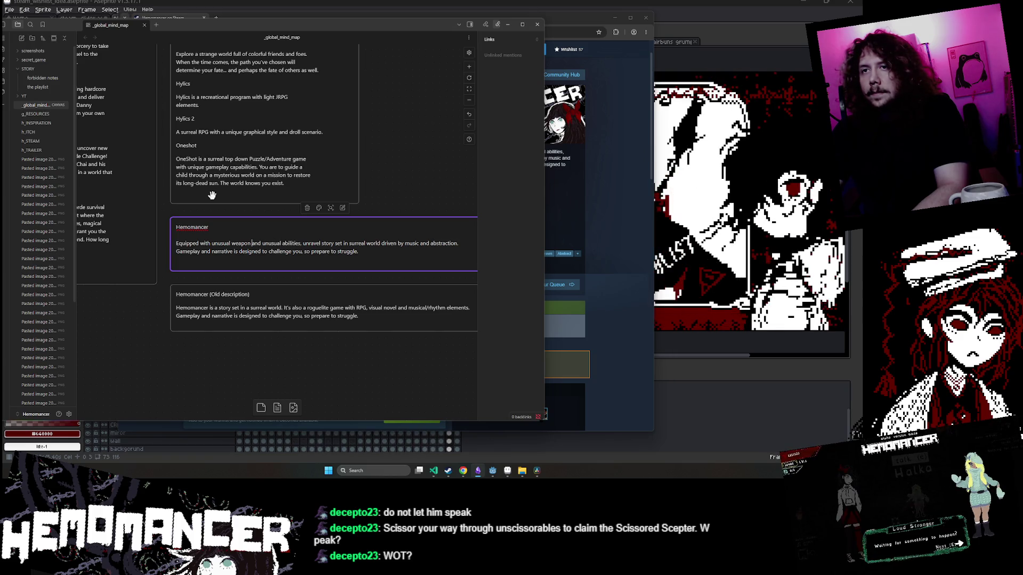
key(ctrl+shift+Right)
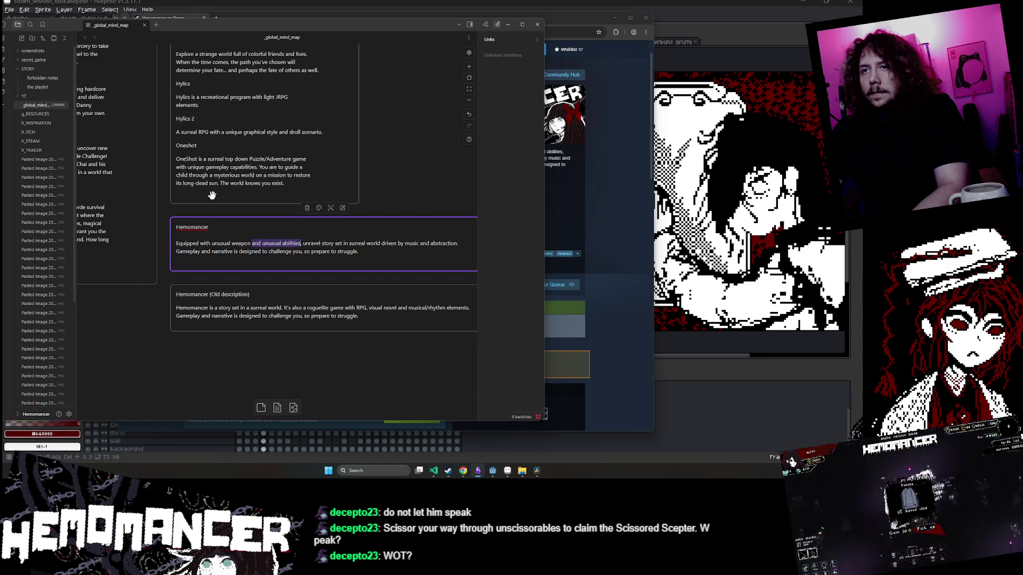
key(BackSpace)
key(BackSpace)
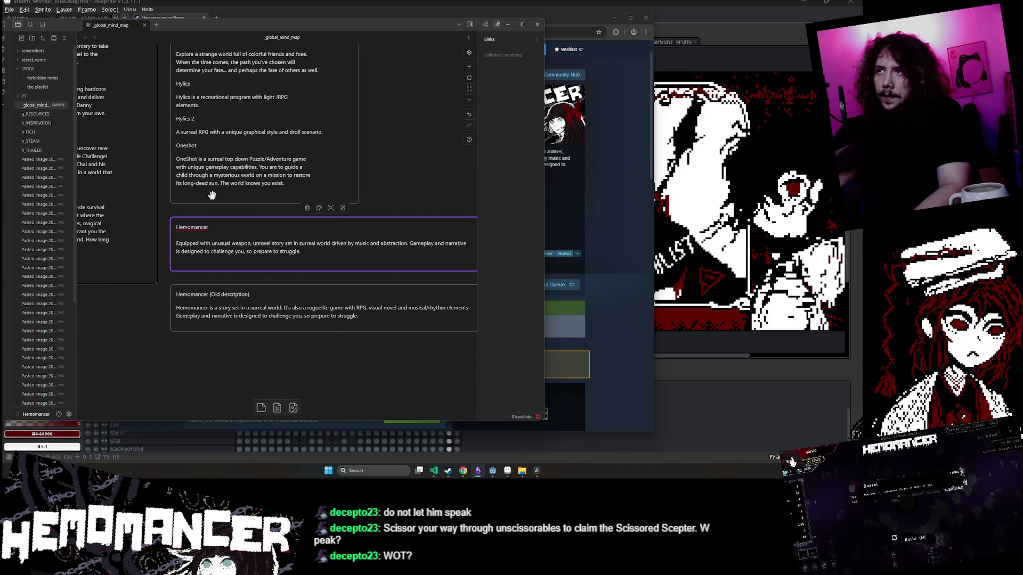
click(578, 162)
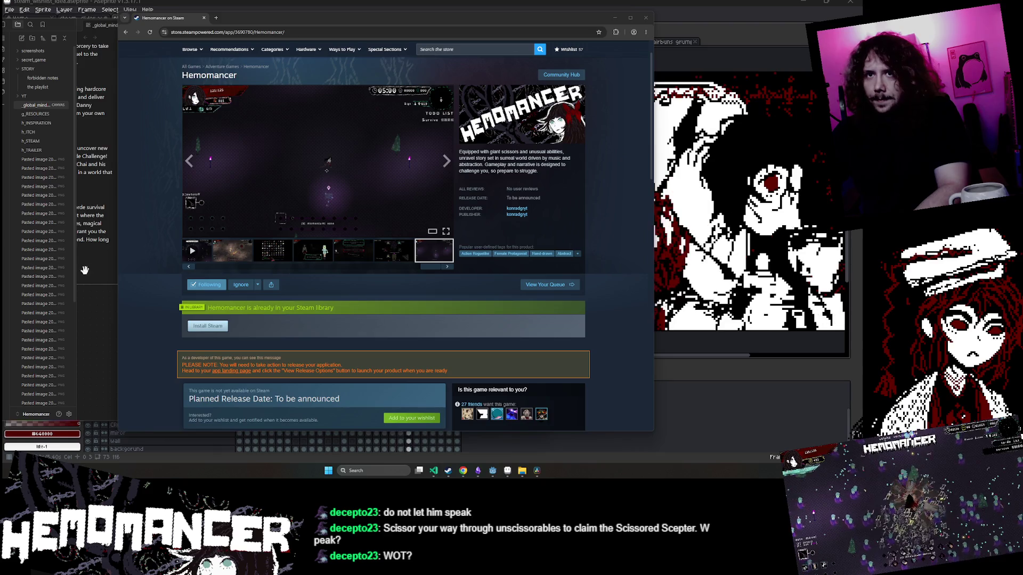
Remove the opening 'Equipped with unusual weapon,' so the card starts with 'Unravel story…'.
click(107, 267)
click(262, 244)
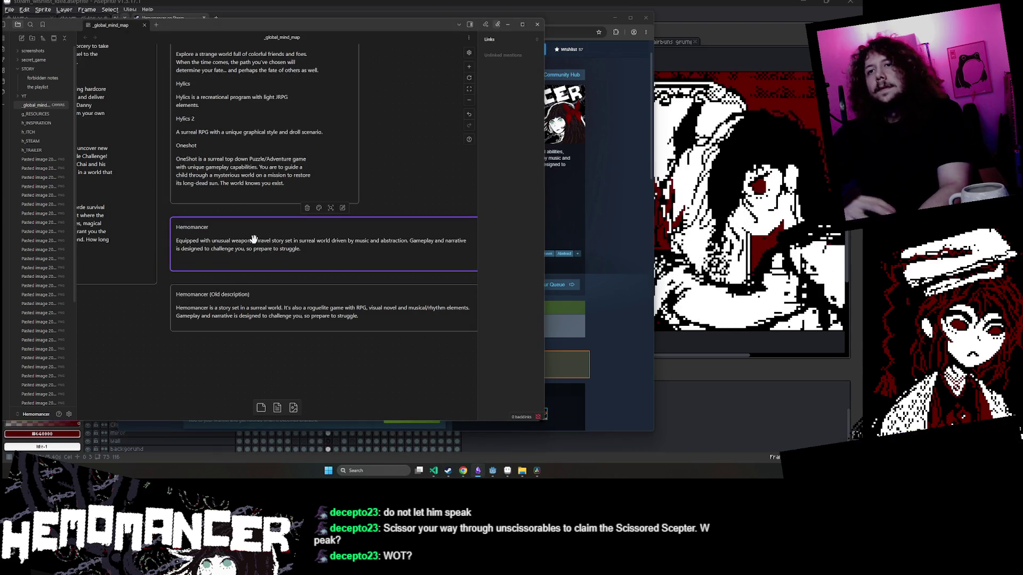
double_click(241, 241)
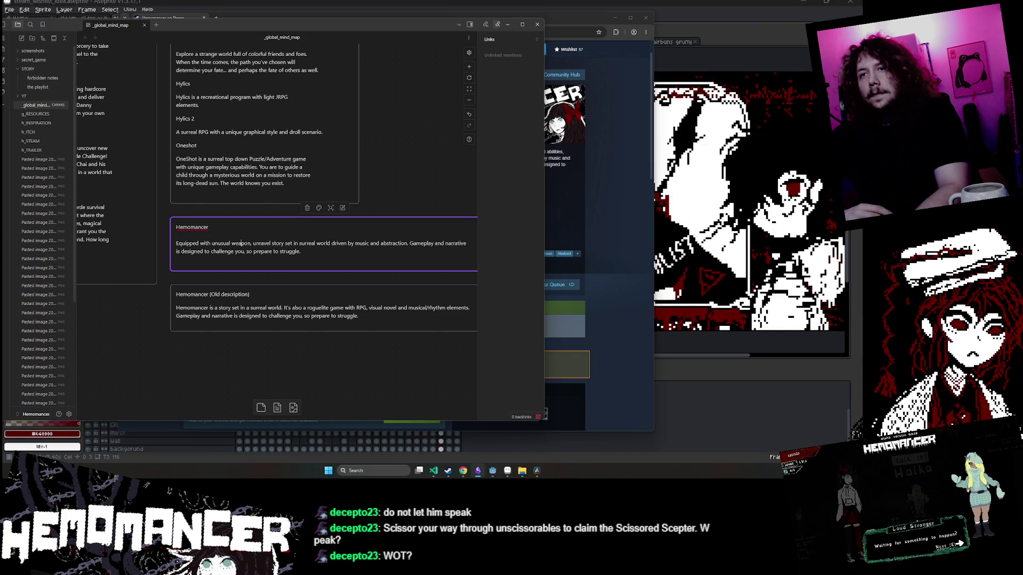
drag(253, 243, 168, 236)
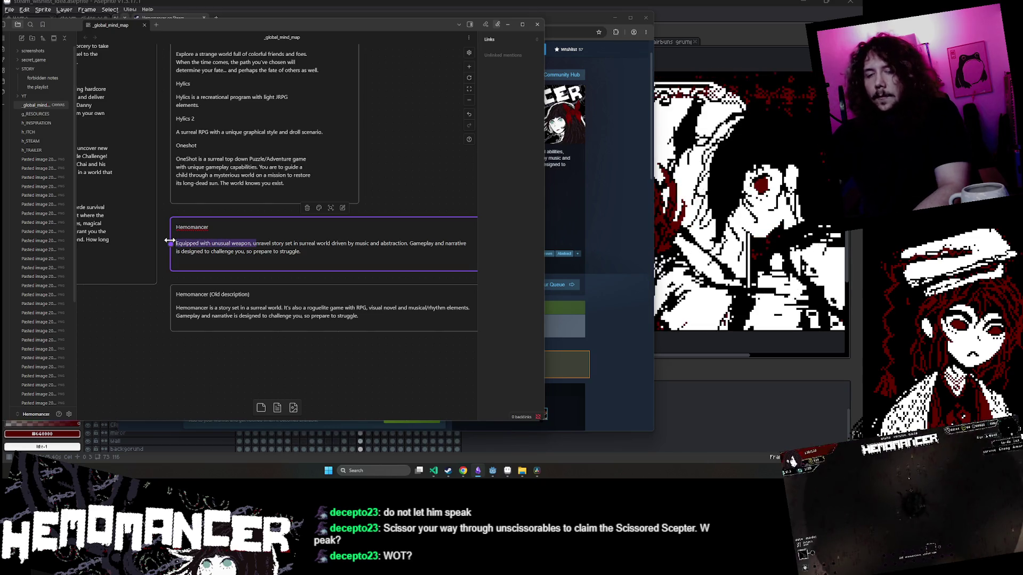
text(U)
key(Delete)
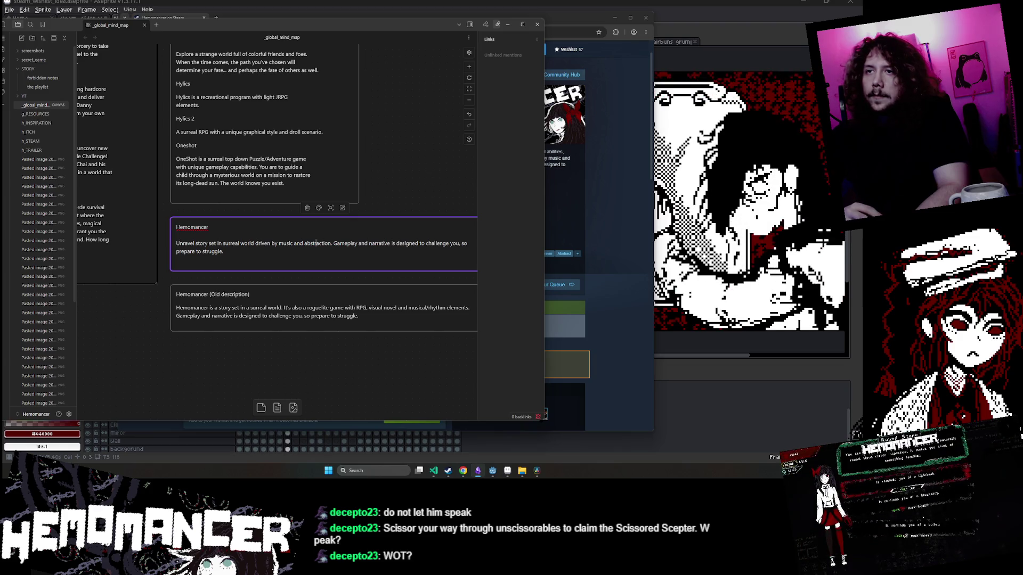
Select the entire remaining Hemomancer description text.
drag(229, 252, 160, 244)
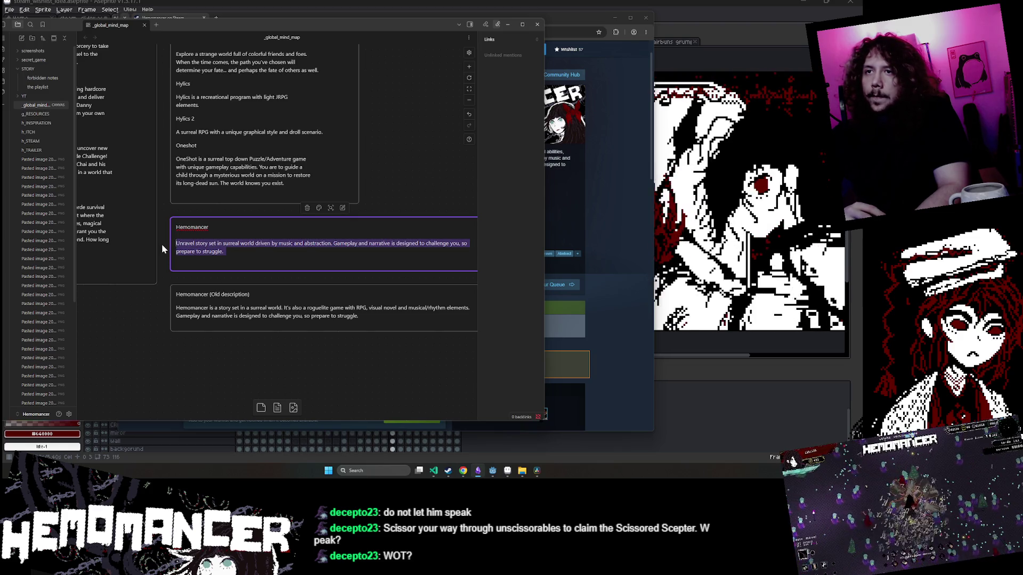
key(Right)
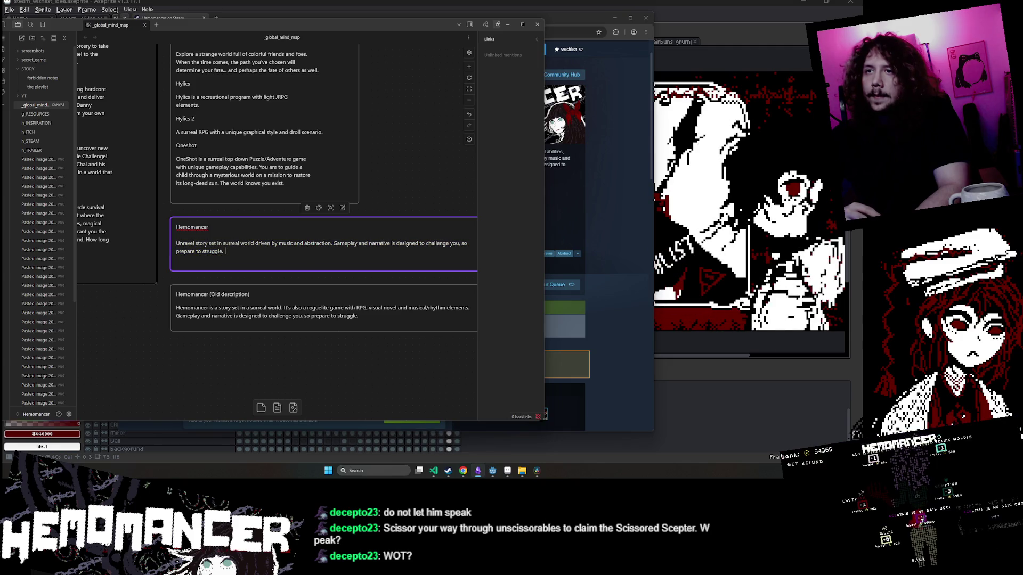
key(shift+Home)
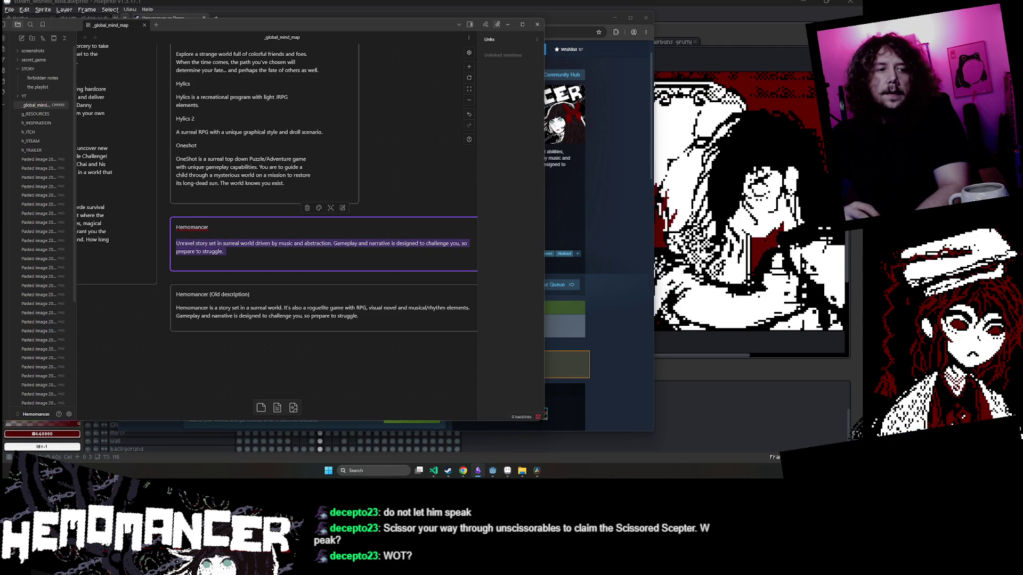
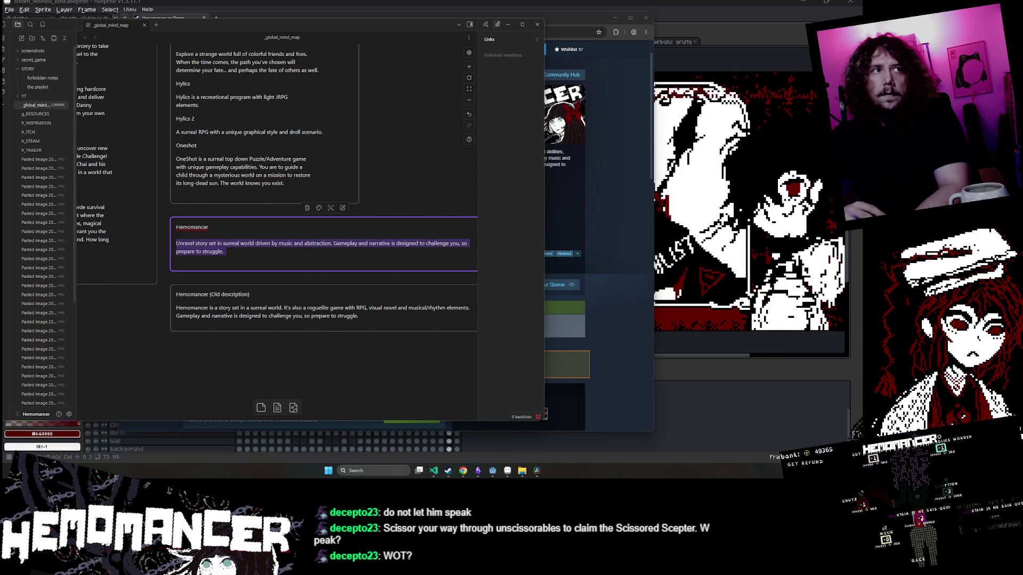
Deselect the Hemomancer card, then zoom and pan the canvas to the description cards.
click(418, 212)
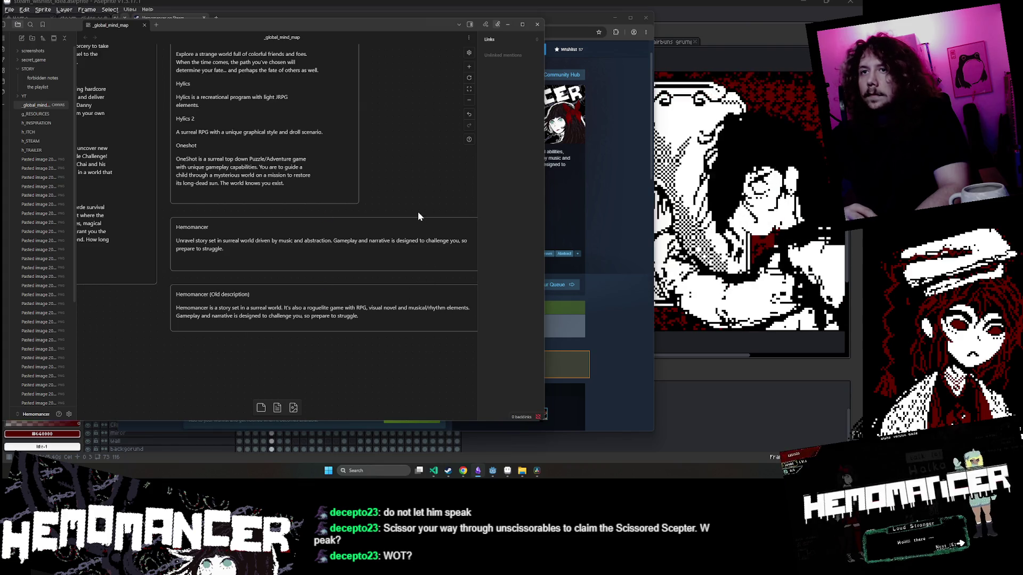
scroll(418, 212, up, 3)
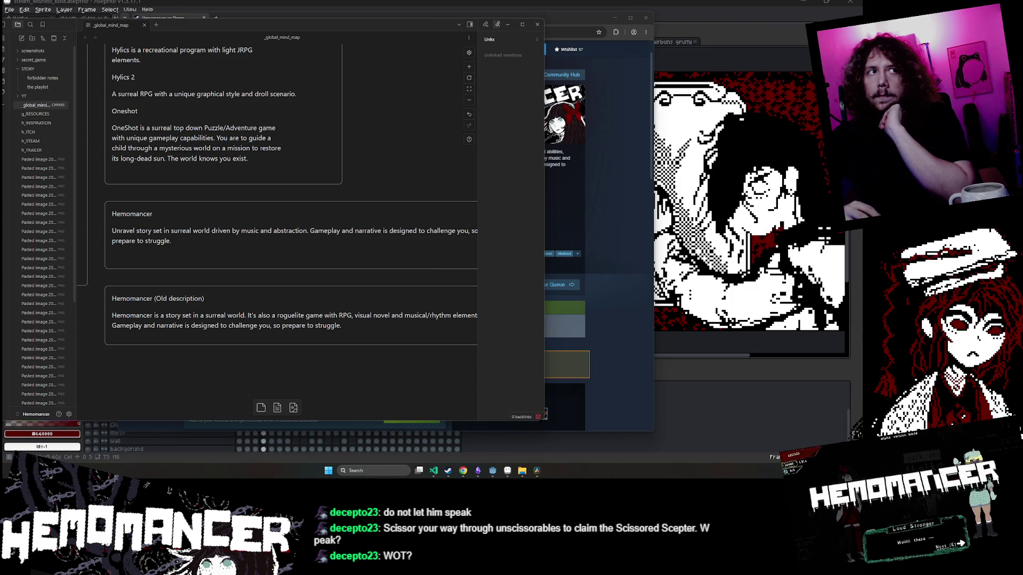
scroll(376, 160, down, 2)
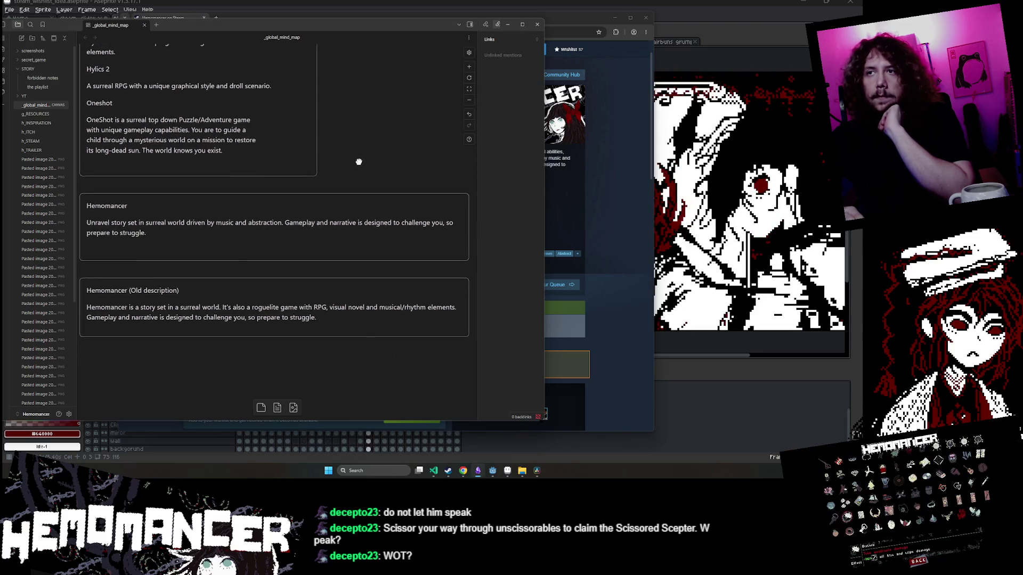
drag(371, 139, 362, 118)
click(595, 176)
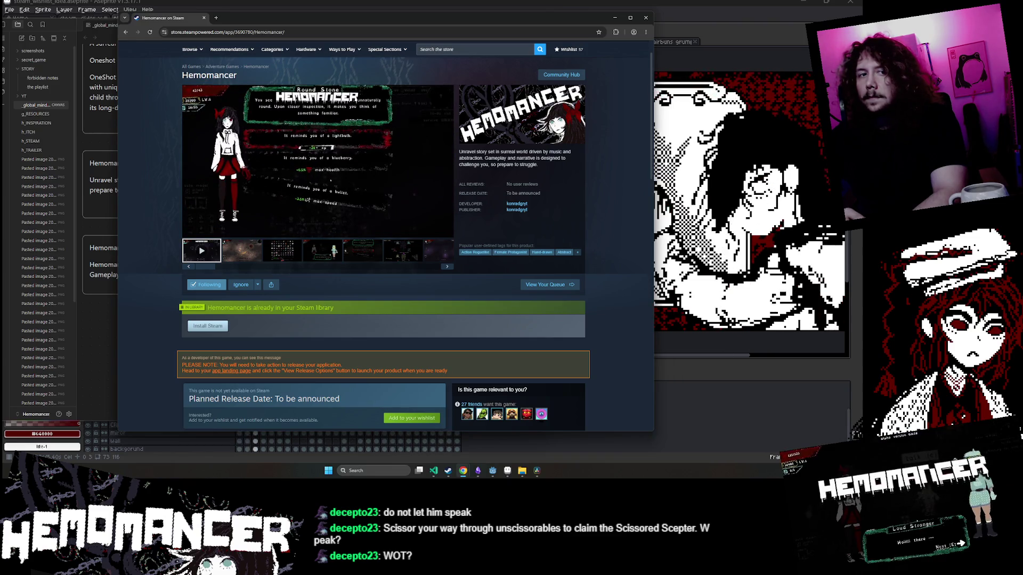
Check the Steam store description, then reopen the Hemomancer card text for editing in Obsidian.
mouse_move(210, 162)
click(97, 326)
click(230, 268)
double_click(230, 268)
double_click(200, 184)
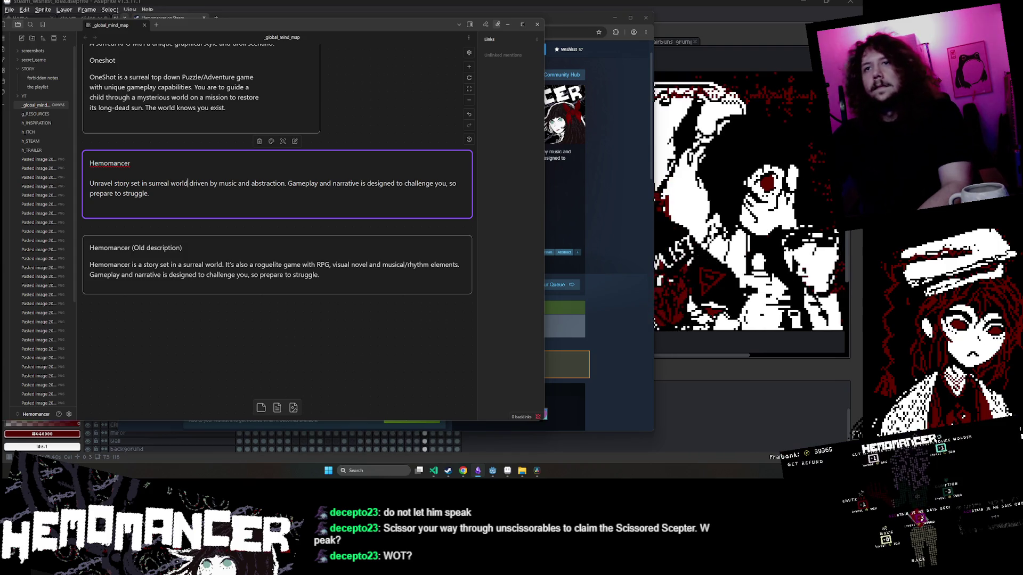
Replace 'driven by' with 'Use' and delete 'abstraction' after 'music and'.
text(,)
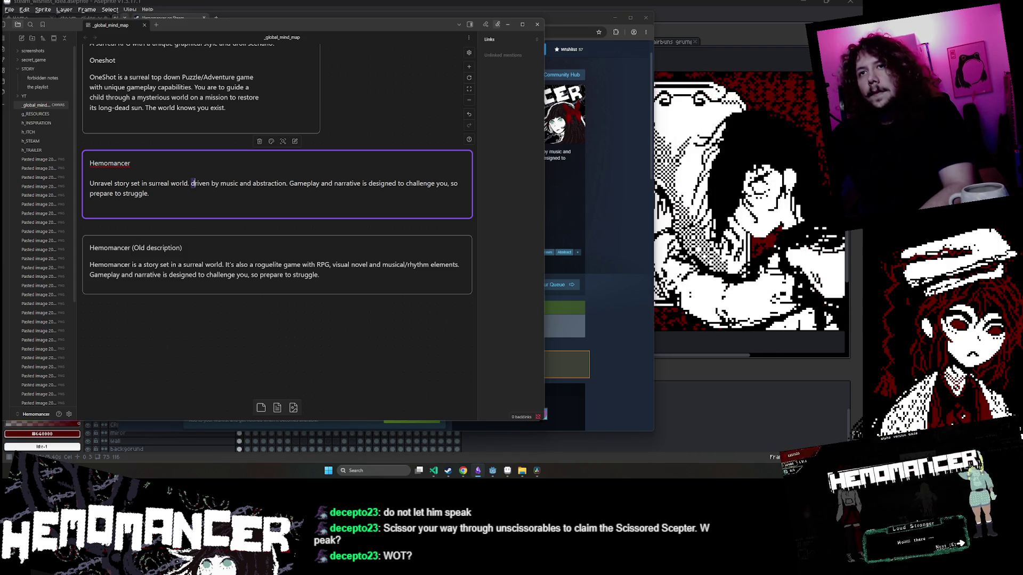
key(ctrl+shift+Right)
key(ctrl+shift+Right)
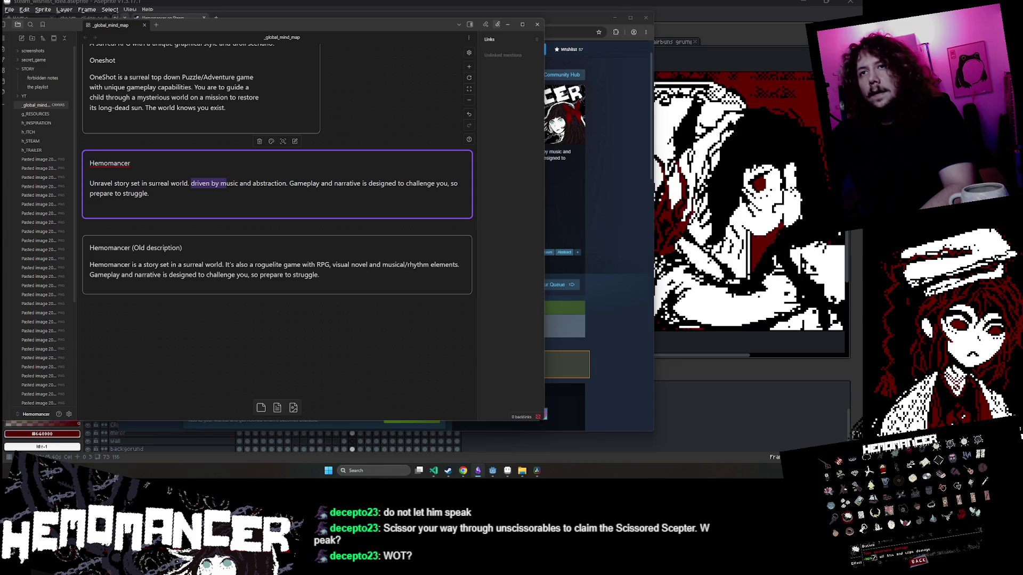
key(BackSpace)
text(Use )
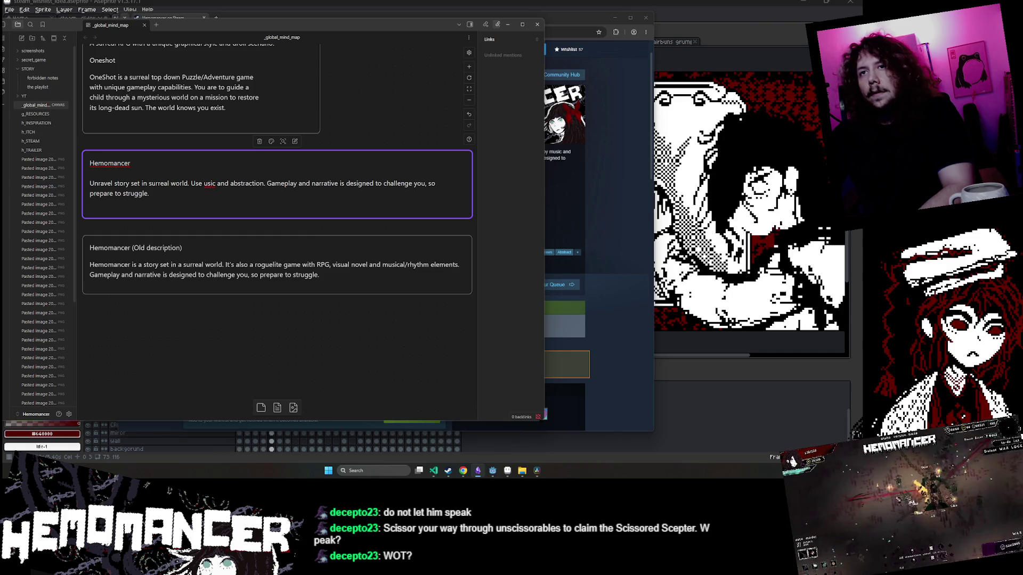
text(m)
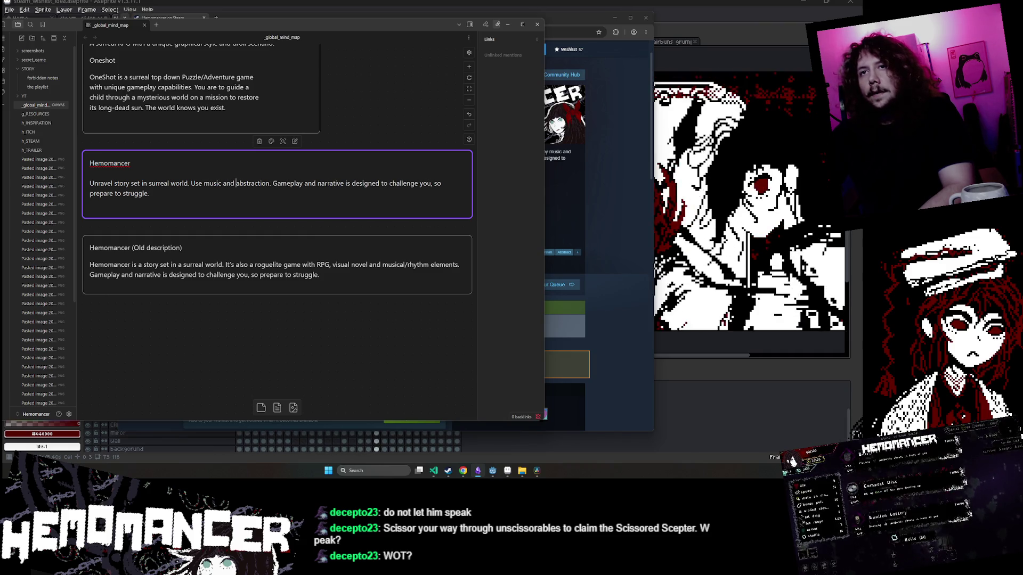
click(270, 183)
key(BackSpace)
key(BackSpace)
key(BackSpace)
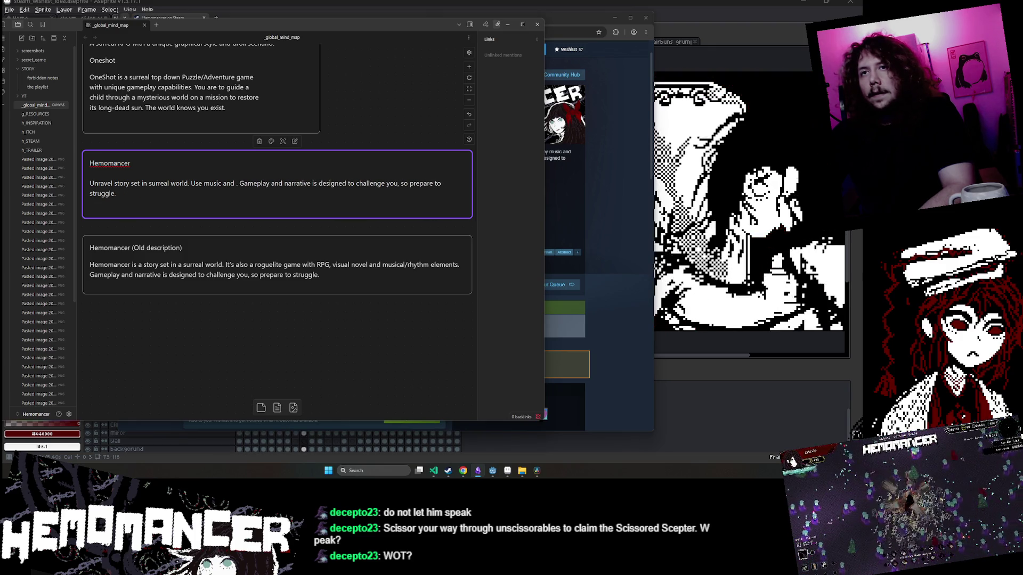
Type 'rhetorics' in place of abstraction, retyping its misspellings.
text(retorics eg)
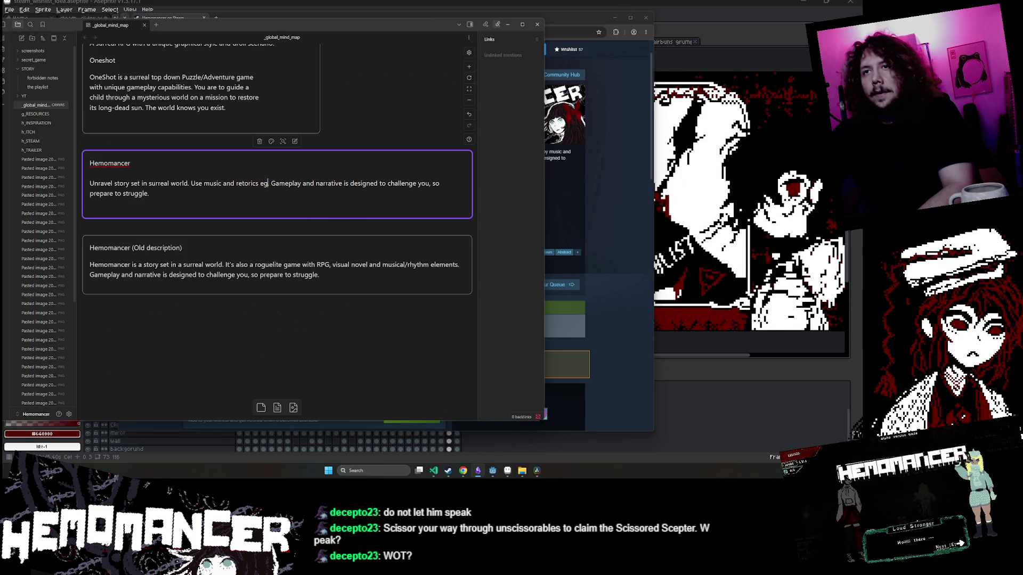
key(BackSpace)
key(BackSpace)
key(BackSpace)
text(horic)
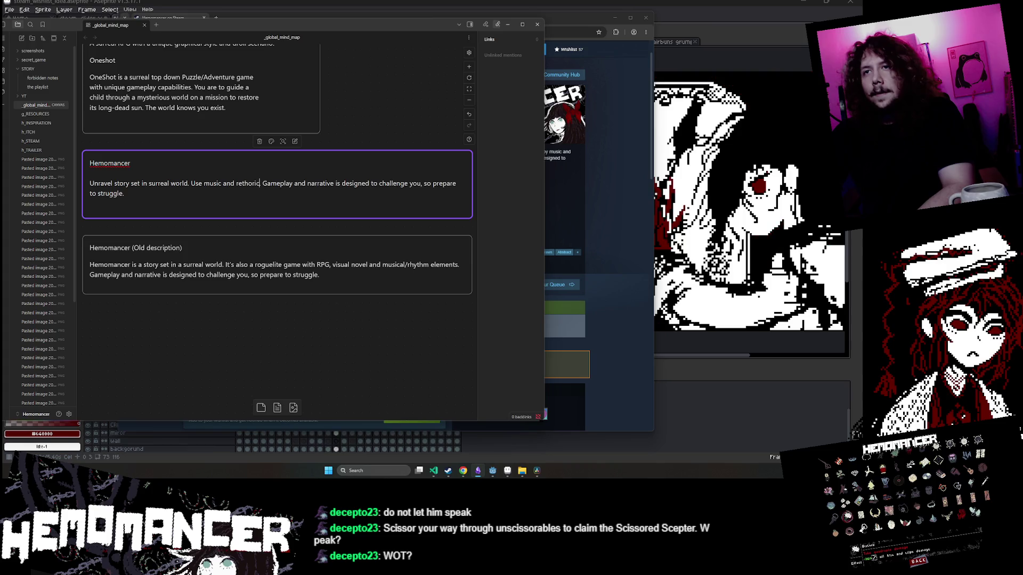
key(BackSpace)
key(BackSpace)
key(BackSpace)
text(o)
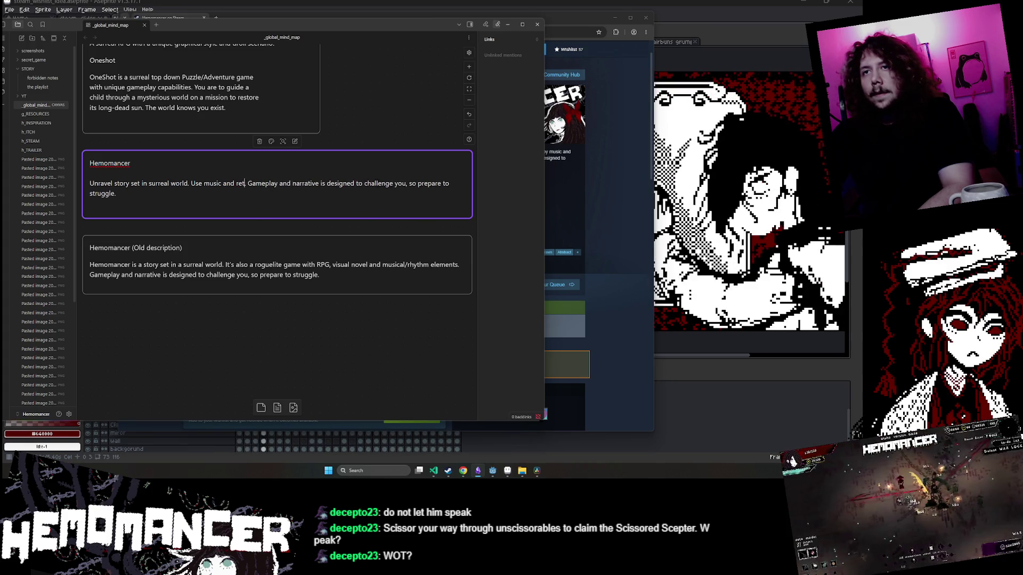
key(BackSpace)
key(BackSpace)
key(BackSpace)
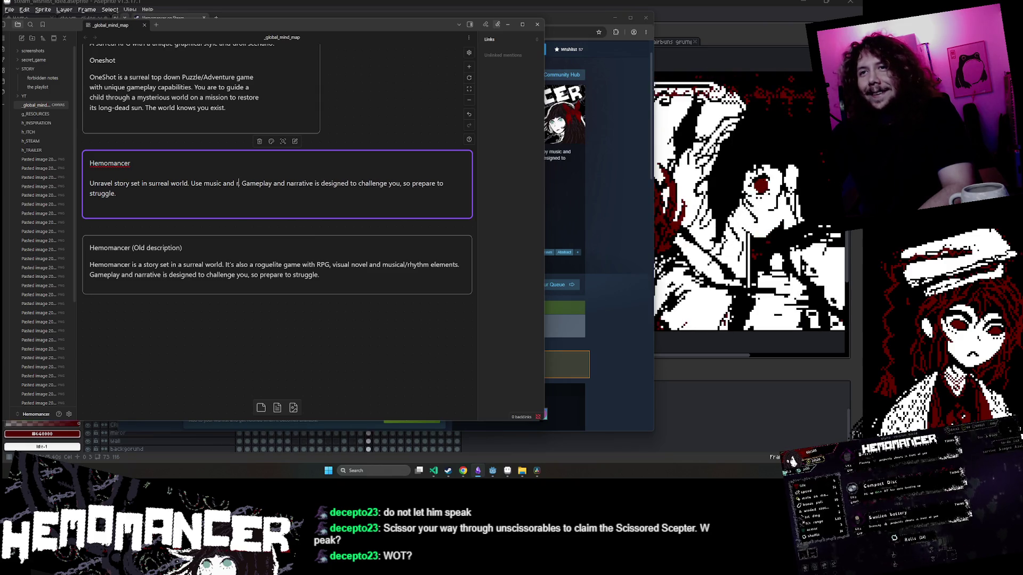
text(hetoric )
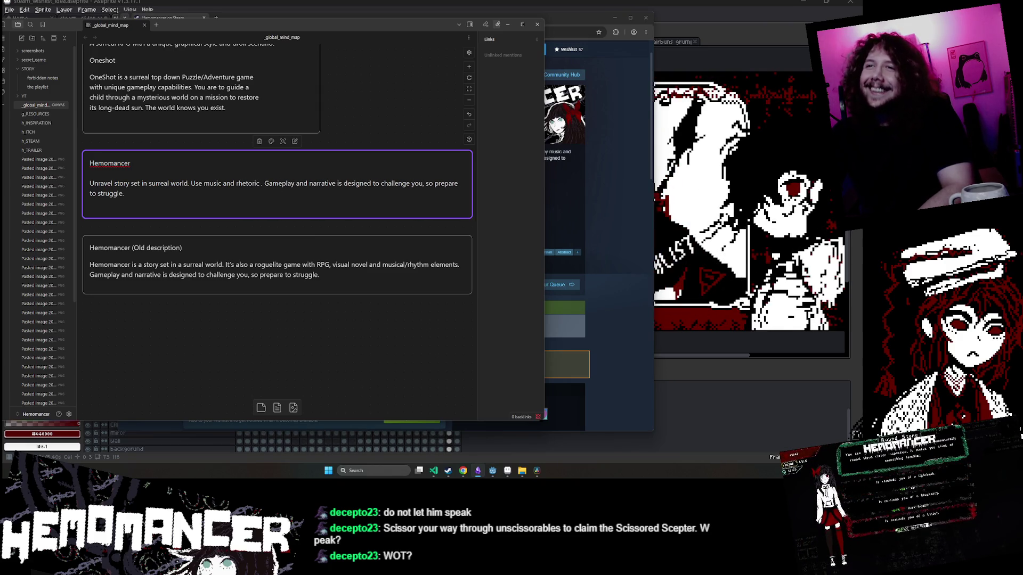
text(s)
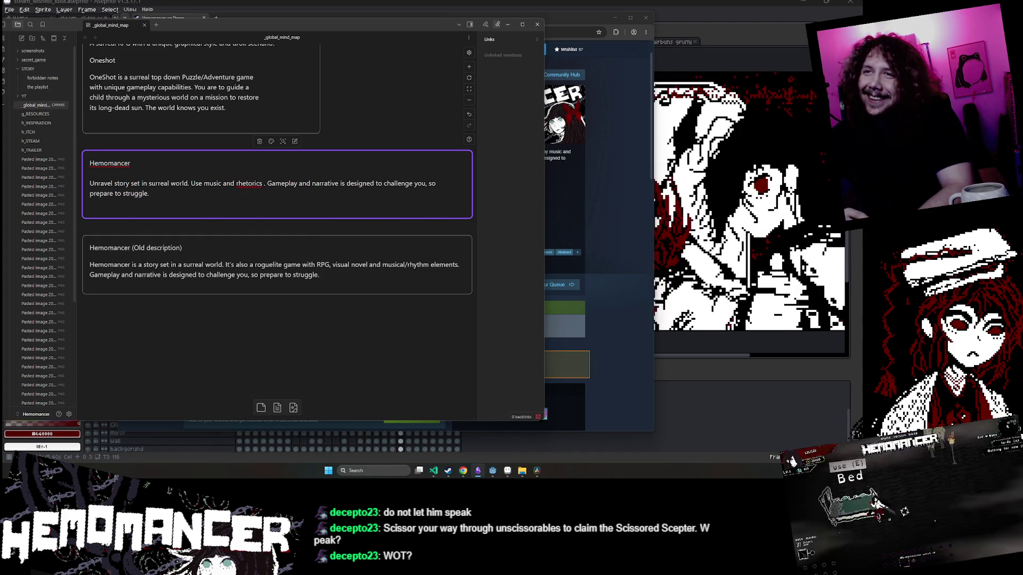
Correct the word to 'rhetoric' using spelling suggestions and continue with 'to navigate'.
right_click(250, 185)
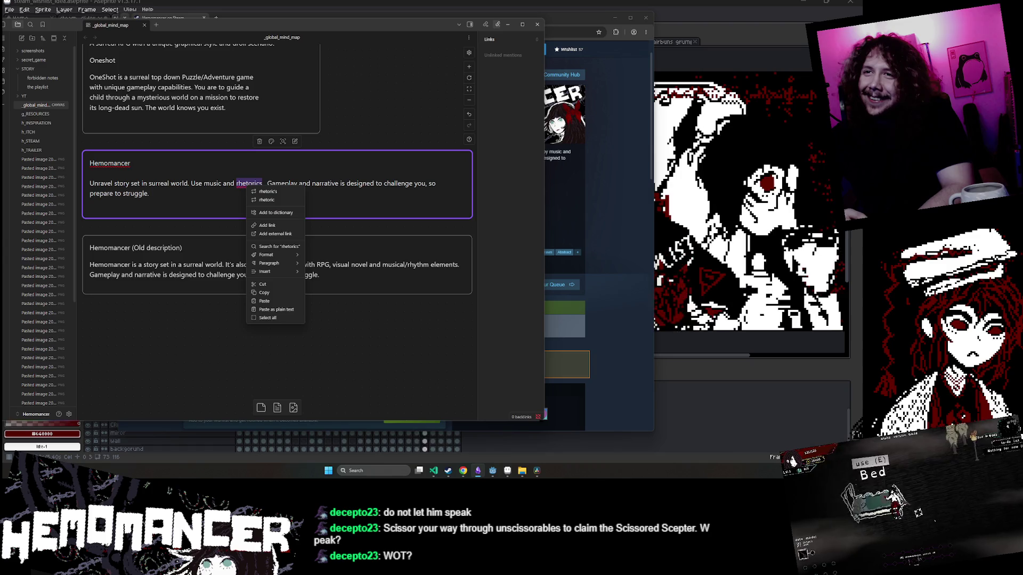
click(266, 201)
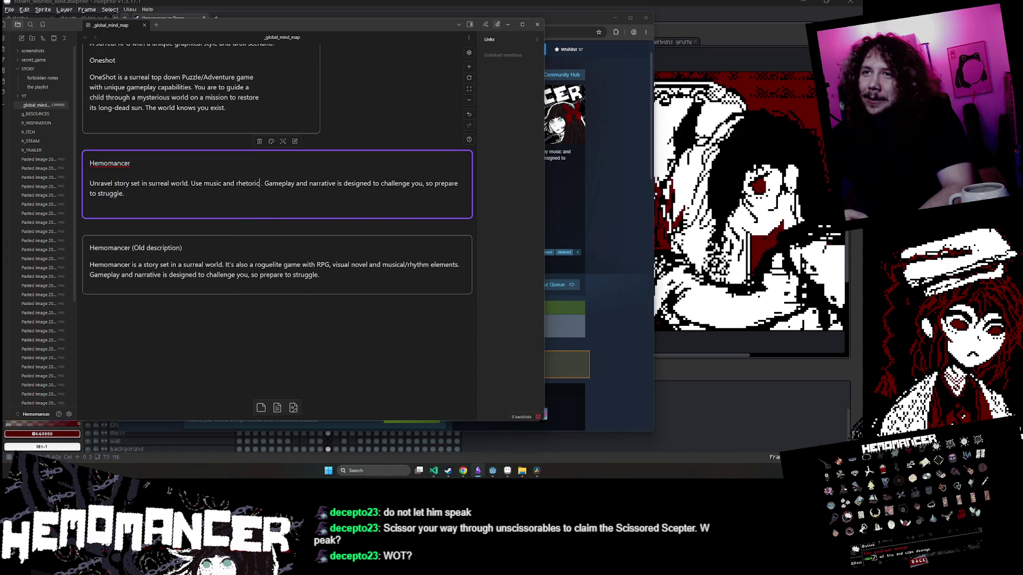
text(s)
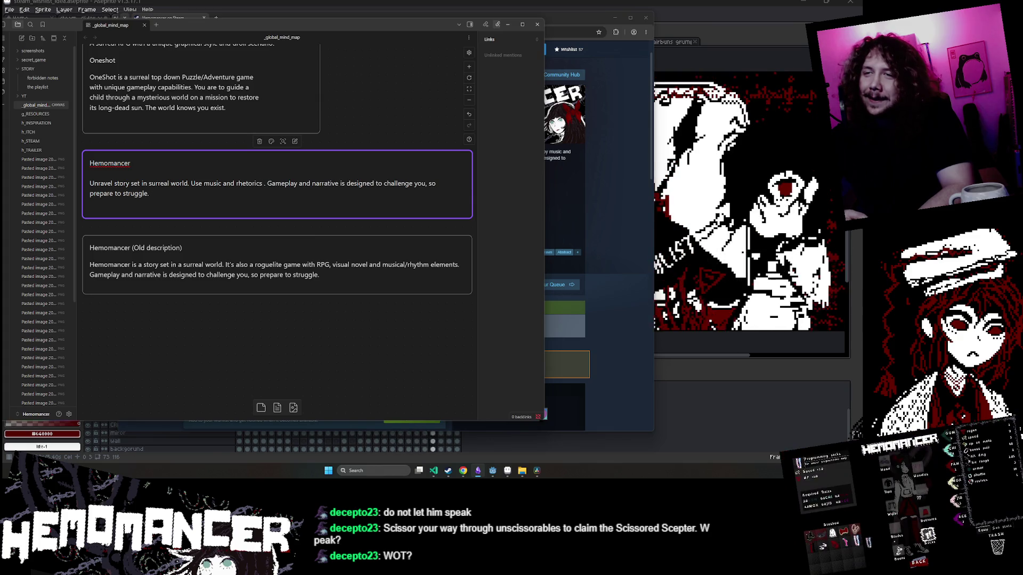
click(264, 184)
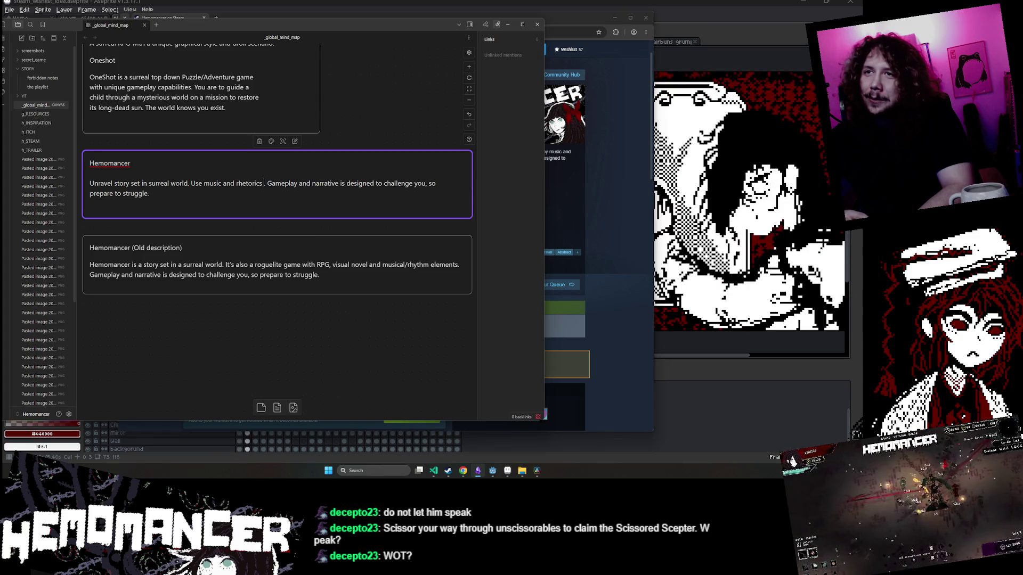
text(f)
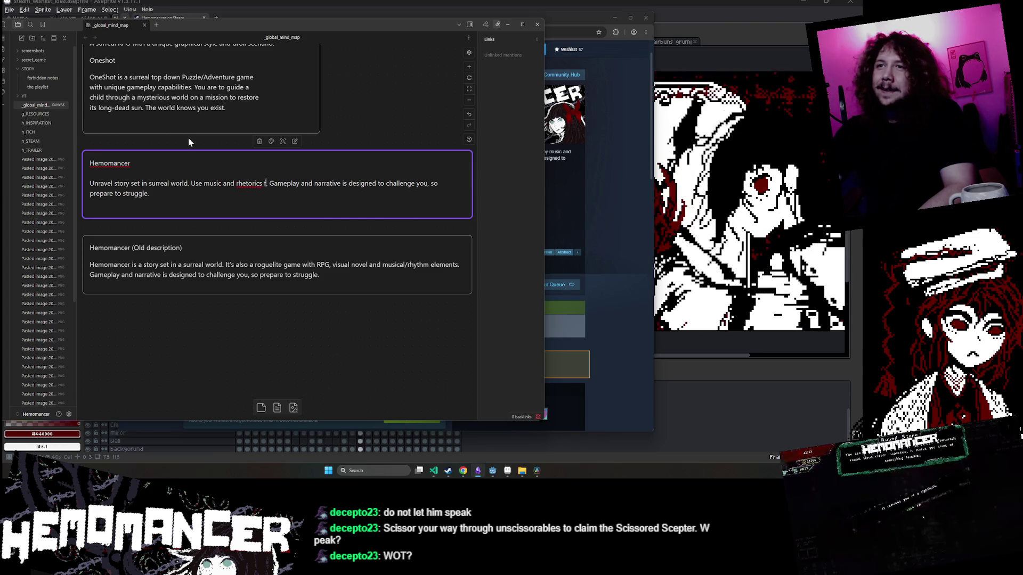
key(BackSpace)
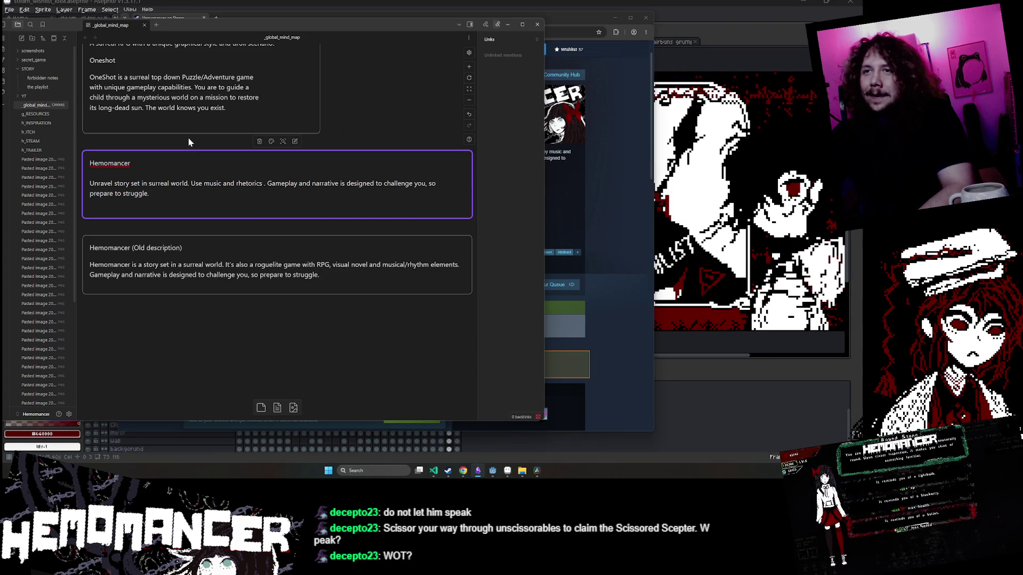
key(BackSpace)
key(BackSpace)
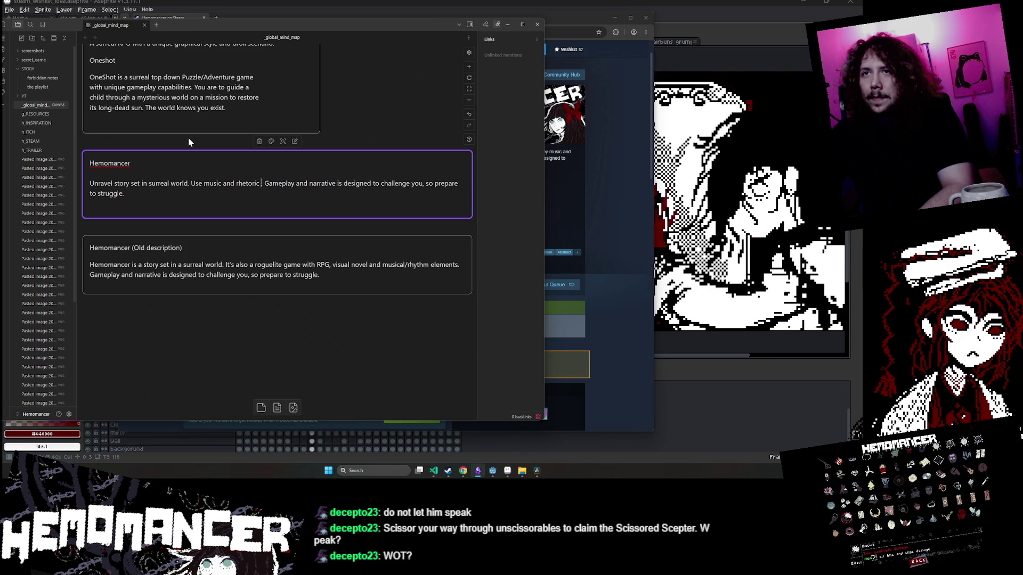
text(to)
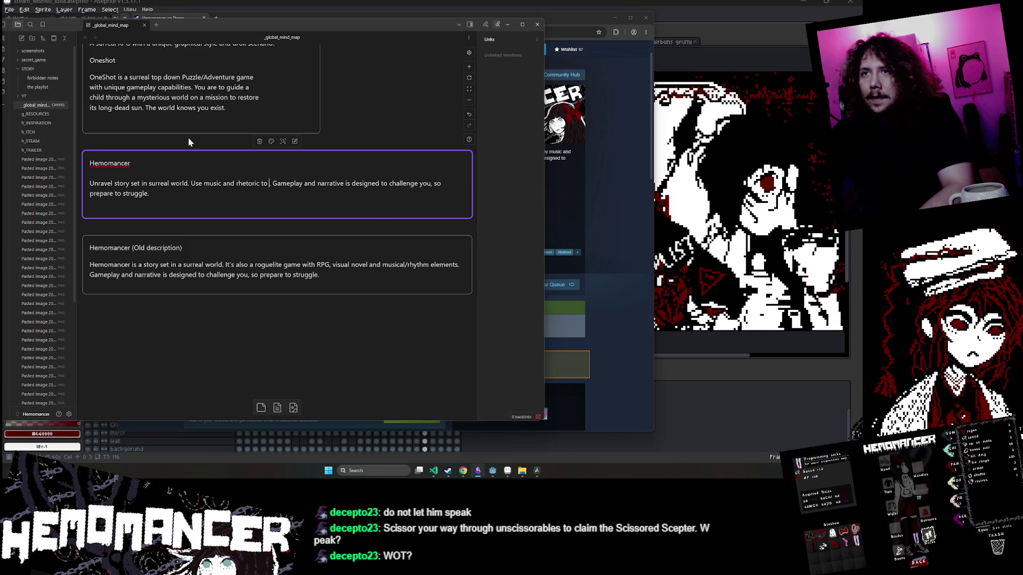
text( navigate)
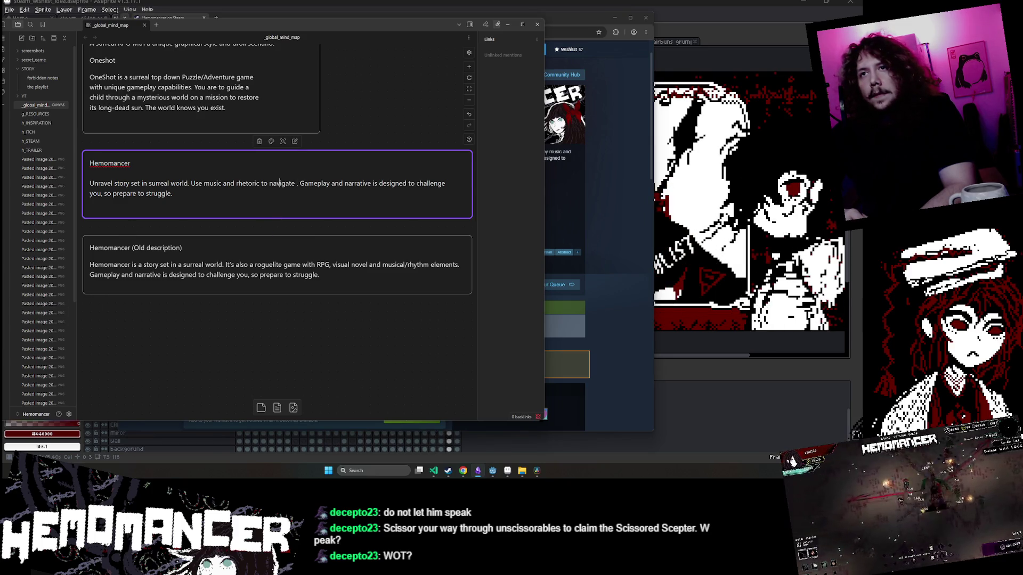
Replace 'navigate' with 'improve your chances of survival.'.
double_click(280, 182)
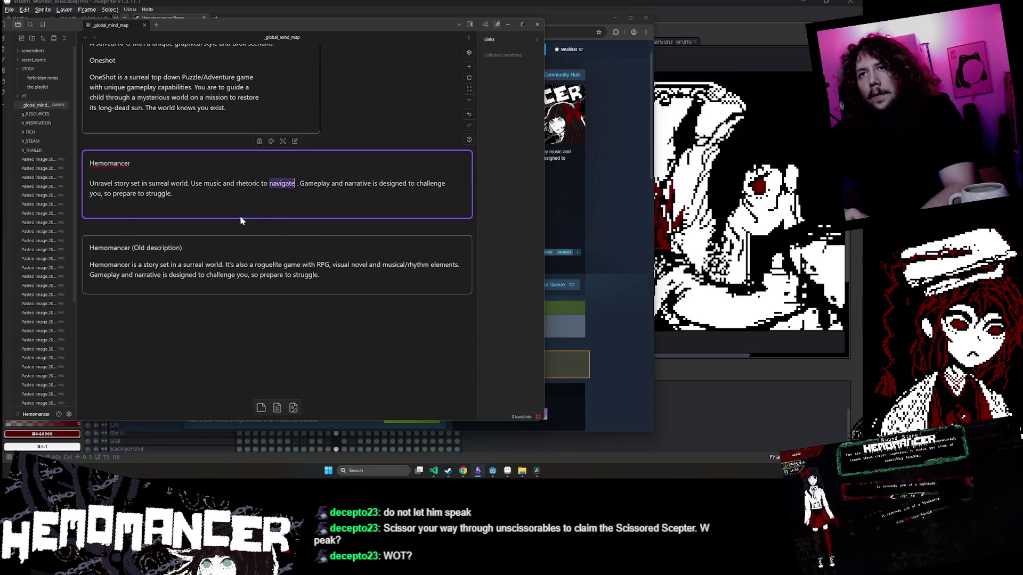
key(BackSpace)
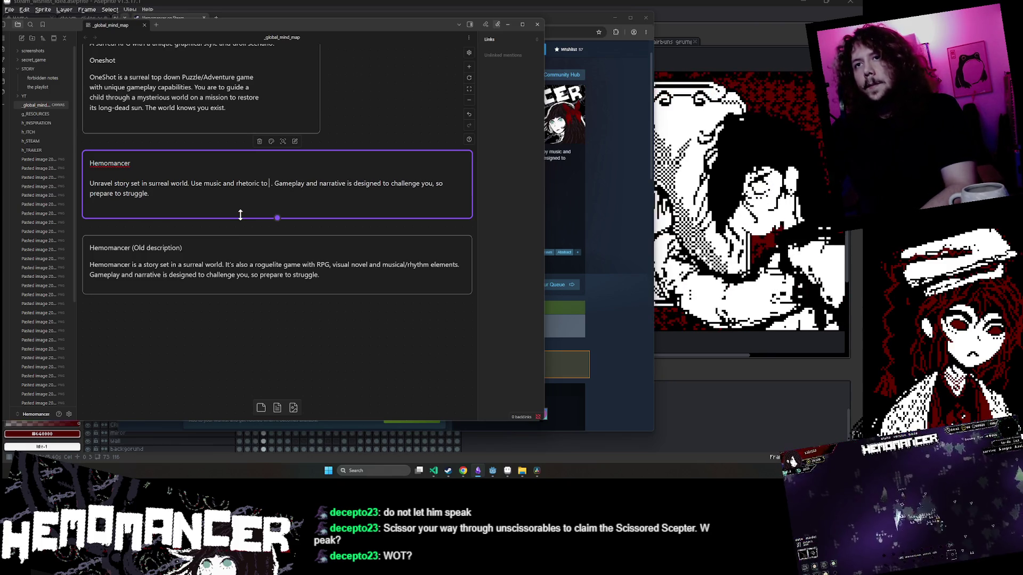
key(BackSpace)
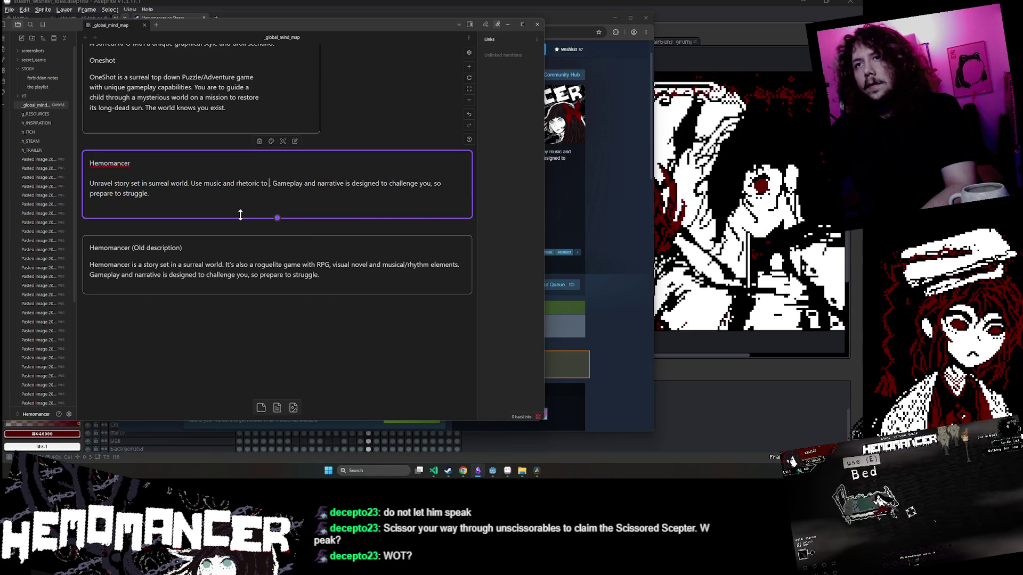
text(improve your chances of survival e)
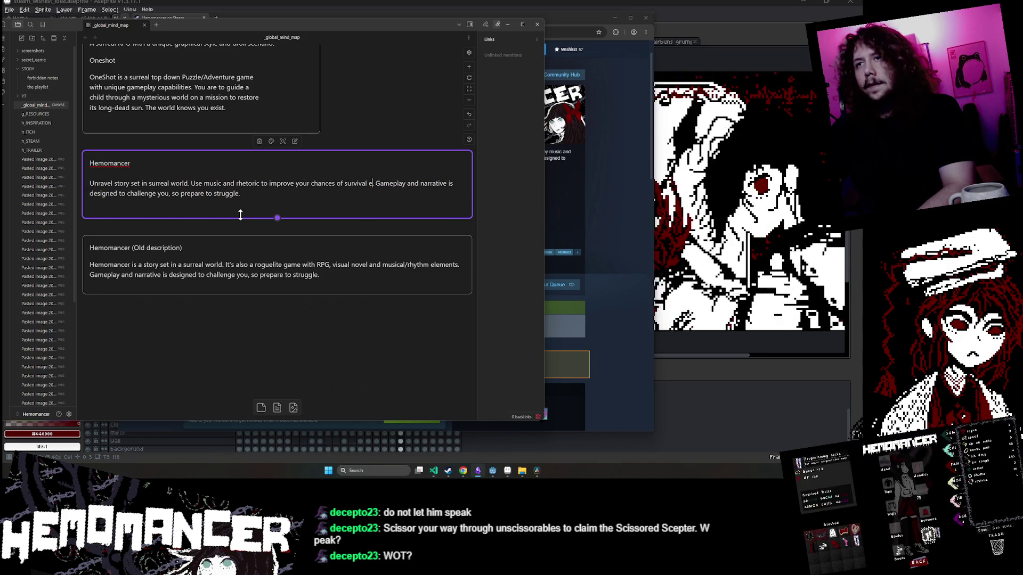
key(BackSpace)
text(.)
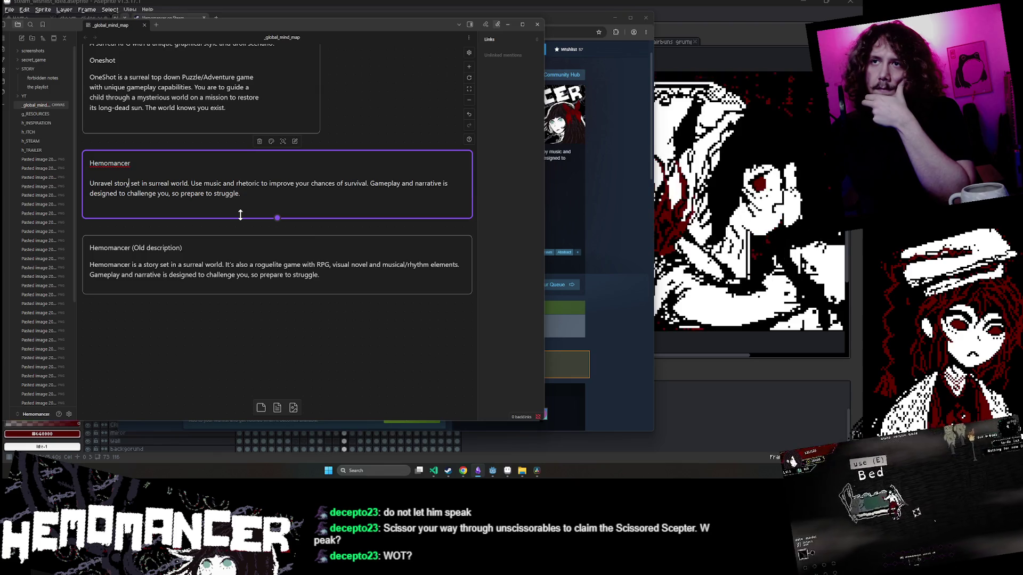
key(Right)
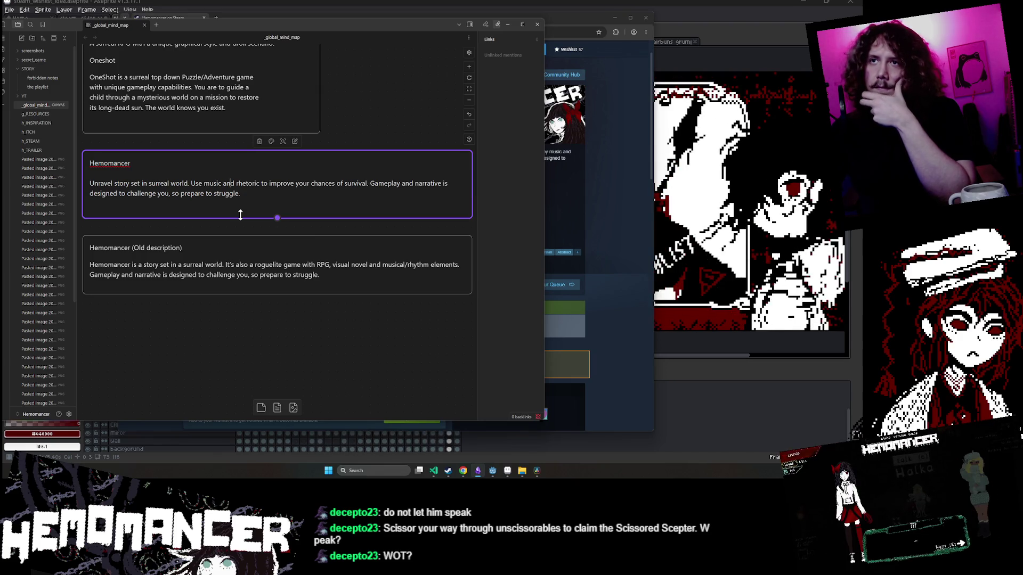
key(Right)
key(Right)
key(Right)
text(, fashion)
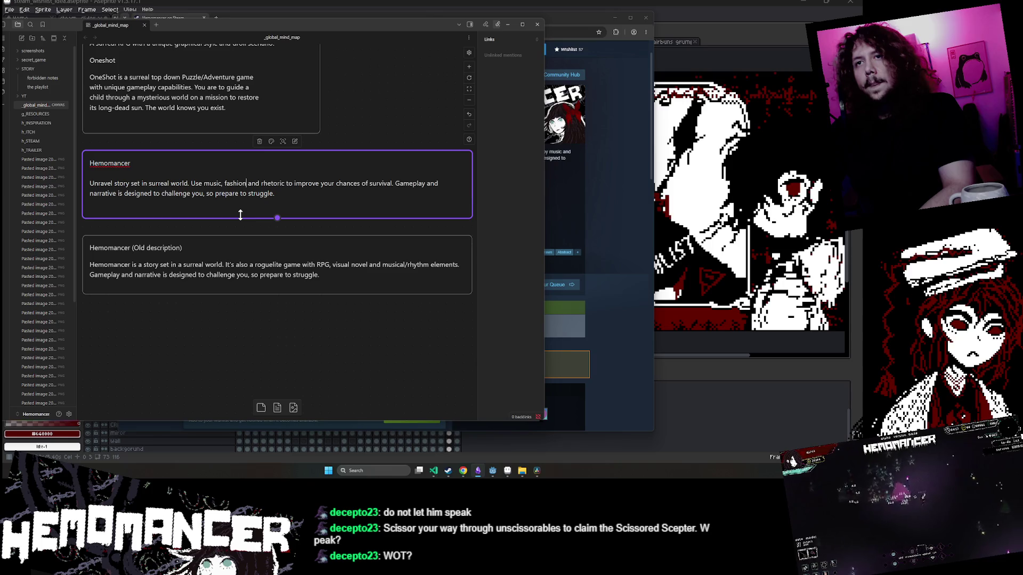
key(Left)
key(Left)
key(Left)
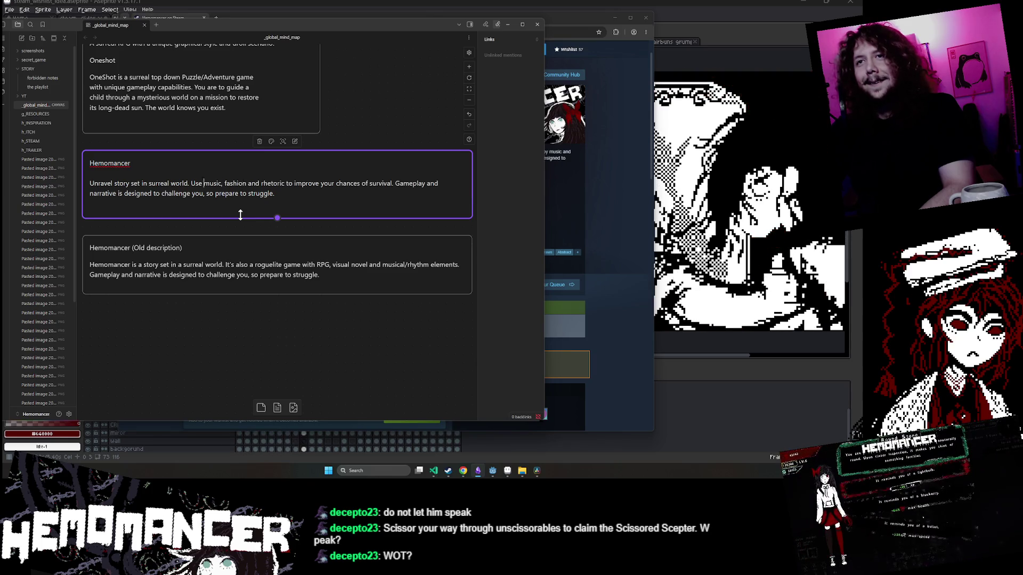
key(Right)
key(Right)
key(Right)
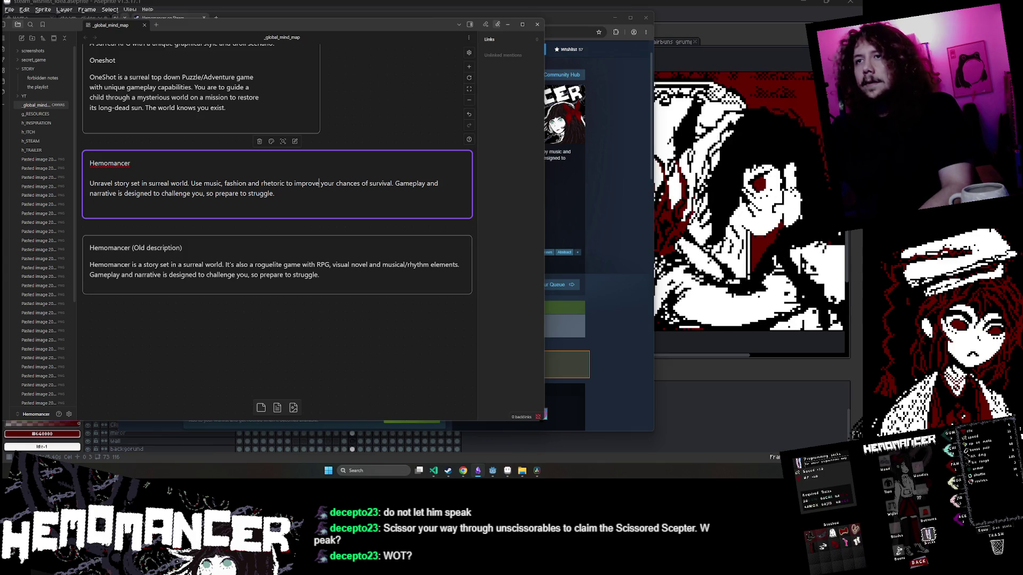
click(335, 184)
text(smal)
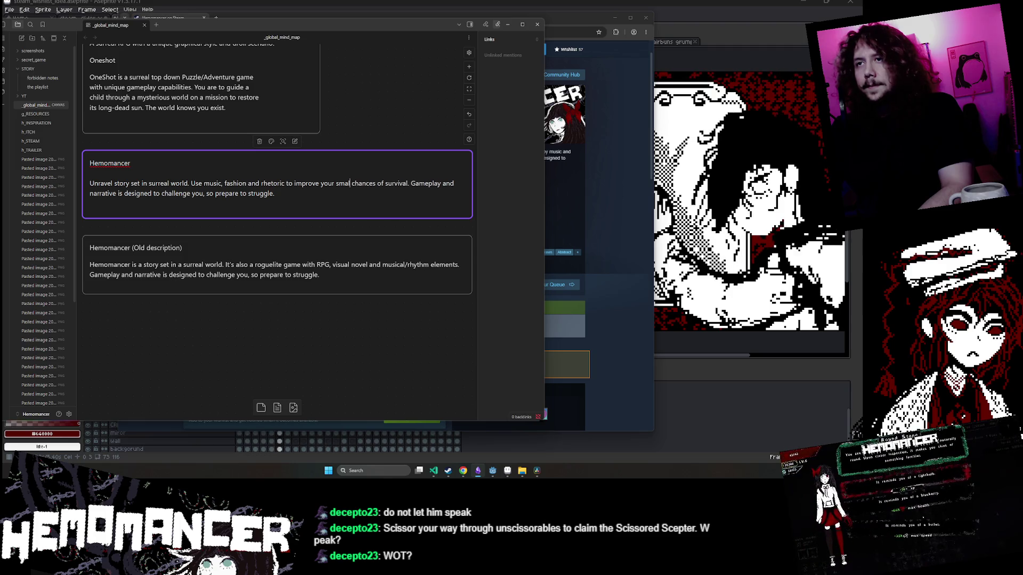
Change 'smal' to 'unlikely' before 'chances of survival' and reread the card text.
key(BackSpace)
key(BackSpace)
key(BackSpace)
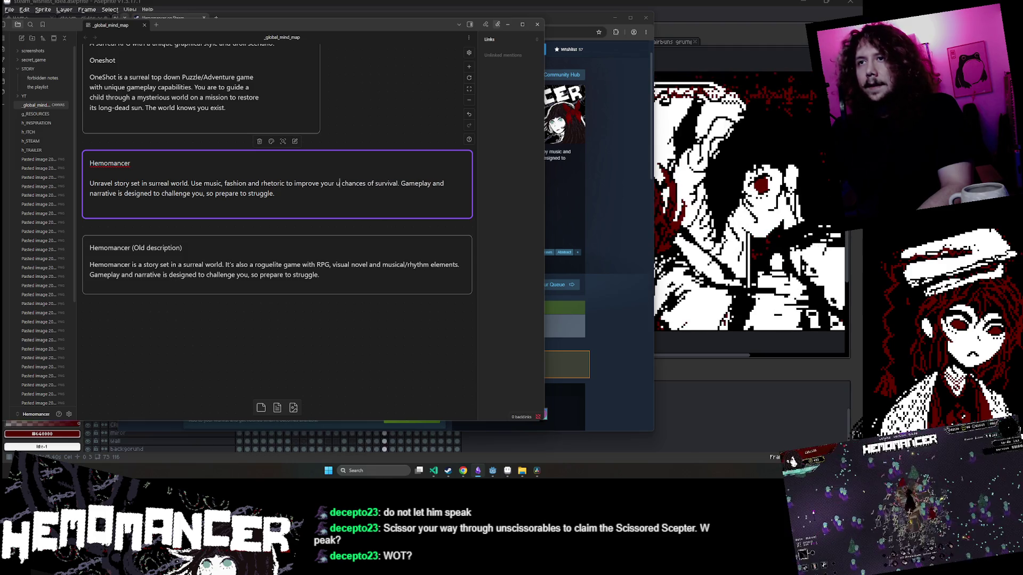
text(nlikely)
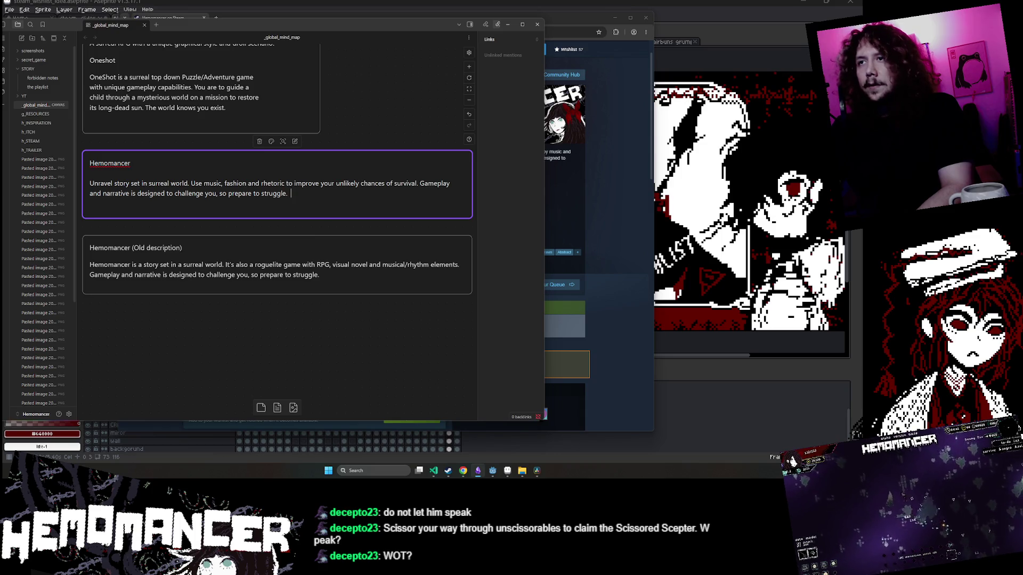
click(291, 193)
click(252, 193)
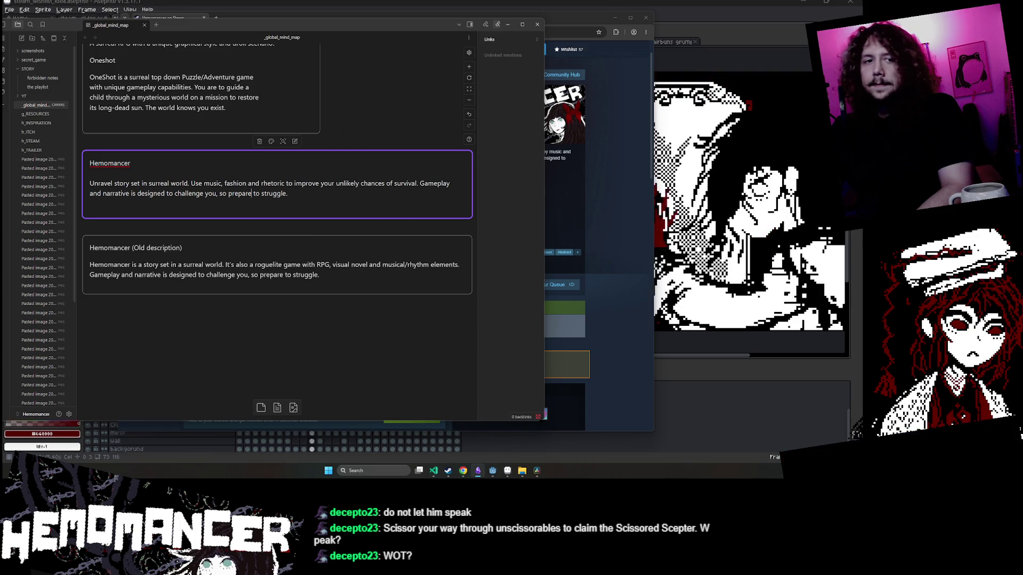
click(117, 194)
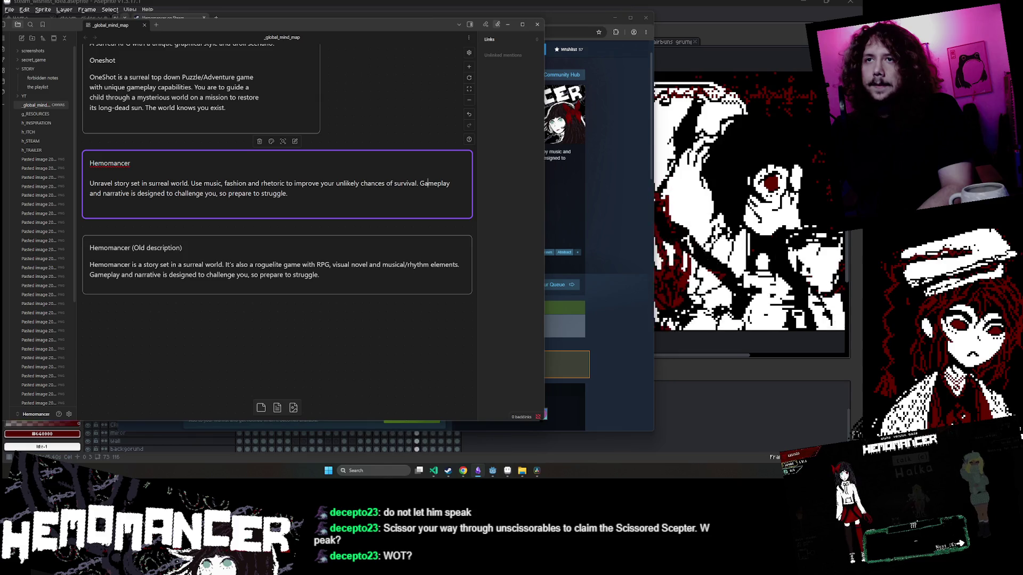
click(386, 183)
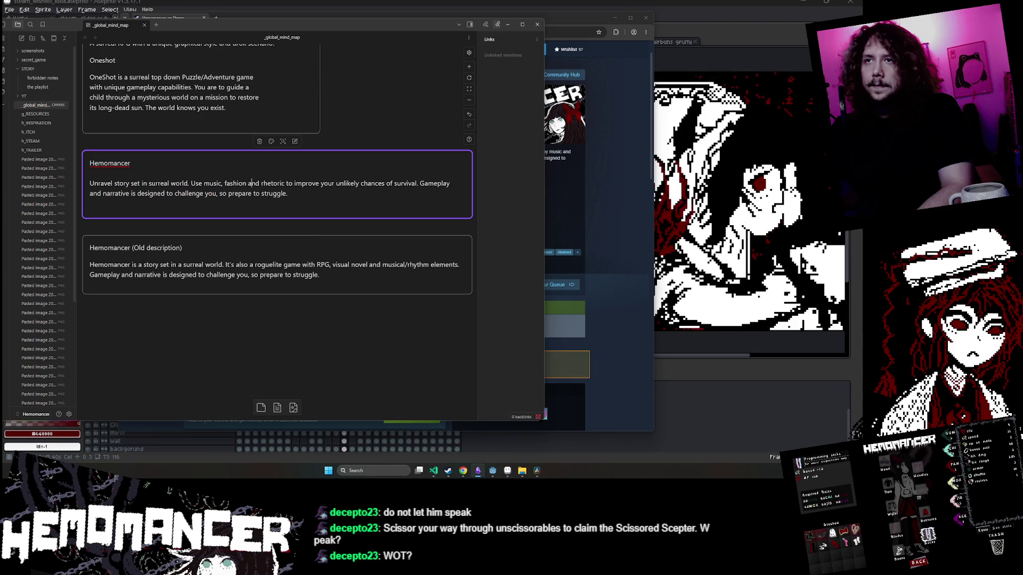
click(386, 184)
click(427, 183)
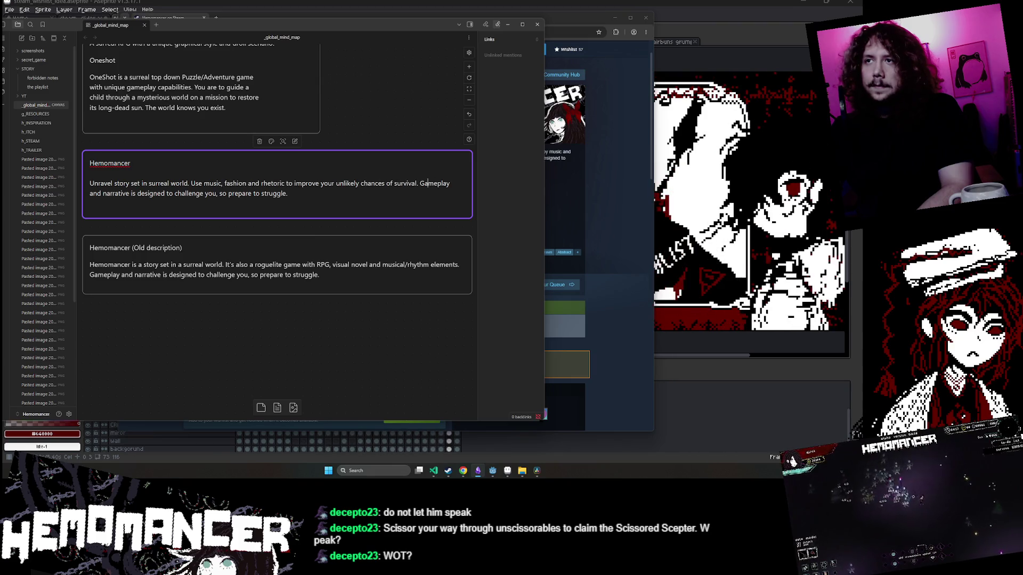
click(204, 194)
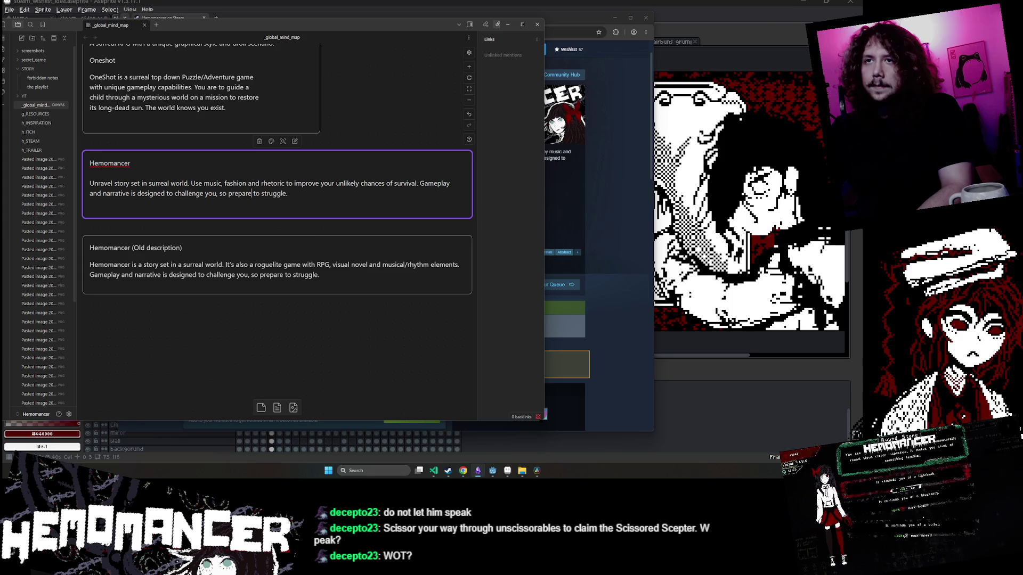
click(230, 193)
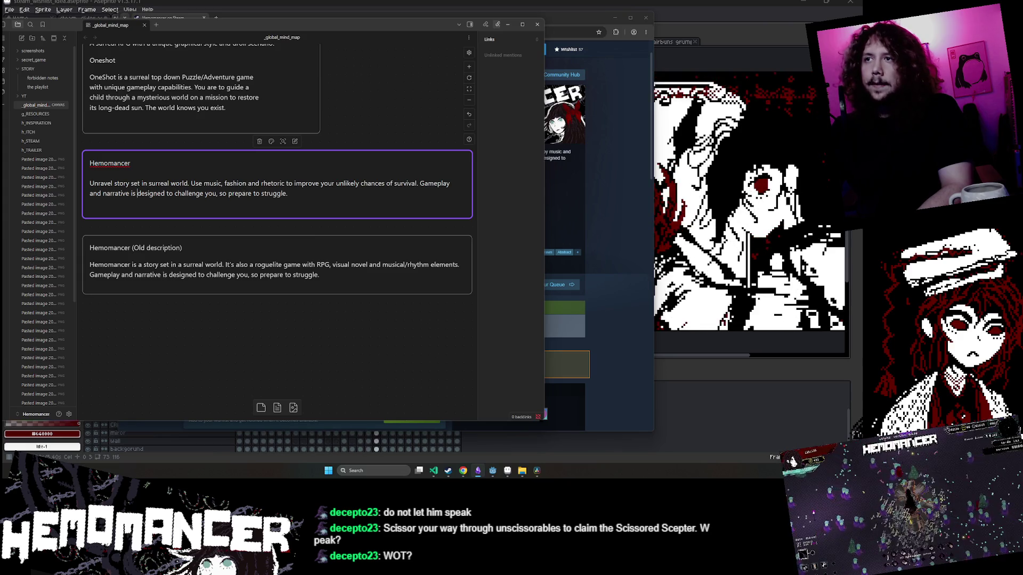
After 'survival.', type 'Memorable and challenging experience for people who are not afraid to'.
click(418, 184)
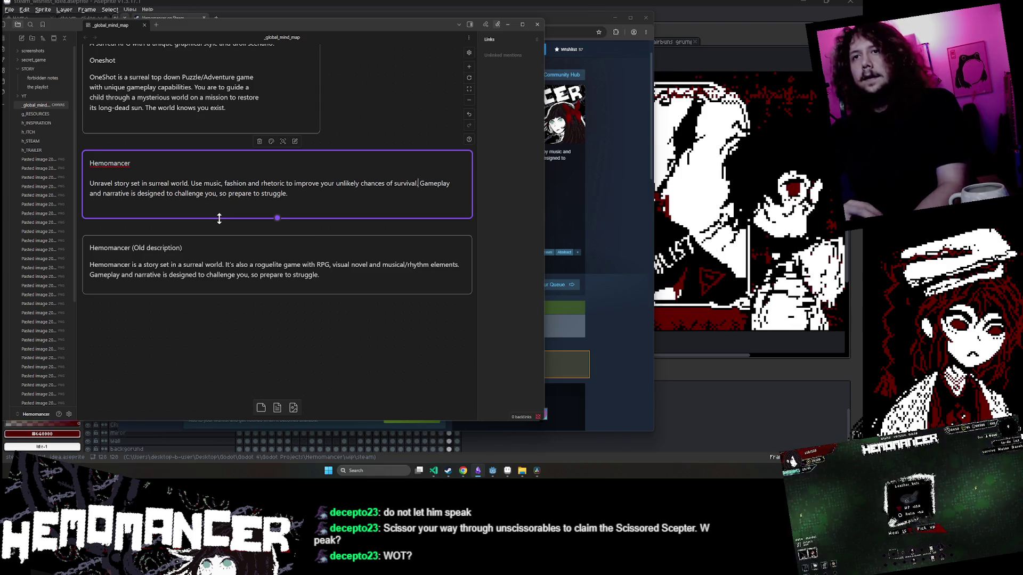
text(Experience)
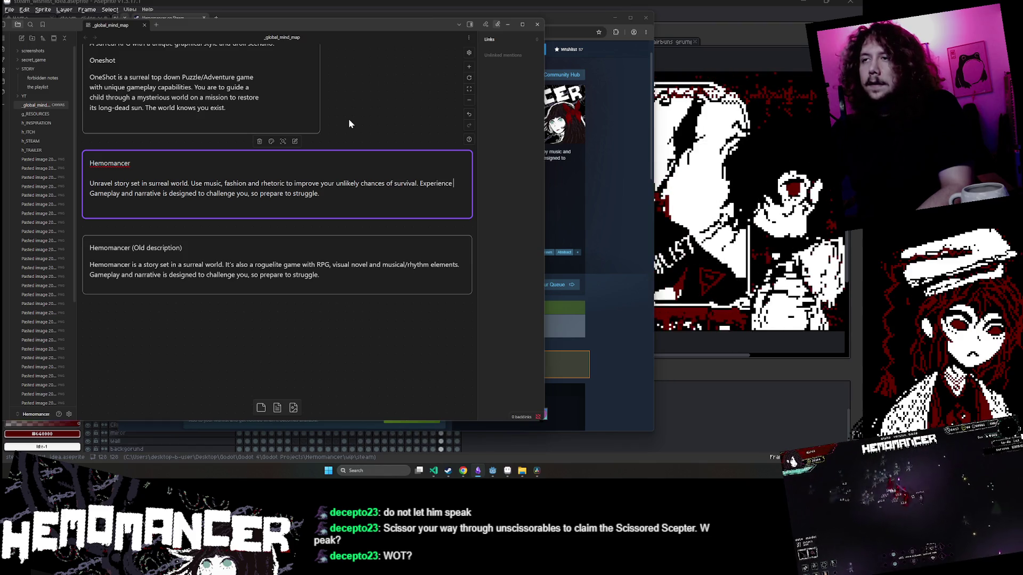
key(BackSpace)
key(BackSpace)
key(BackSpace)
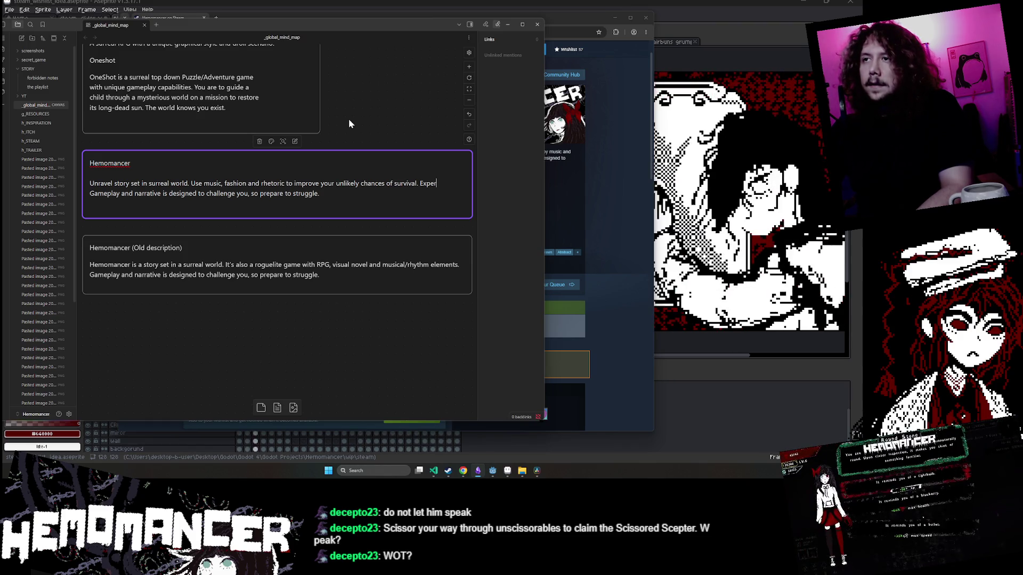
key(BackSpace)
key(BackSpace)
key(BackSpace)
text(Mem)
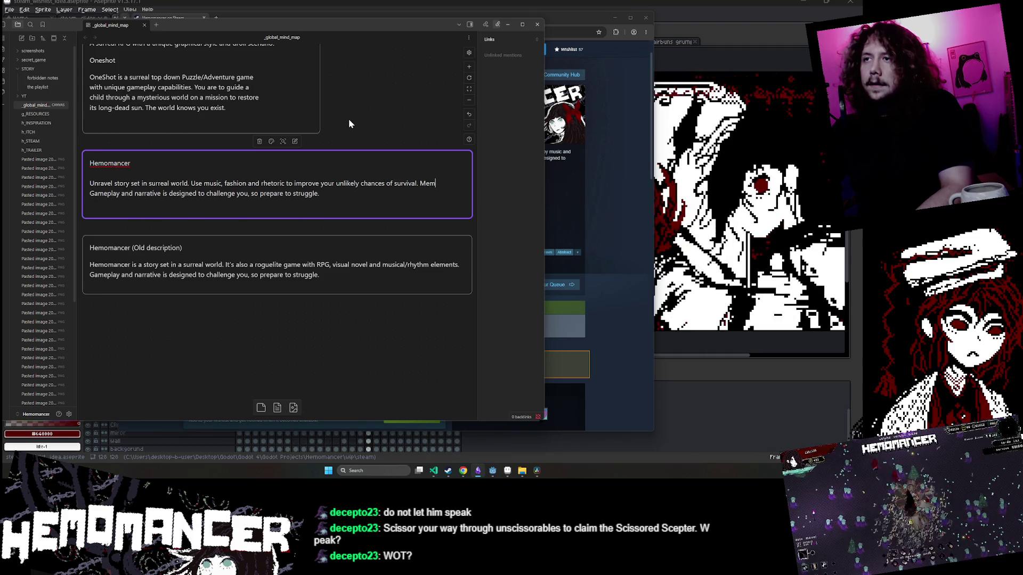
text(orable and challenging)
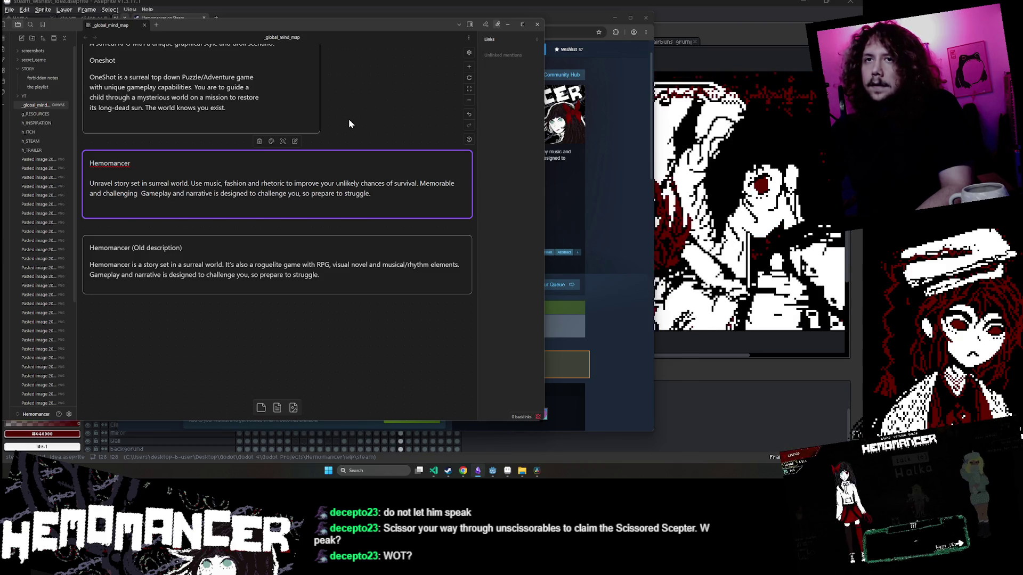
text(experience)
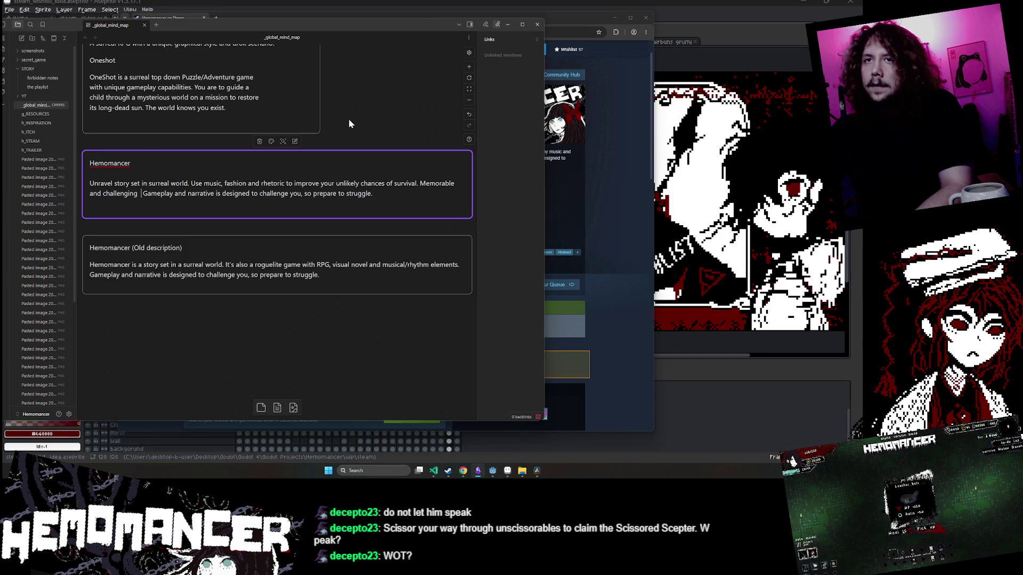
text( for people who are)
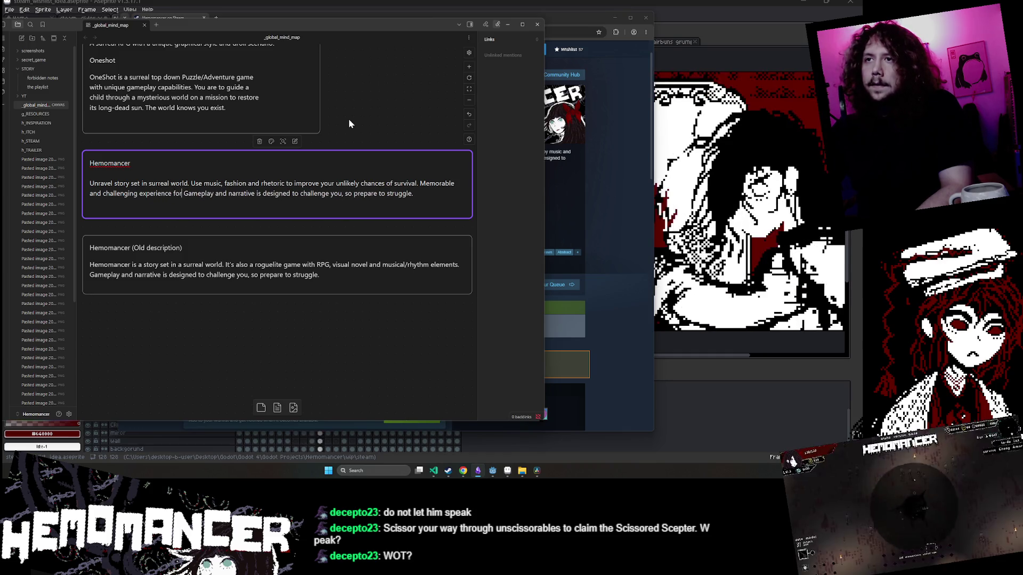
text( not a)
key(BackSpace)
text(fraid to)
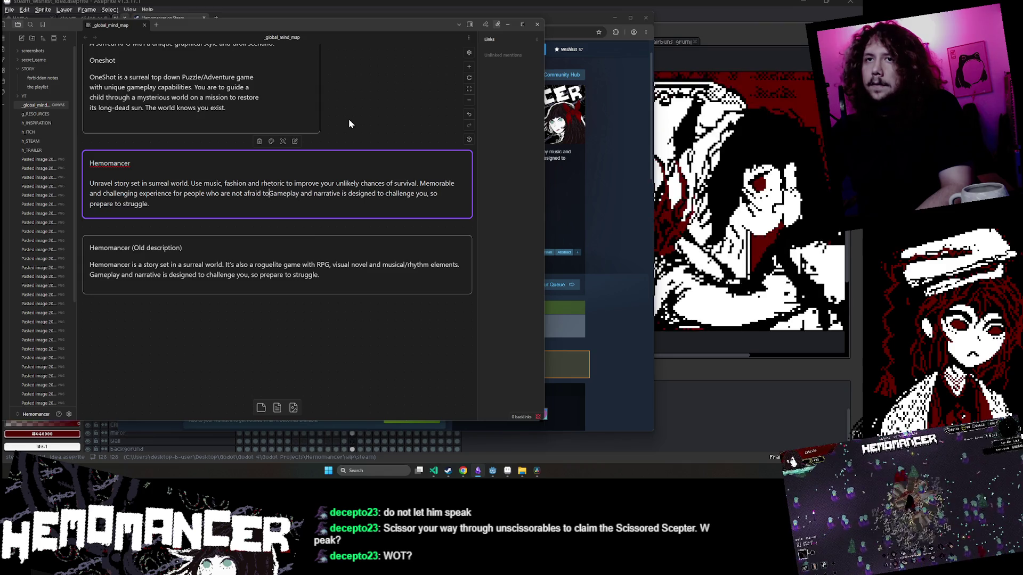
Delete the old 'Gameplay and narrative… so prepare to' words and select the rewritten description.
key(ctrl+Delete)
key(ctrl+Delete)
key(ctrl+Delete)
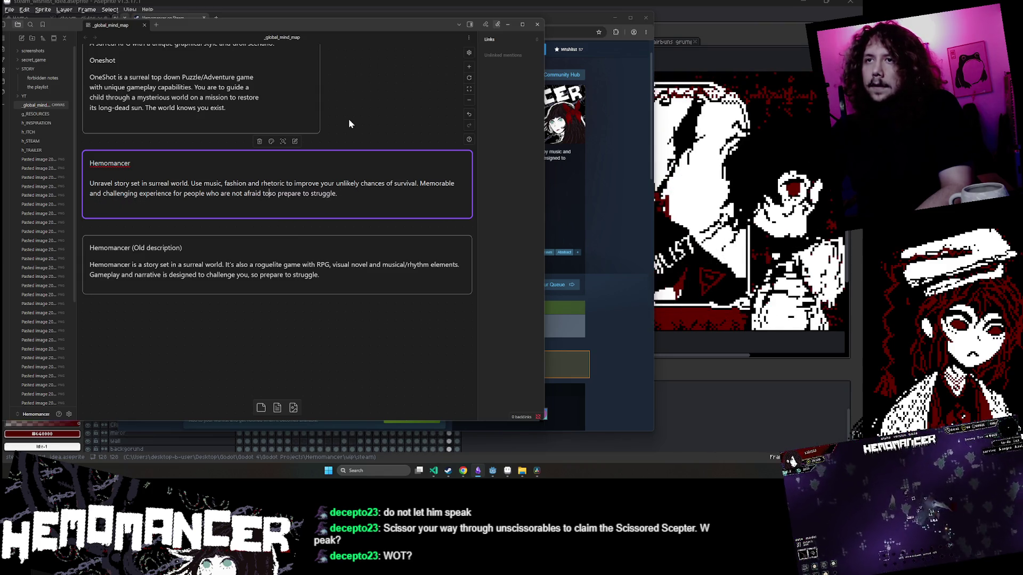
key(ctrl+Delete)
key(ctrl+Delete)
key(ctrl+Delete)
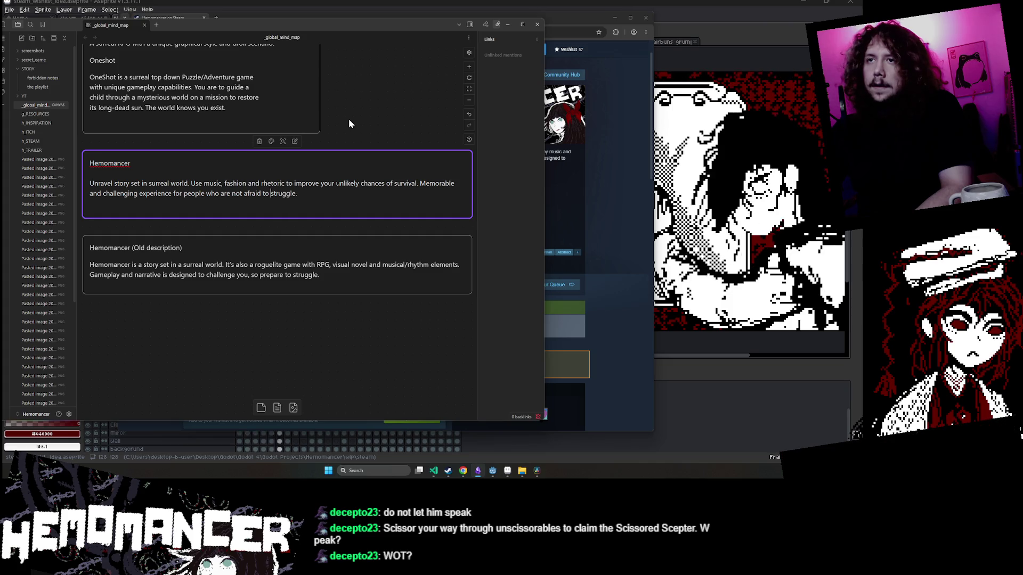
key(Left)
key(Left)
key(Left)
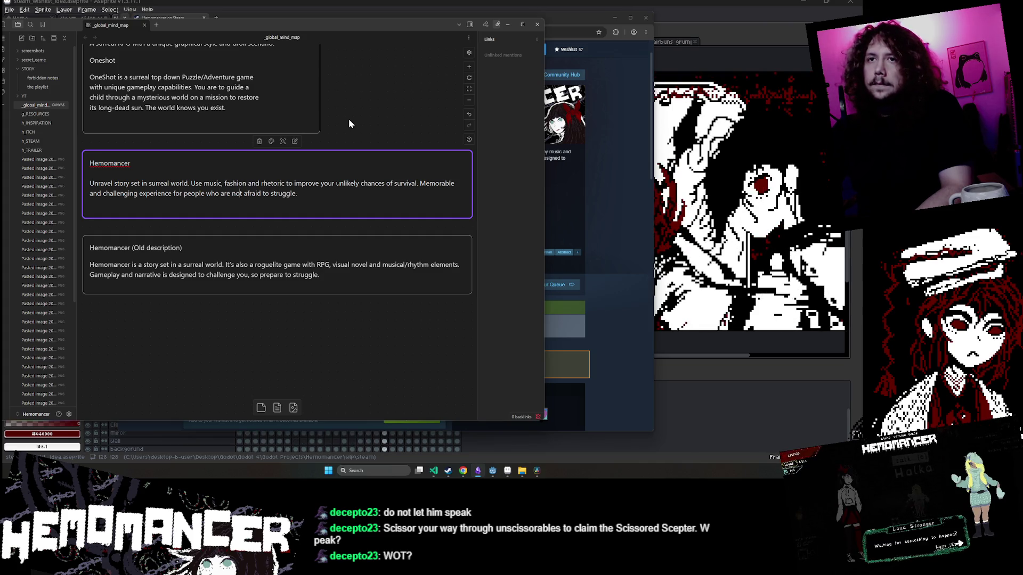
key(Left)
key(Left)
key(Left)
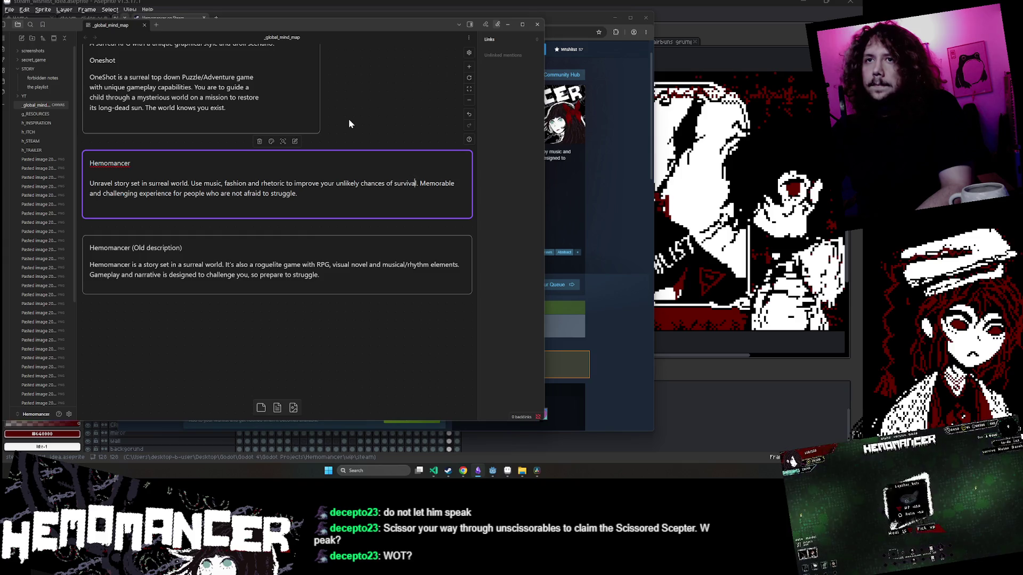
key(ctrl+End)
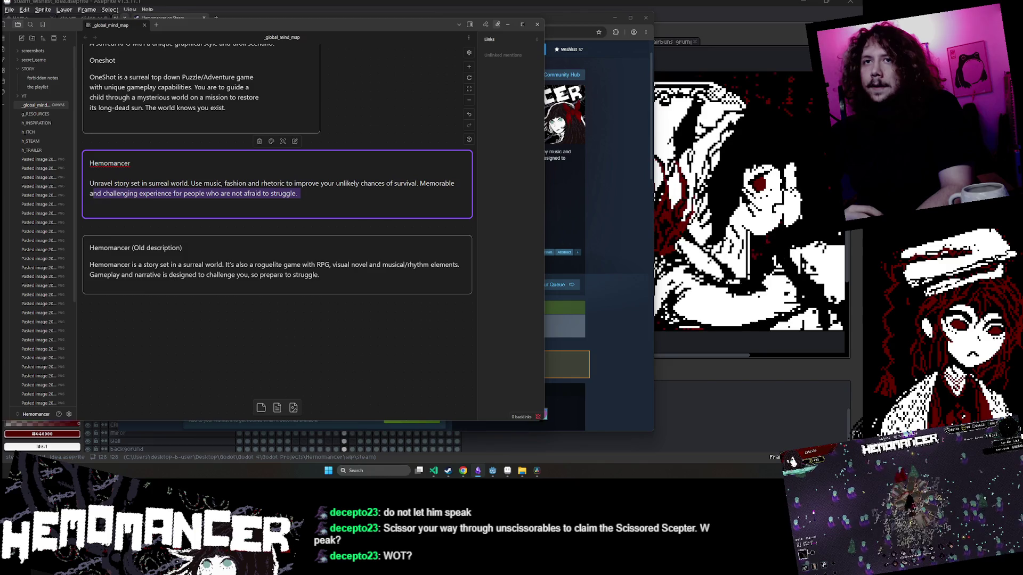
drag(89, 184, 277, 194)
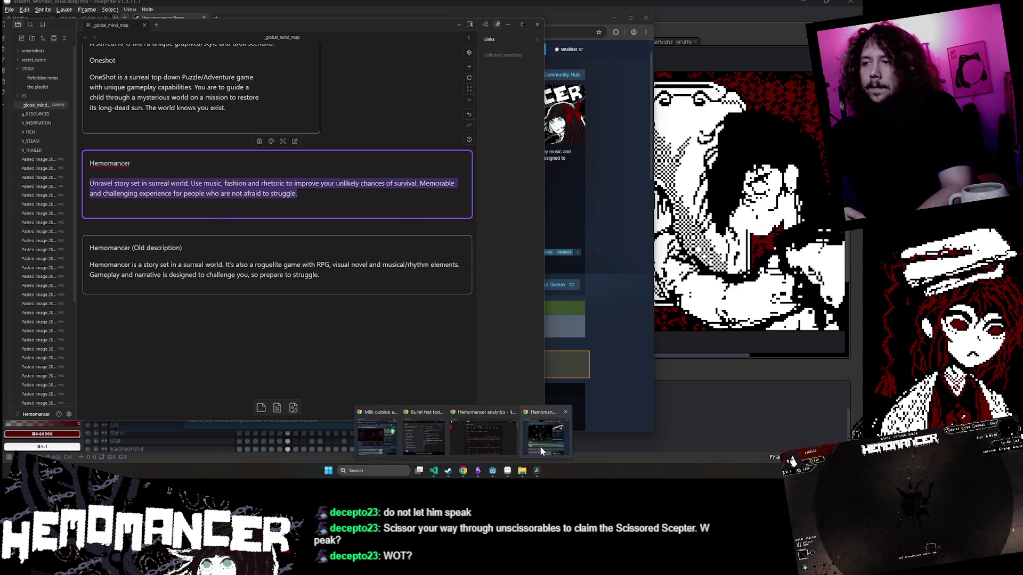
Reload the Hemomancer Steam store page to show the new description.
click(538, 432)
key(F5)
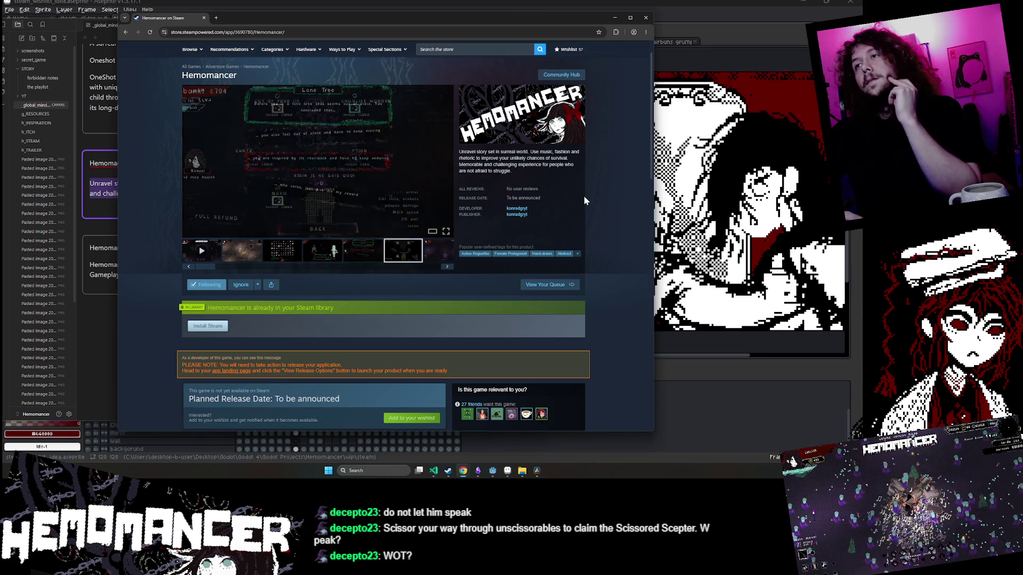
Review the description's ending 'struggle.' on the store page, then return to Obsidian.
double_click(502, 171)
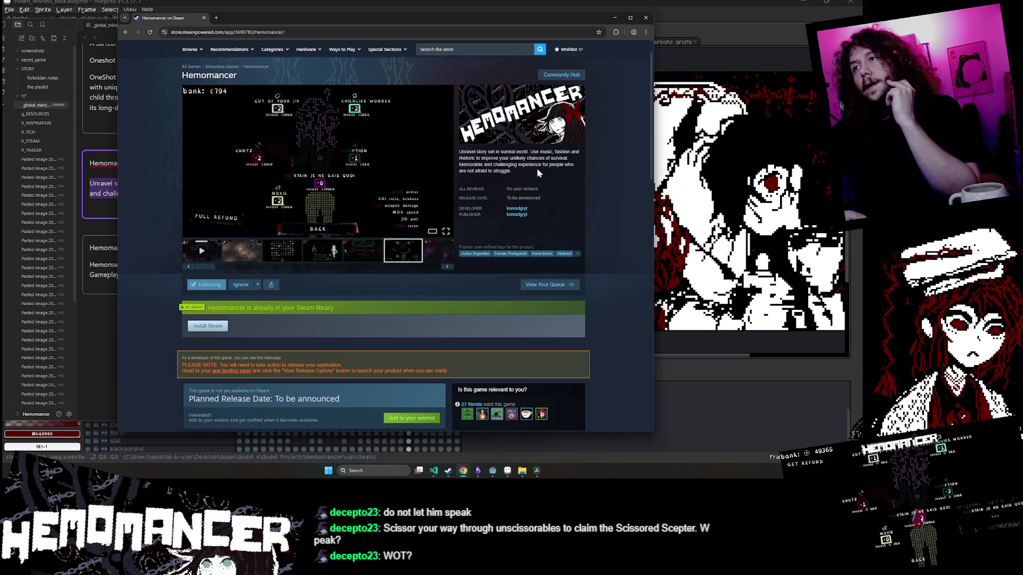
shift+click(537, 166)
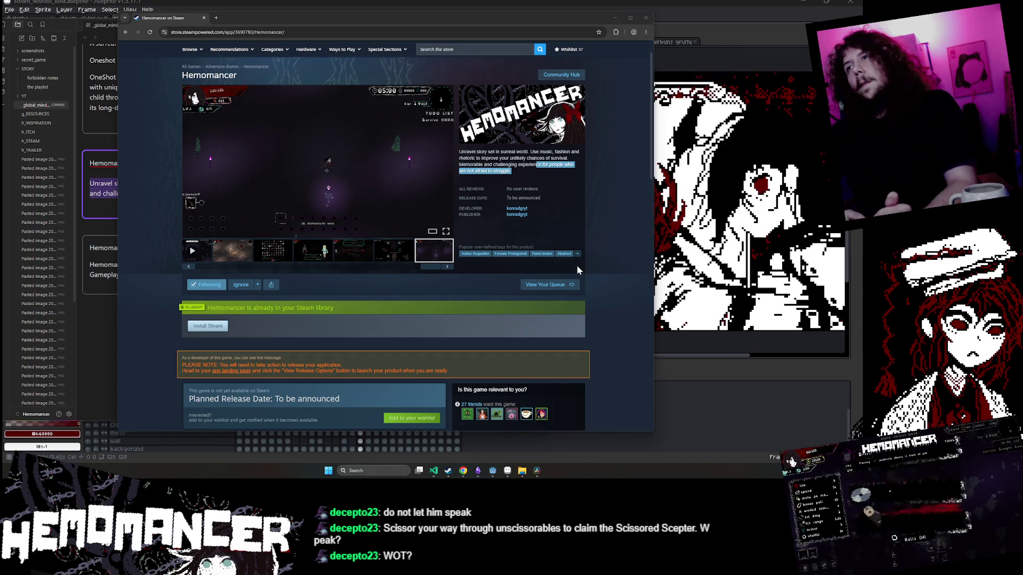
click(551, 179)
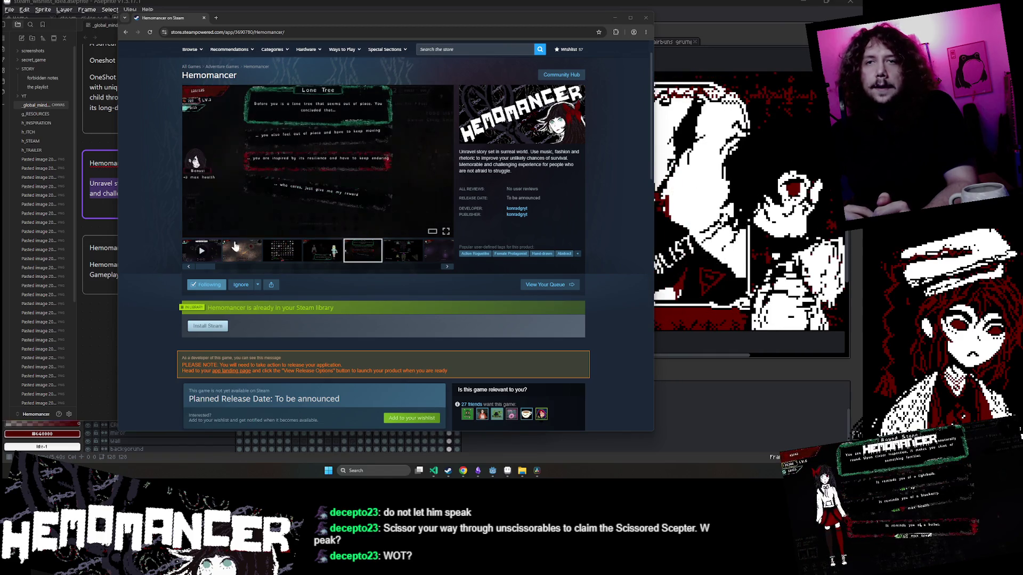
click(107, 208)
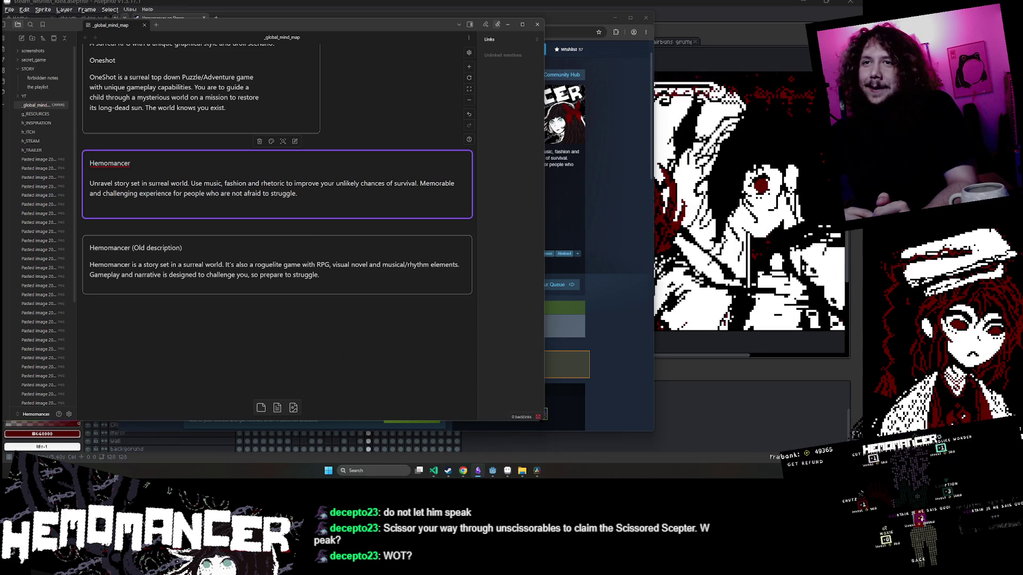
Examine the card's closing phrase and select the word 'people' for replacement.
drag(205, 194, 260, 194)
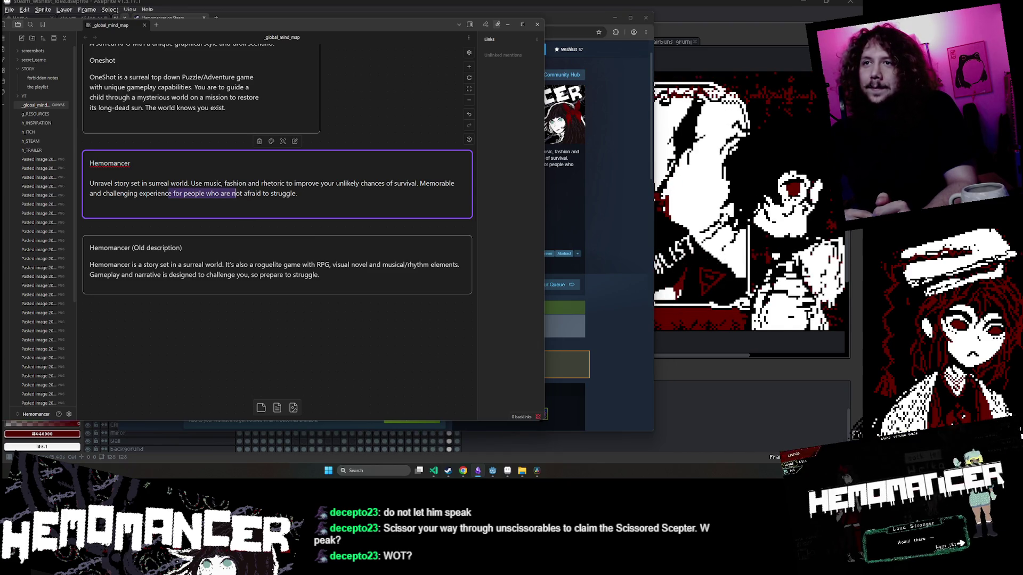
click(232, 194)
double_click(176, 194)
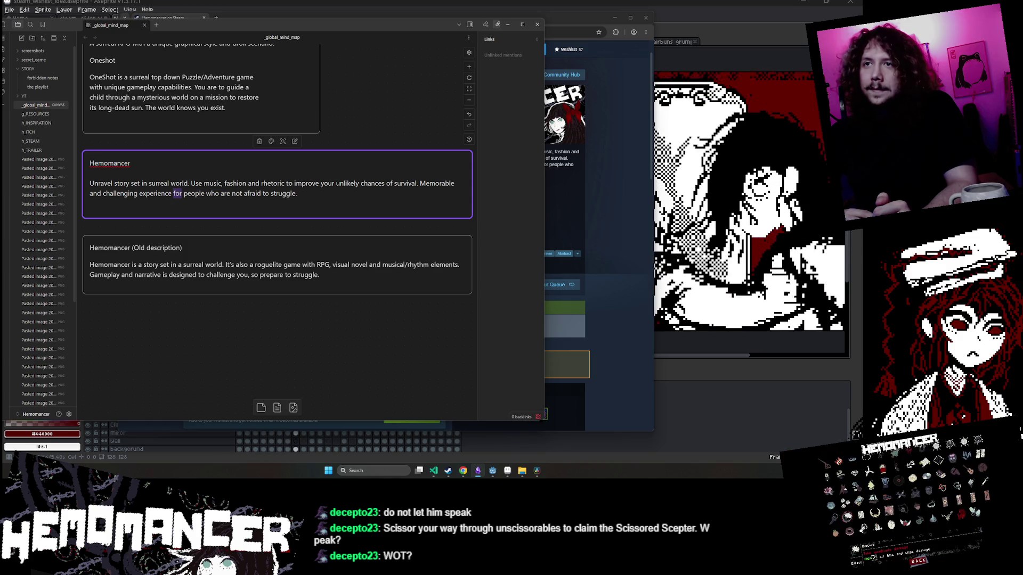
drag(180, 194, 298, 194)
click(298, 193)
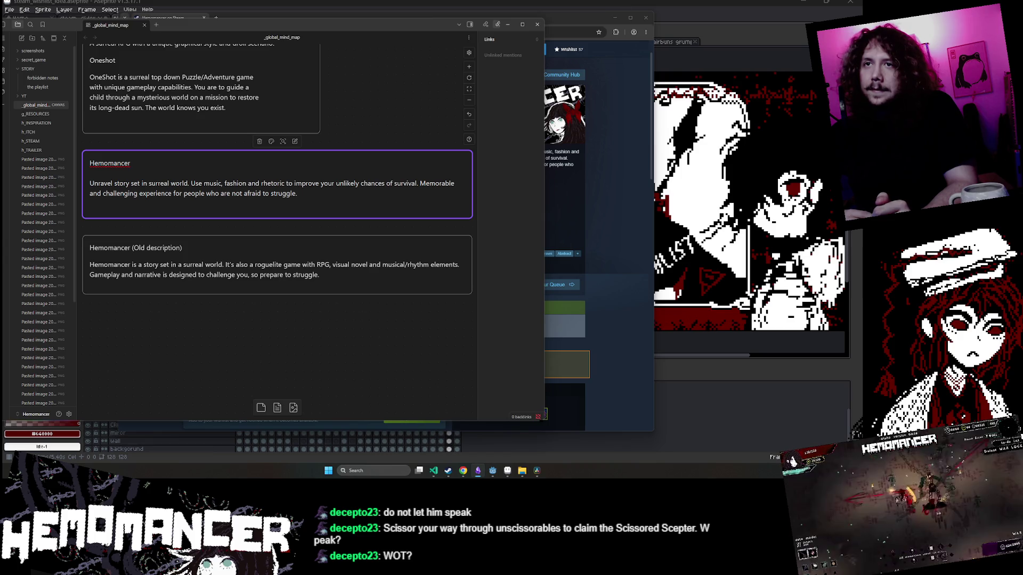
click(172, 194)
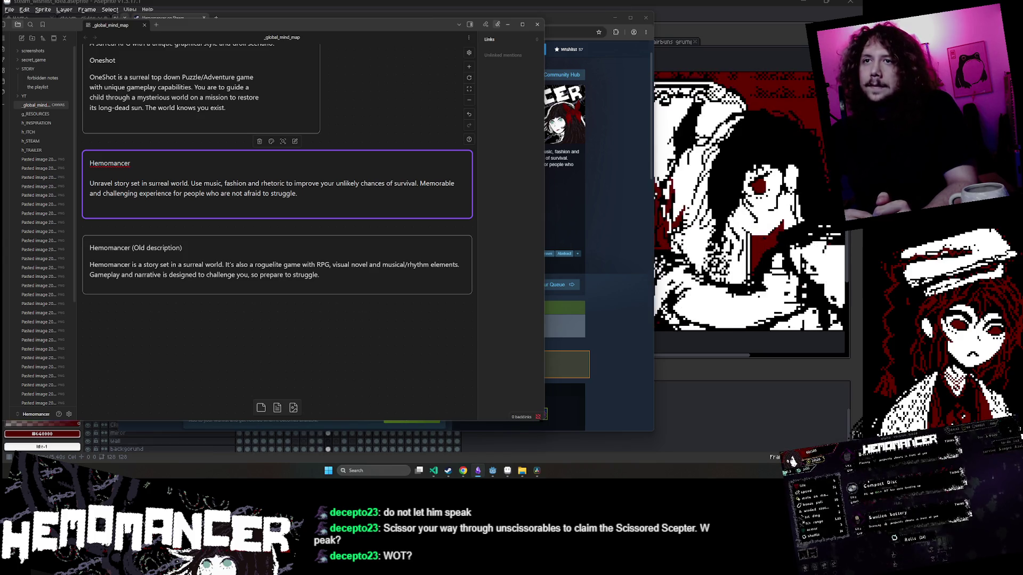
double_click(194, 193)
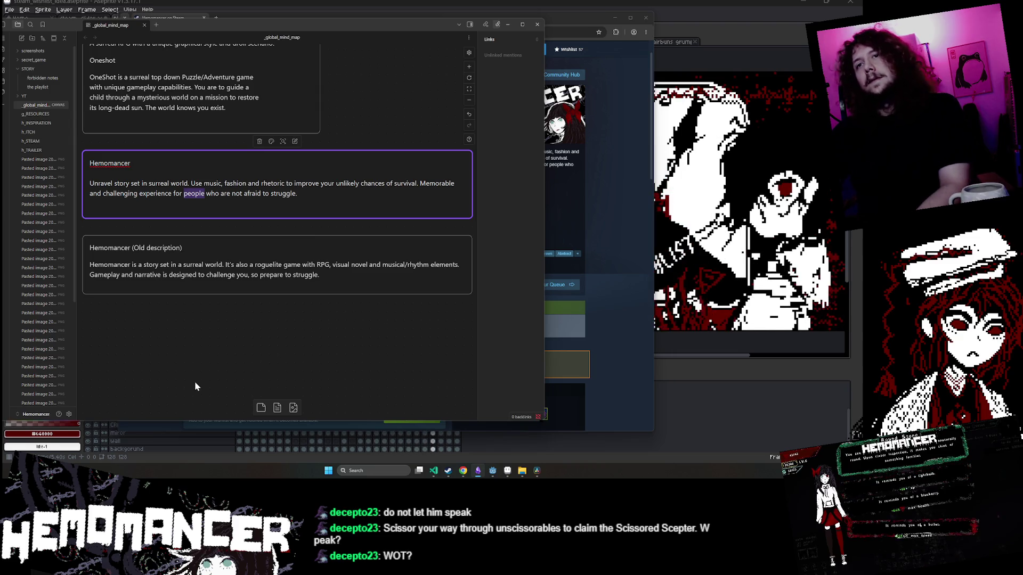
Replace 'people who are not afraid to' with 'ones who can handle the' and add 'and intrusive thoughs'.
text(challengers)
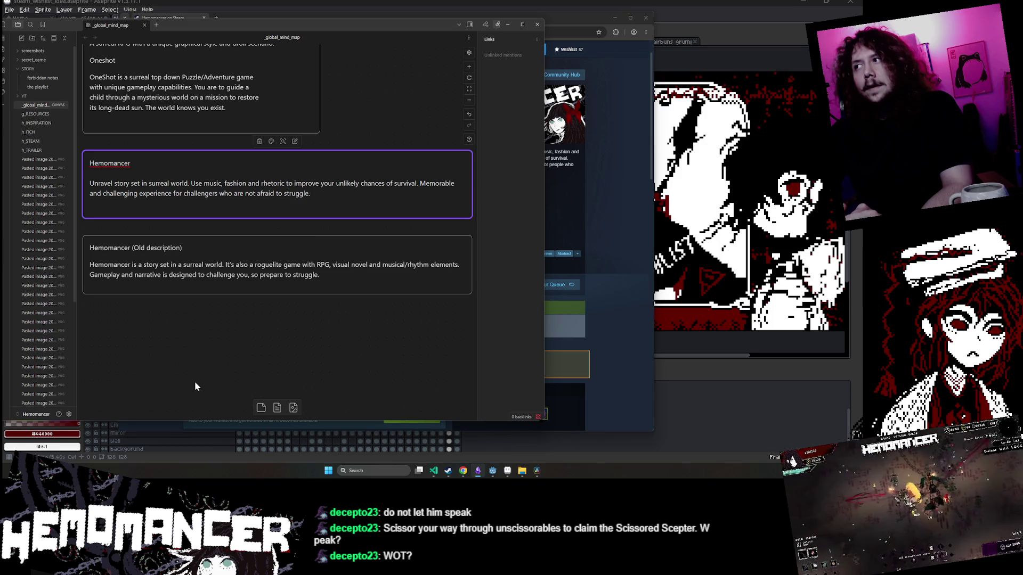
key(BackSpace)
key(BackSpace)
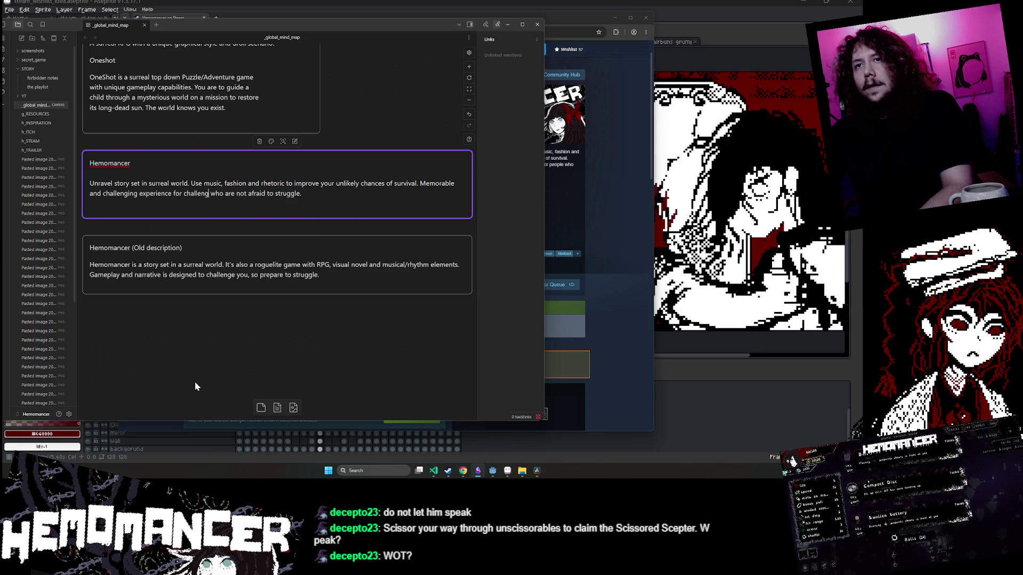
key(BackSpace)
key(BackSpace)
key(BackSpace)
text(one)
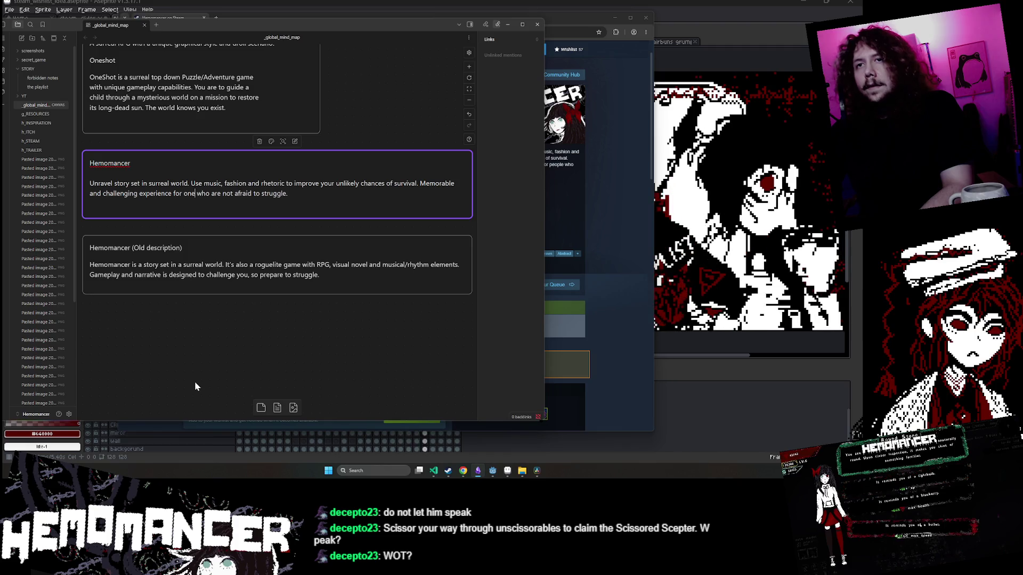
text(s)
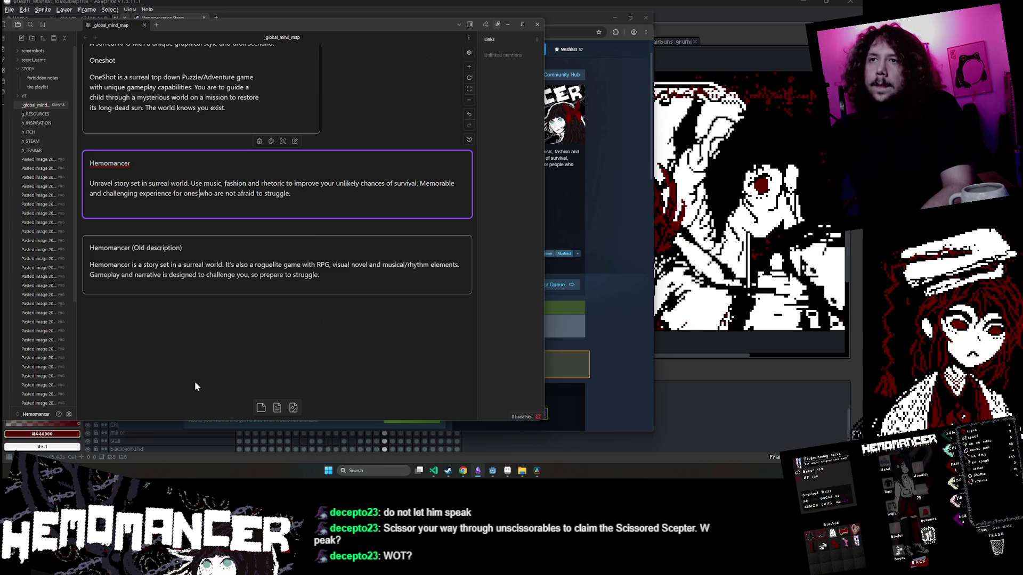
key(ctrl+Right)
key(ctrl+Right)
key(Delete)
key(Delete)
key(Delete)
key(Delete)
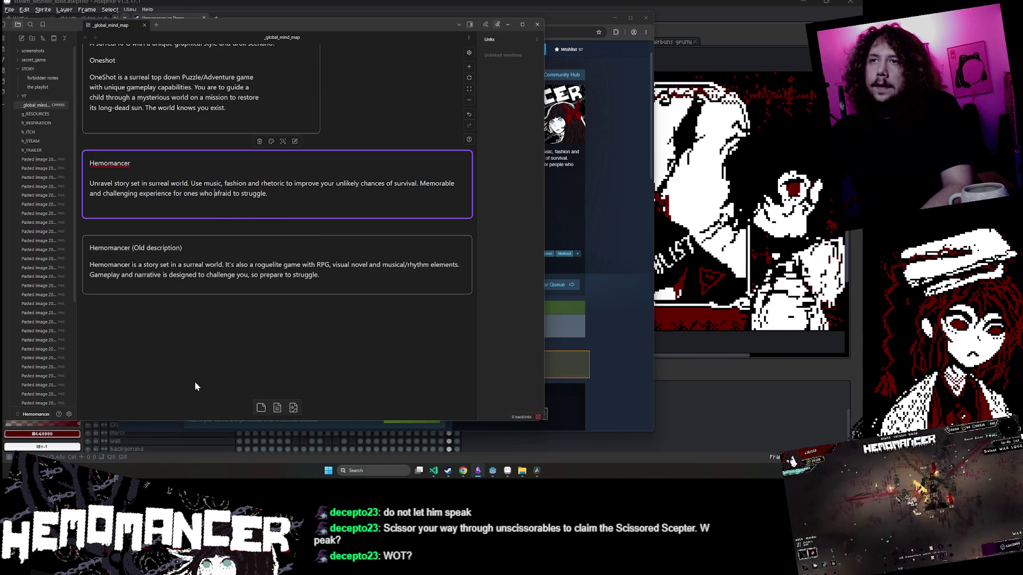
key(Delete)
key(Delete)
key(Delete)
text(can)
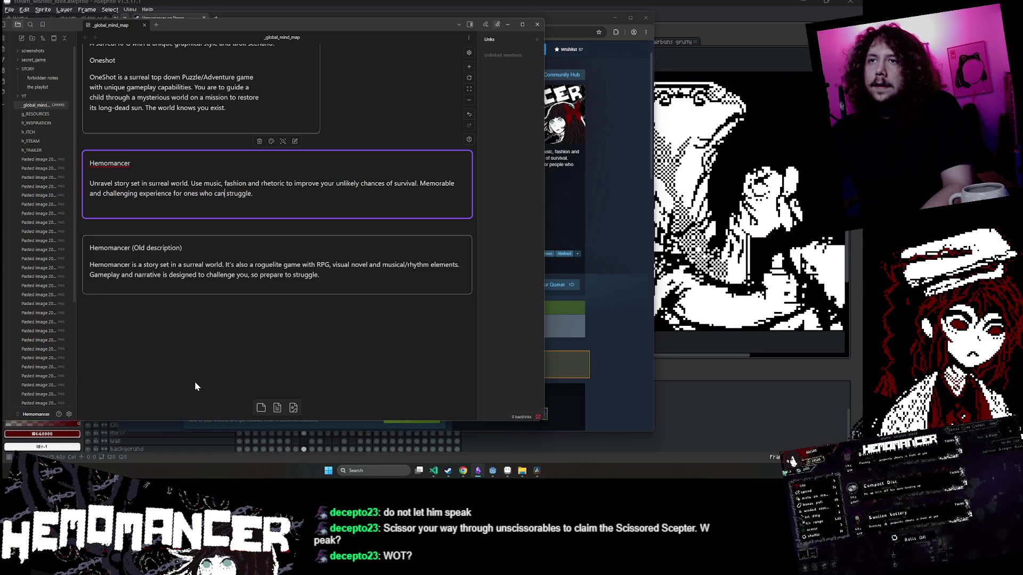
text( handle th)
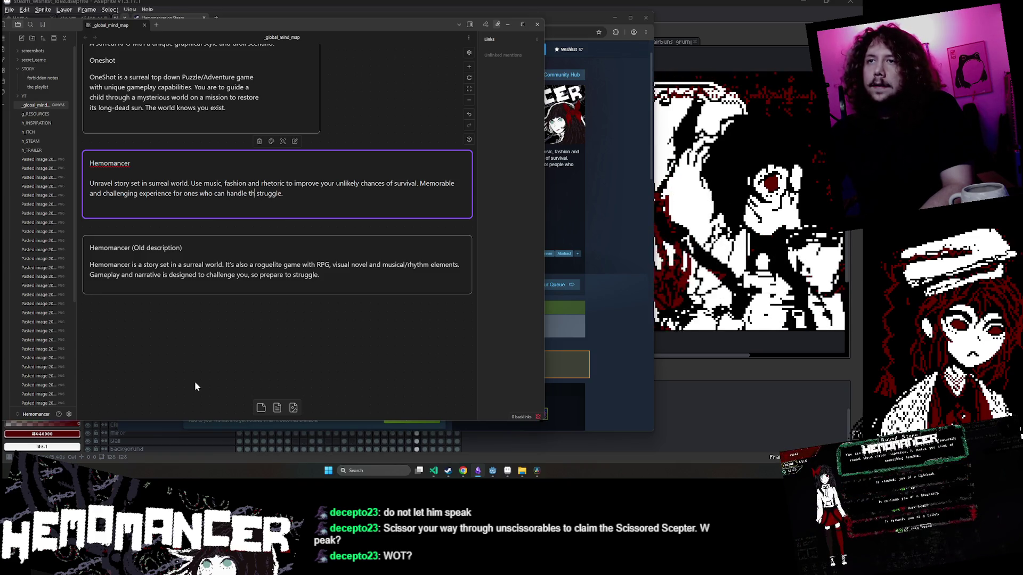
text(e)
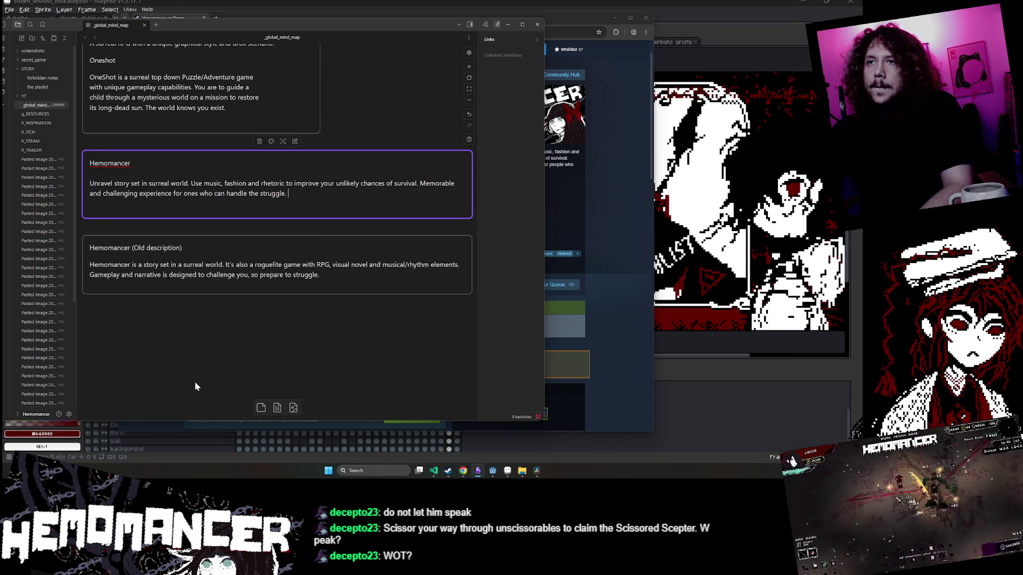
text(and intrusive)
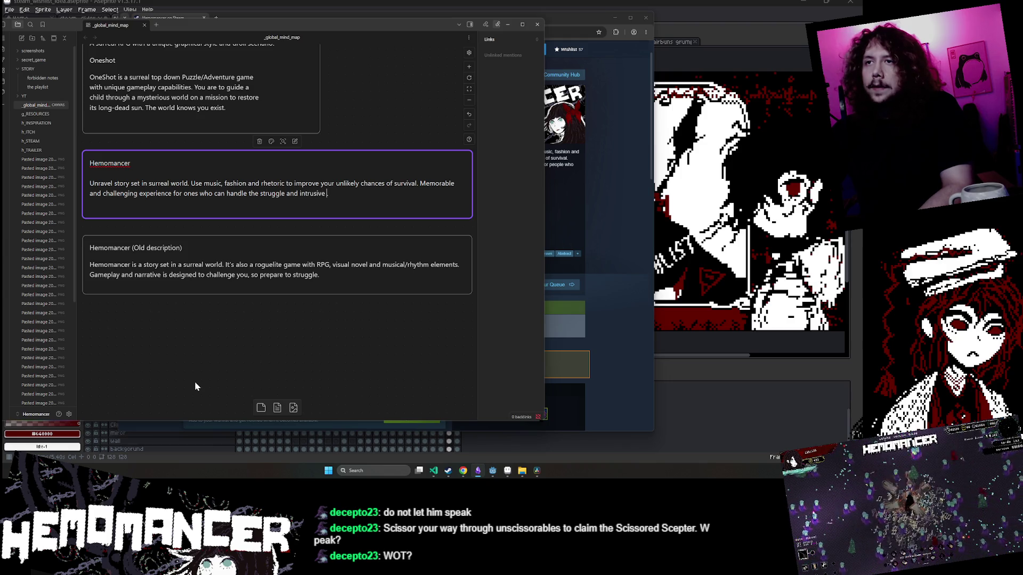
text( thoughs .)
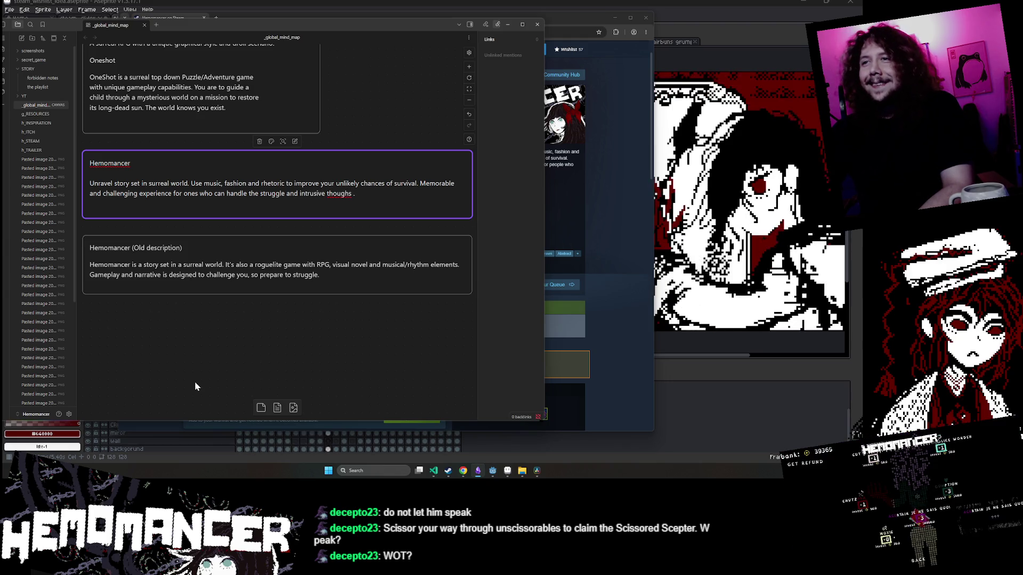
key(BackSpace)
key(Delete)
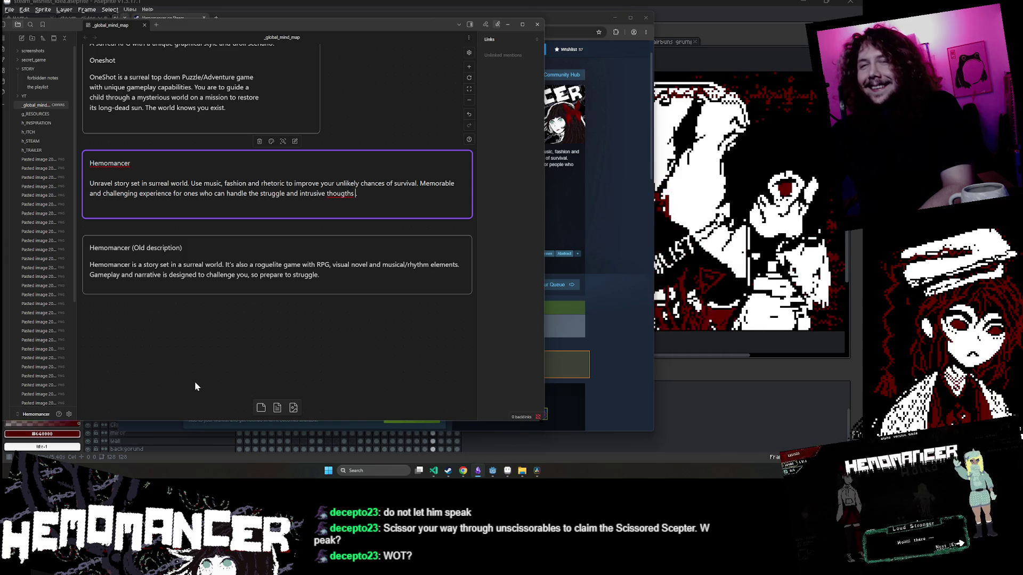
text(s)
key(BackSpace)
key(BackSpace)
key(BackSpace)
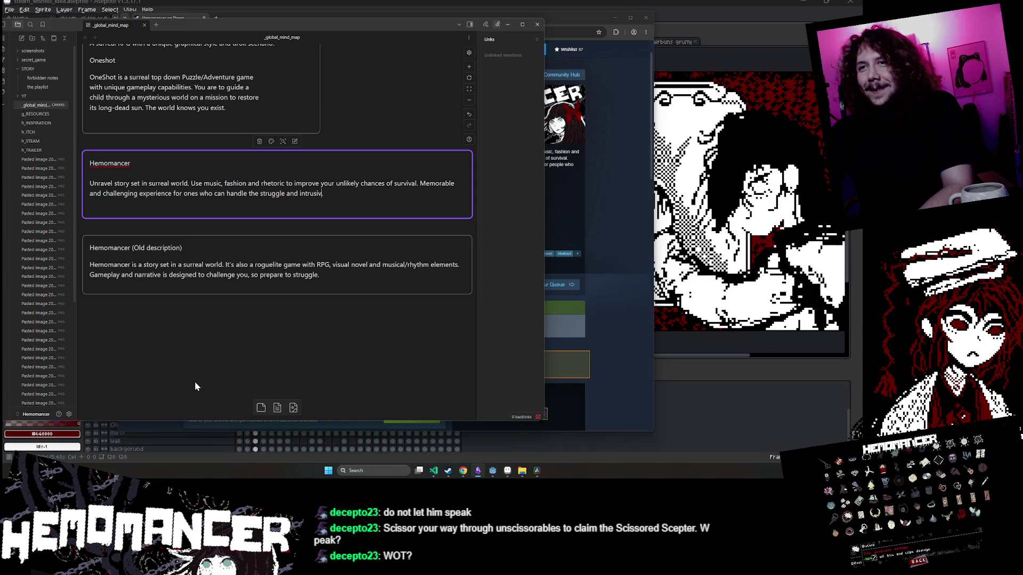
key(BackSpace)
key(BackSpace)
key(BackSpace)
text(.)
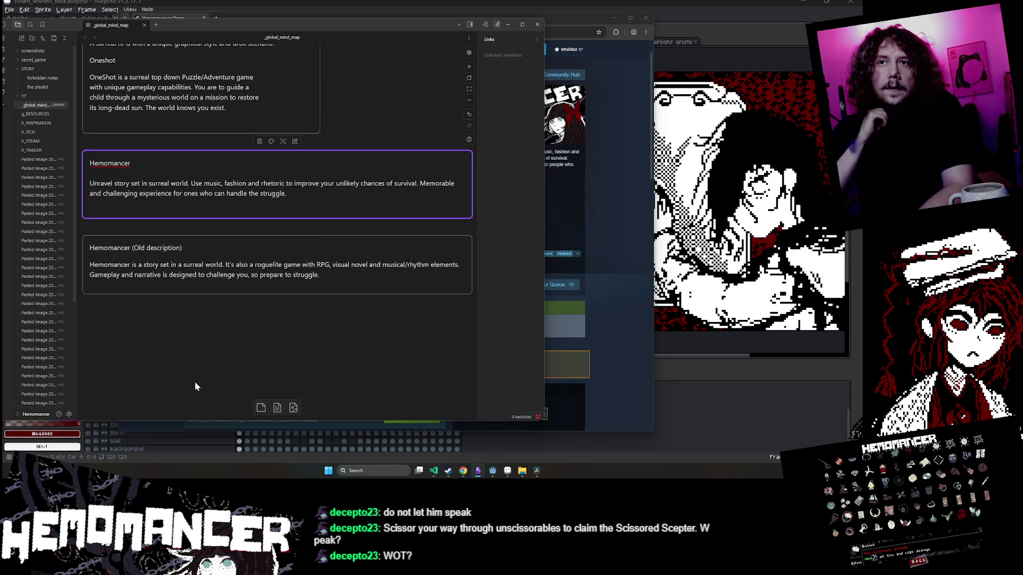
text(and)
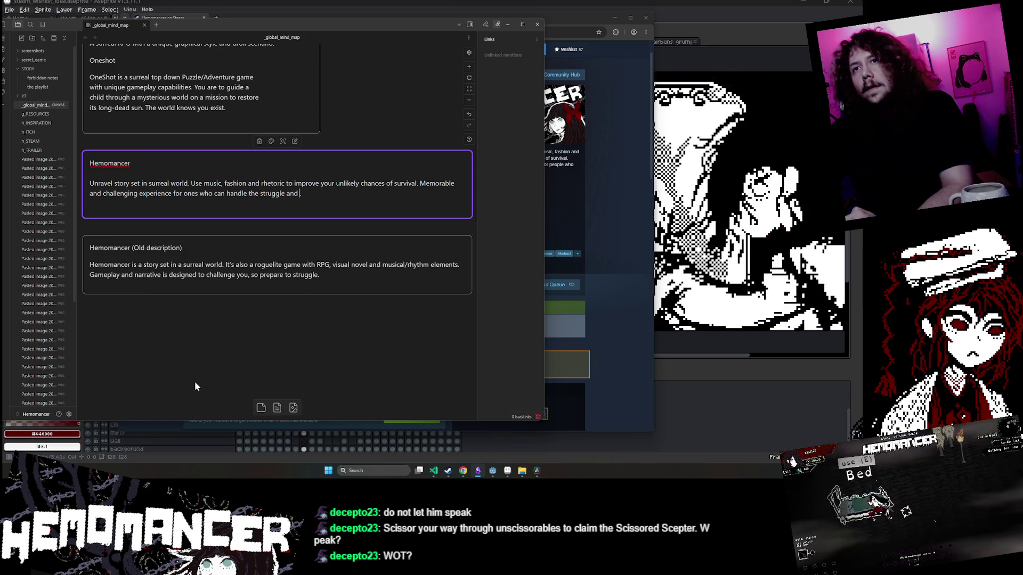
key(BackSpace)
key(BackSpace)
key(BackSpace)
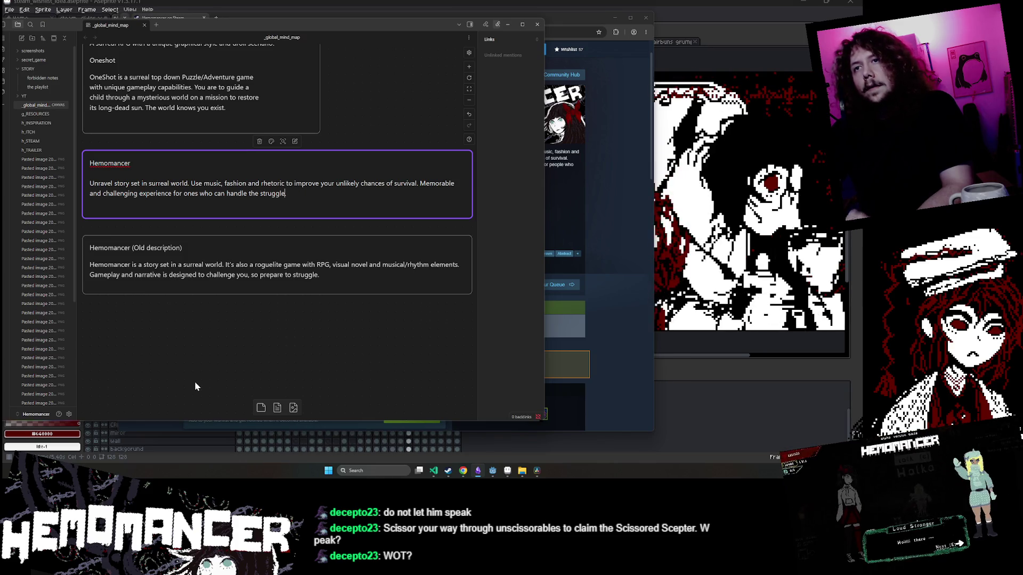
text(.)
drag(286, 193, 86, 185)
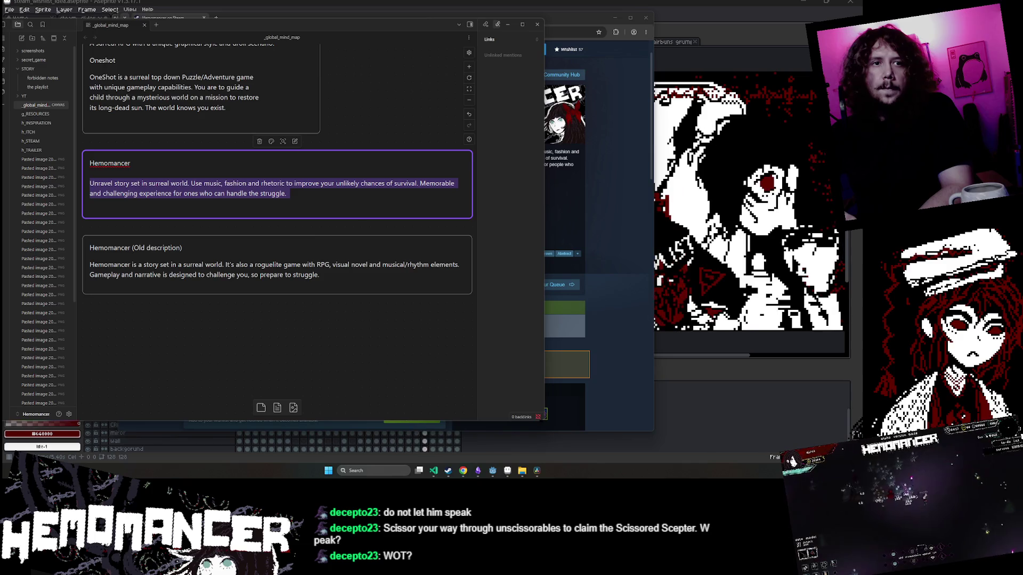
click(287, 309)
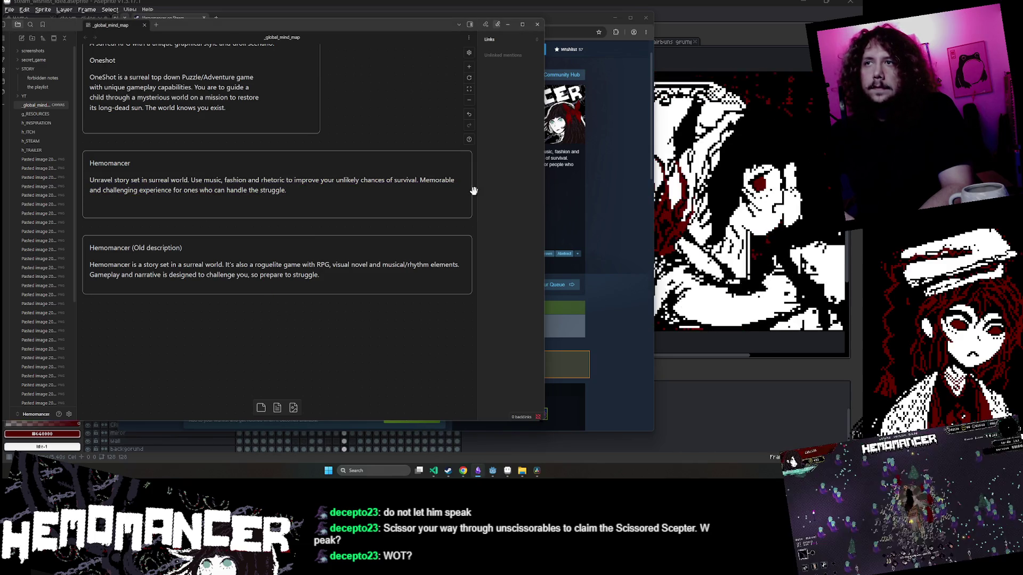
Bring the Steam page forward, narrow its window, and reset its zoom to 100%.
click(570, 222)
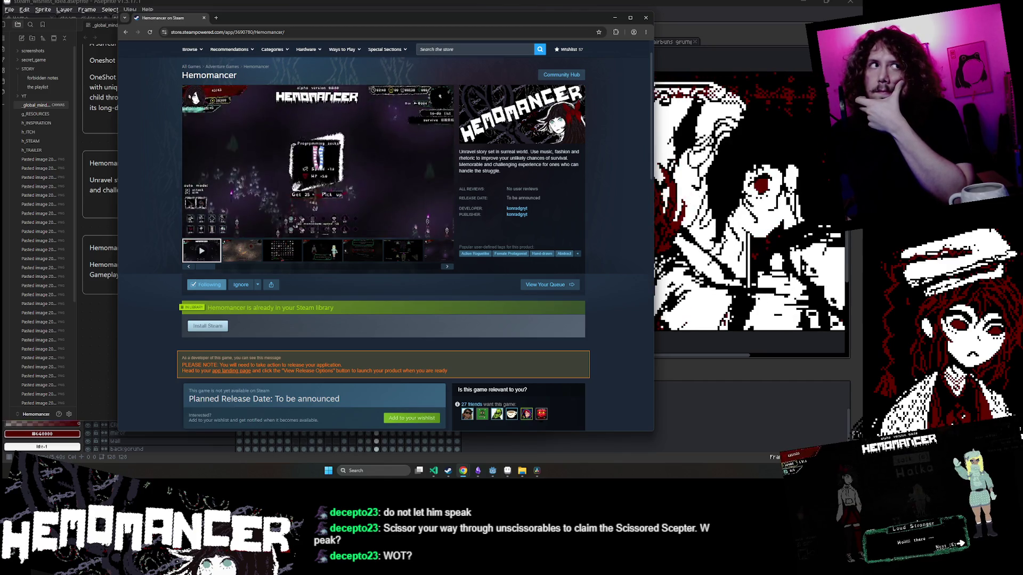
mouse_move(654, 213)
mouse_down()
mouse_move(799, 222)
mouse_move(466, 238)
mouse_move(639, 256)
mouse_up()
key(ctrl+minus)
click(577, 47)
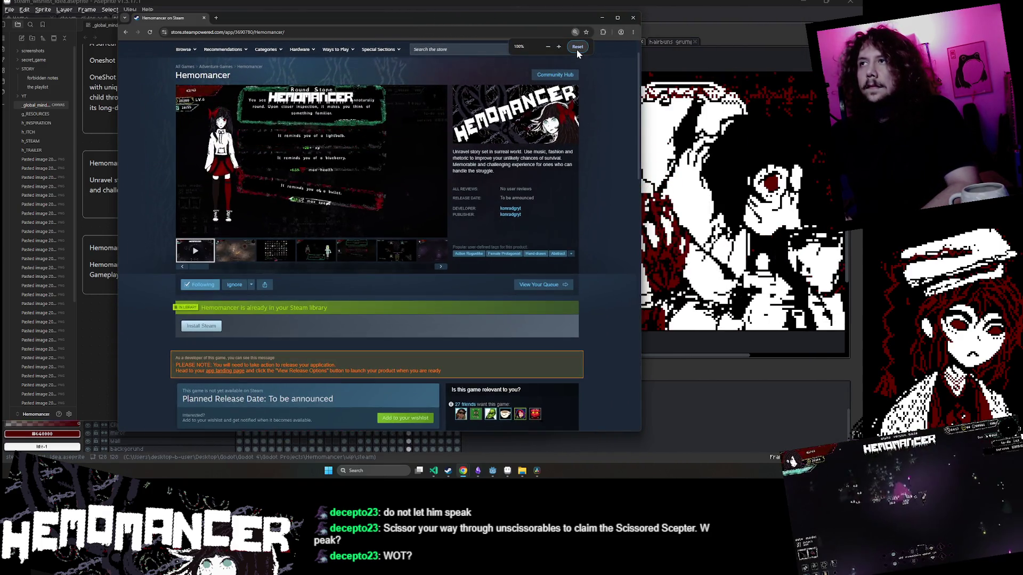
Compare the store page with the Obsidian notes, then select the Hemomancer card.
key(alt+Tab)
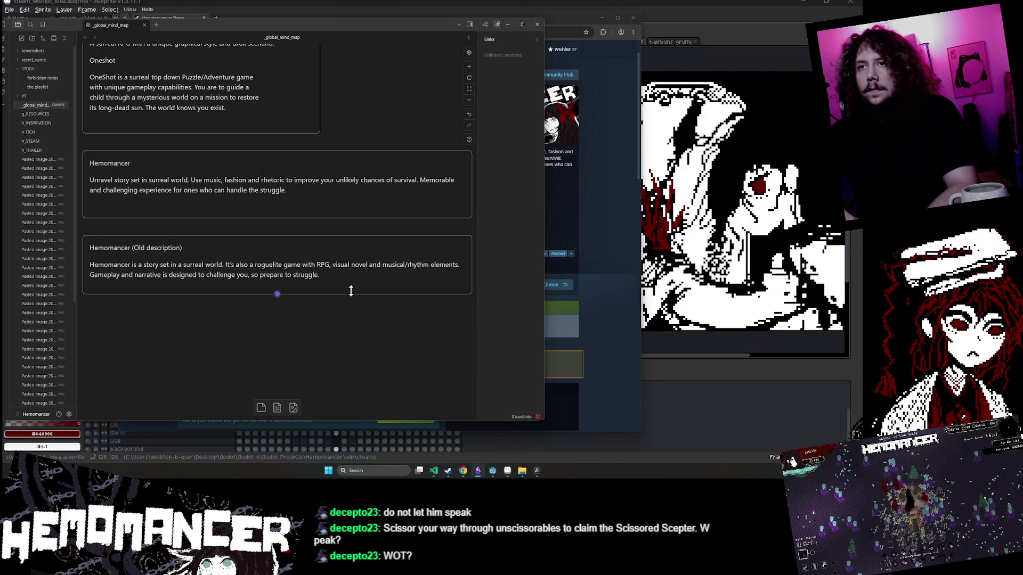
key(alt+Tab)
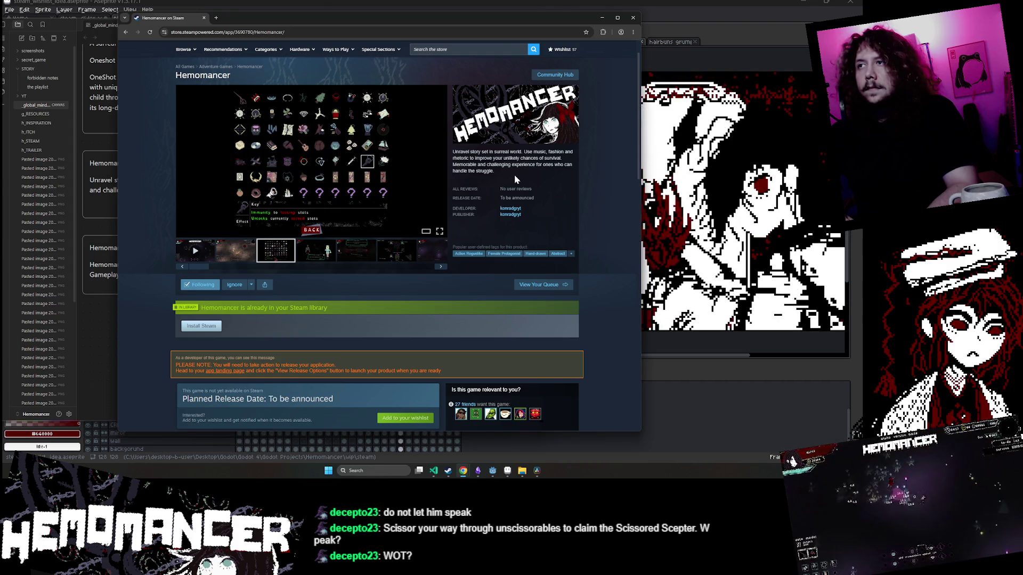
key(alt+Tab)
click(258, 192)
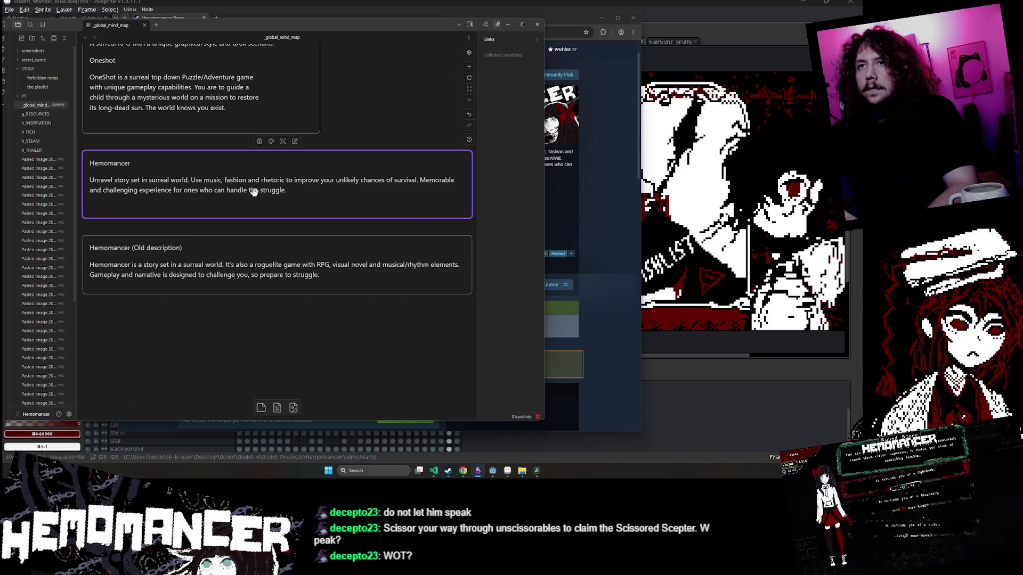
Delete the closing phrase 'for ones who can handle the struggle' from the Hemomancer card.
double_click(147, 188)
drag(173, 194, 285, 193)
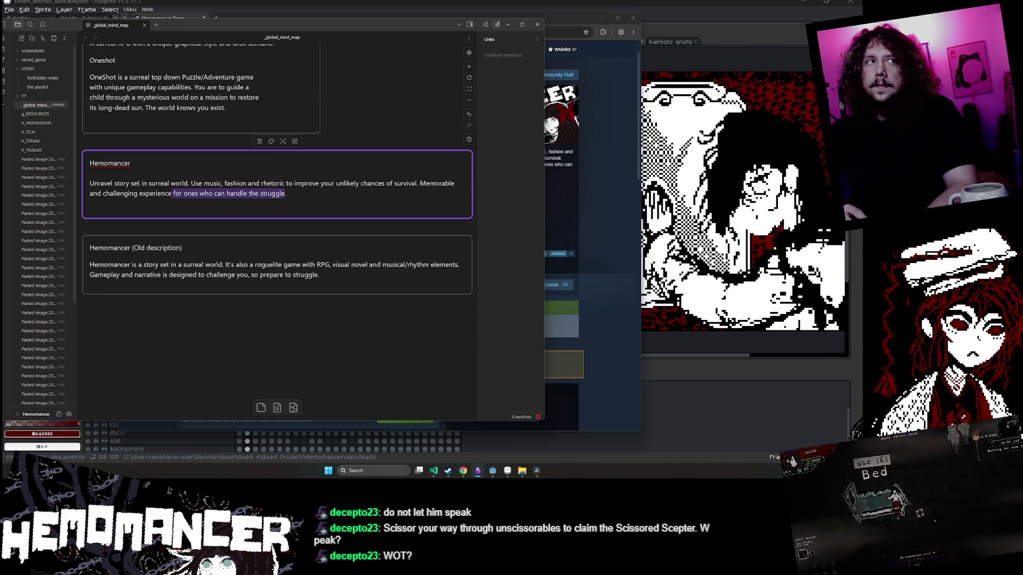
click(170, 184)
drag(173, 194, 290, 193)
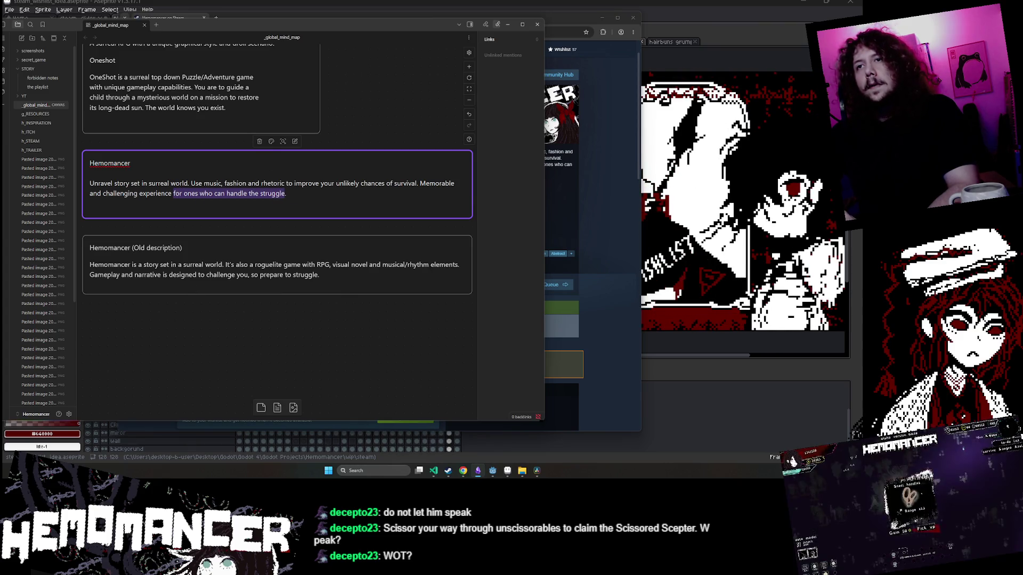
key(shift+Left)
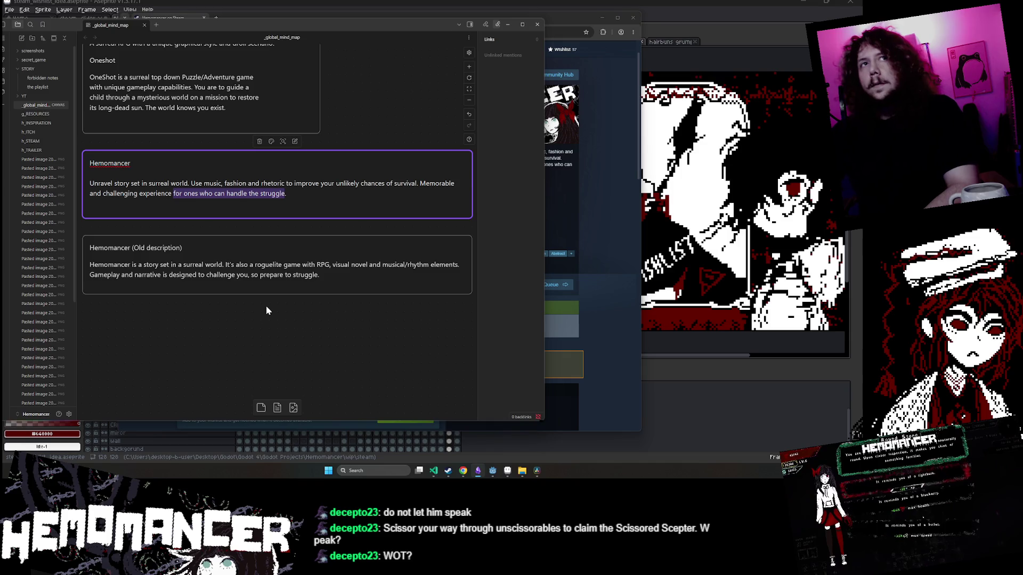
key(BackSpace)
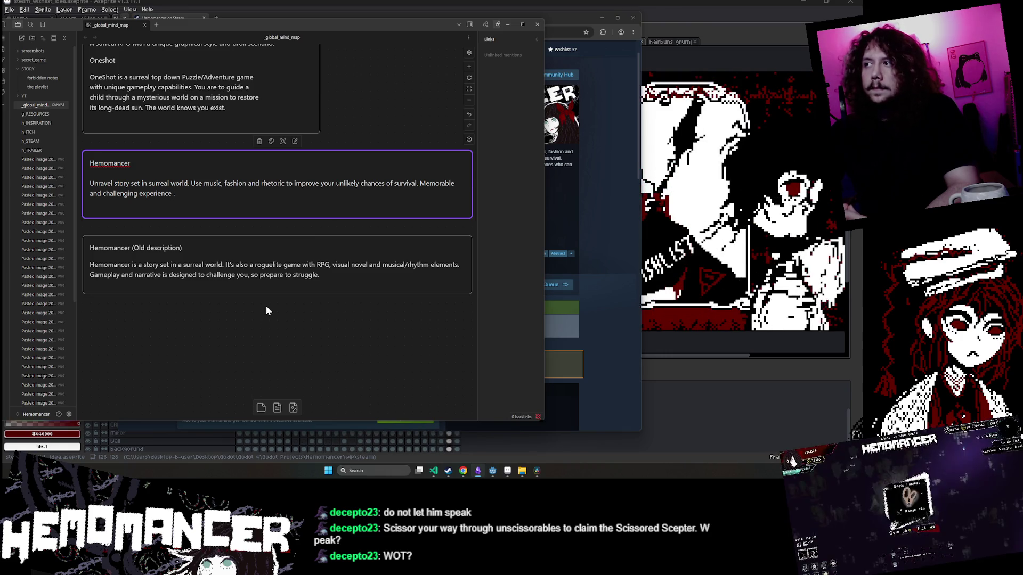
key(BackSpace)
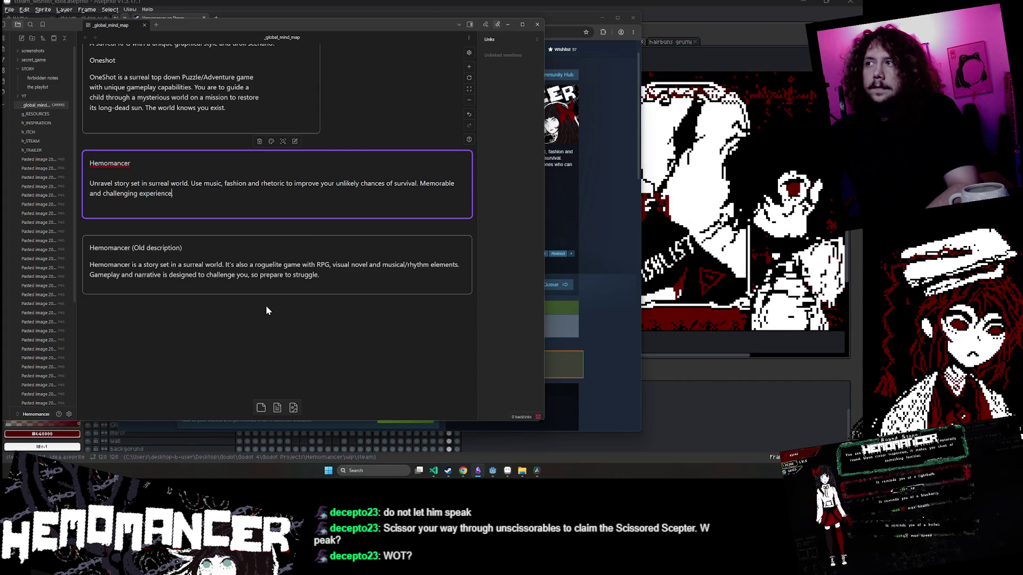
Try the ending 'riddled with' after 'challenging experience', then trim it back.
text(.riddle)
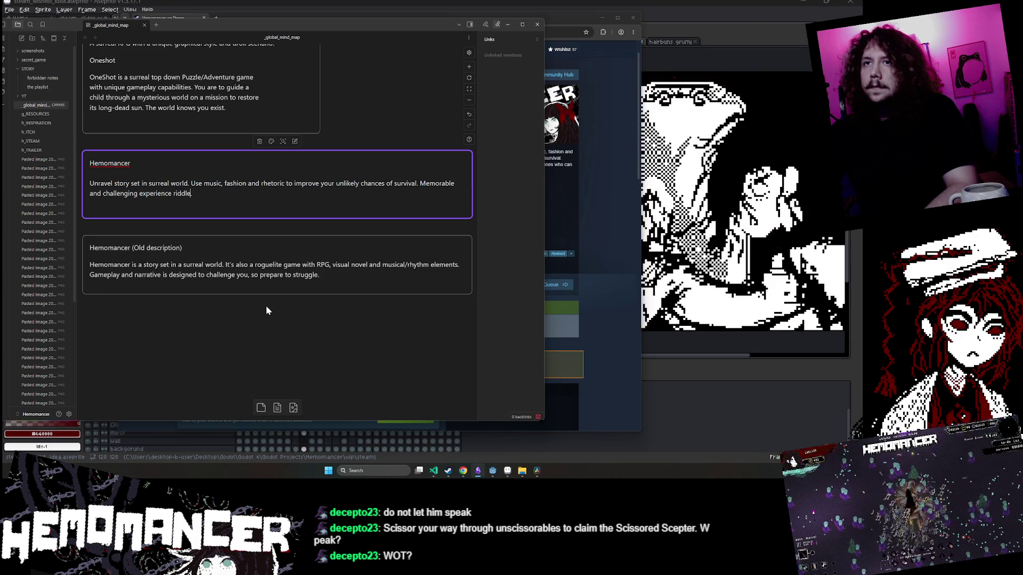
text(d with .)
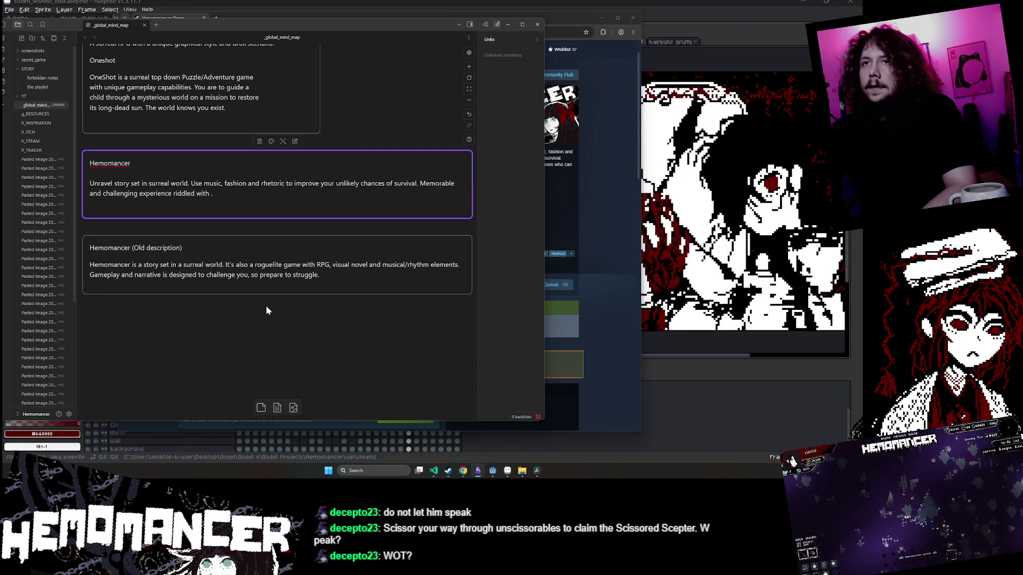
key(BackSpace)
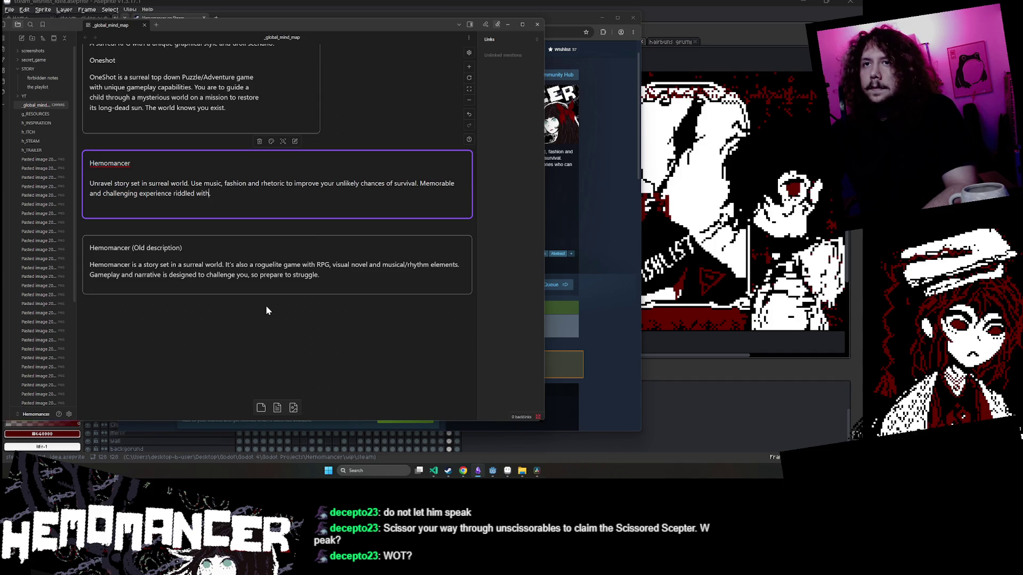
key(BackSpace)
key(BackSpace)
key(BackSpace)
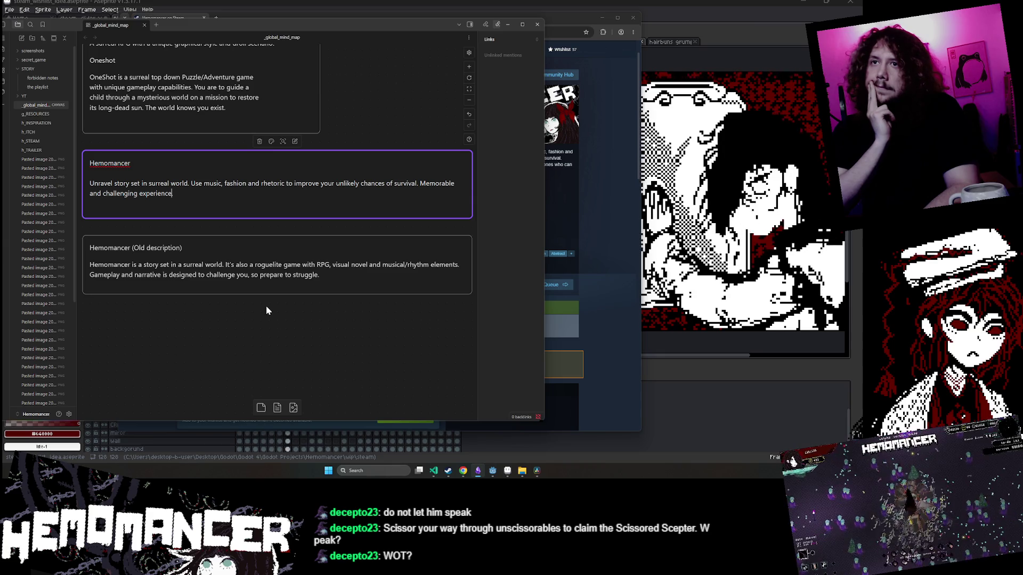
Replace the trial '.explor' with 'with' so the card ends 'experience with .', then return to Steam.
text(.)
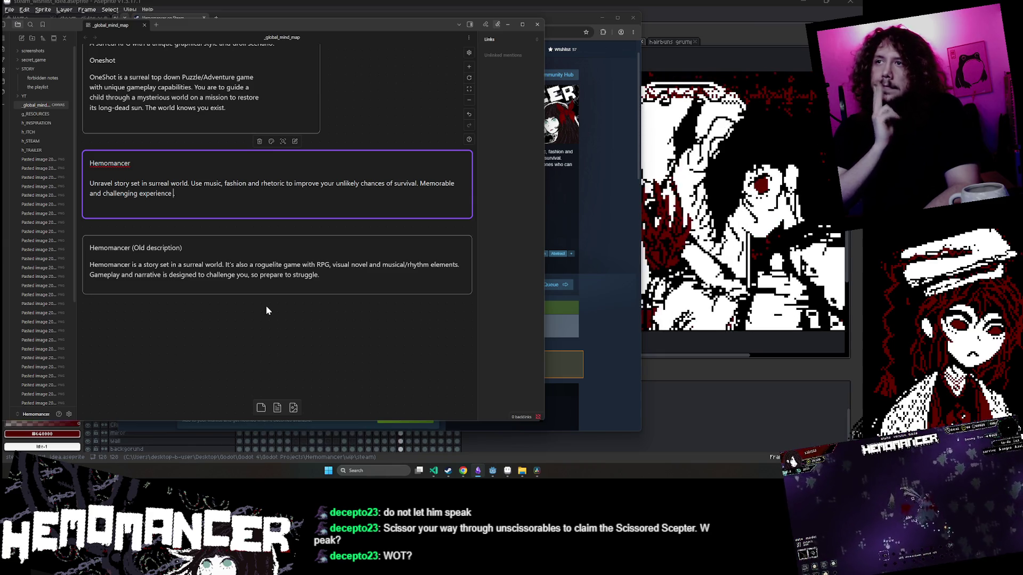
text(ex)
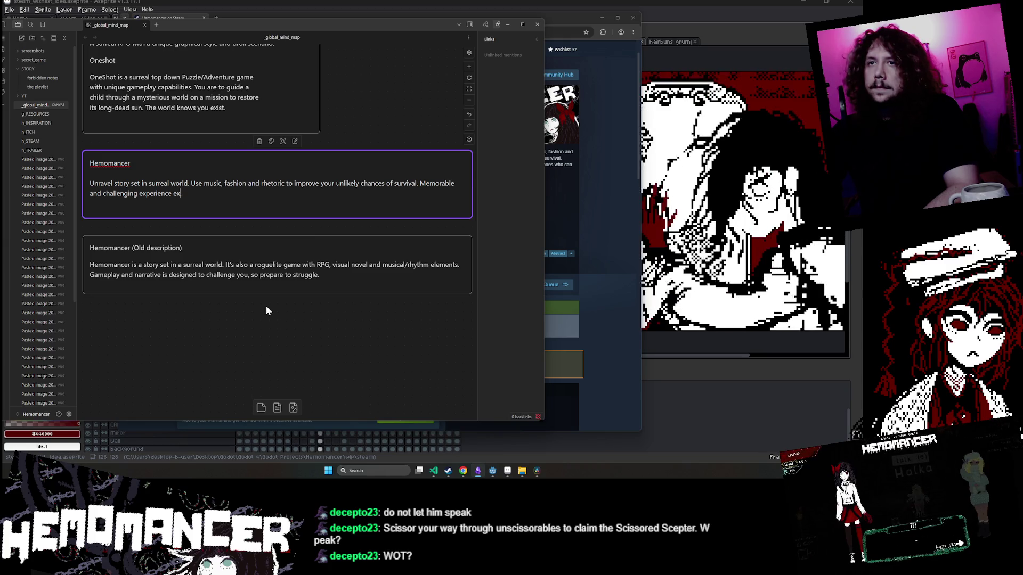
text(plor)
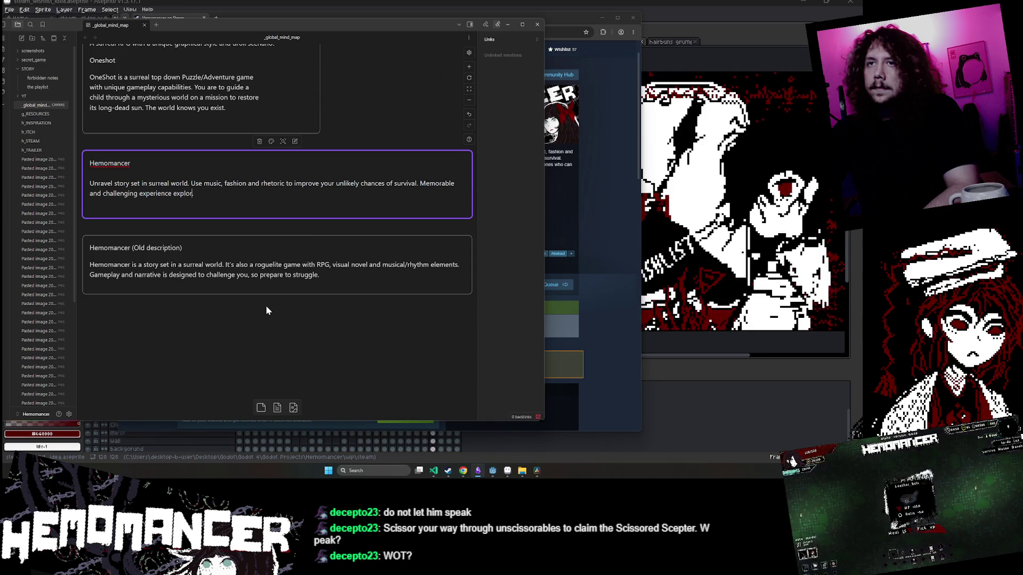
key(BackSpace)
key(BackSpace)
key(BackSpace)
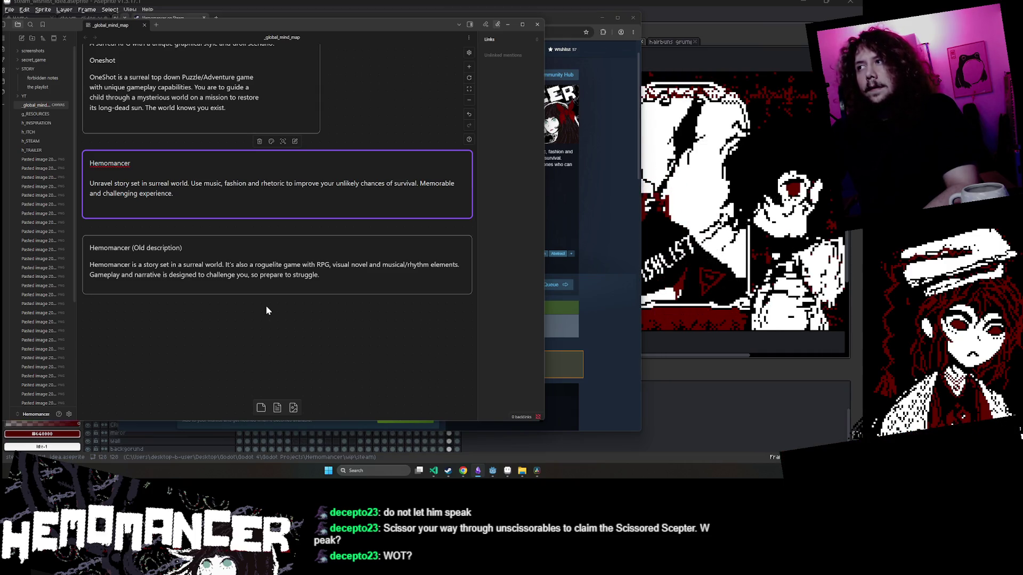
text(with)
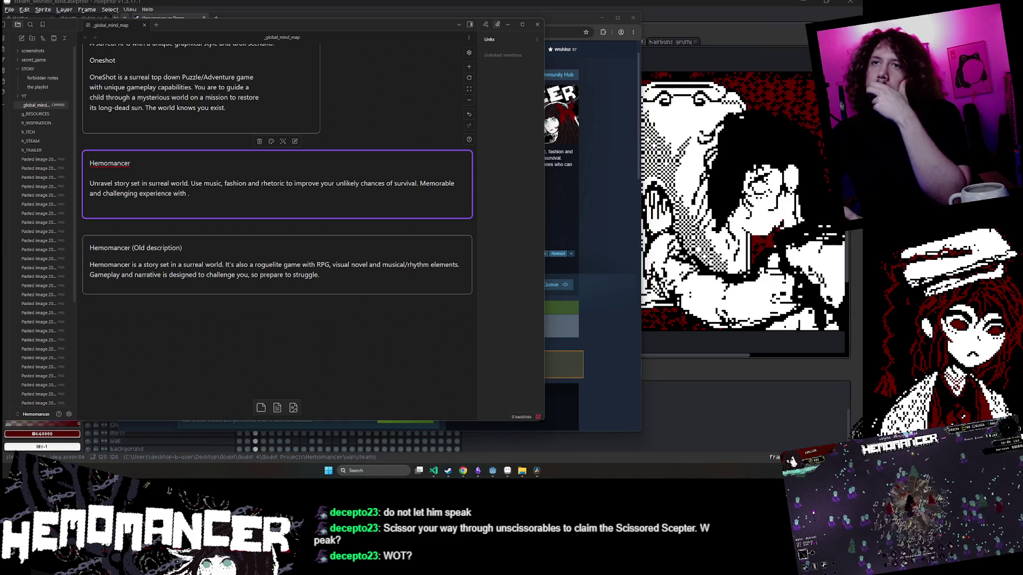
double_click(179, 193)
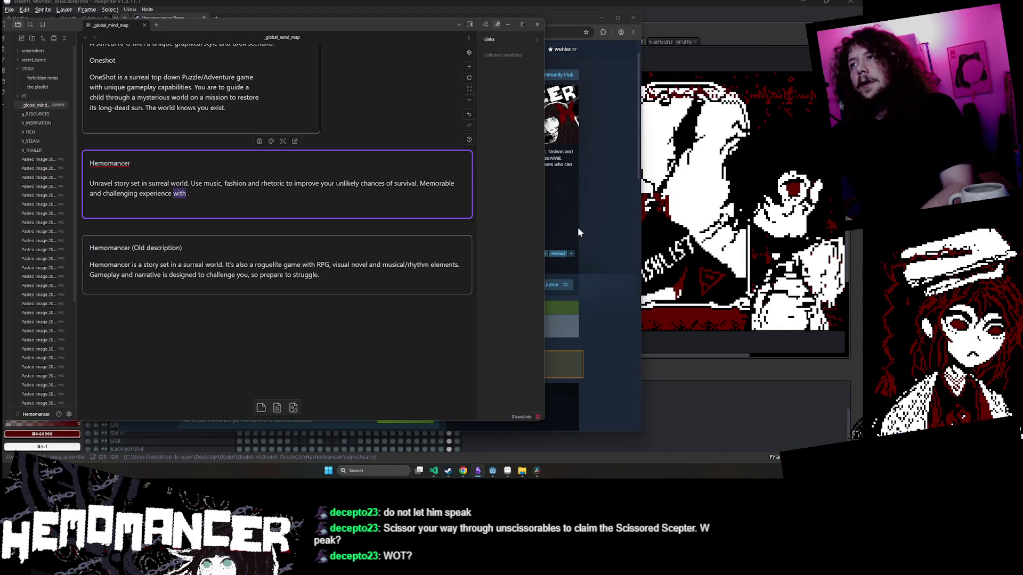
click(589, 217)
click(468, 49)
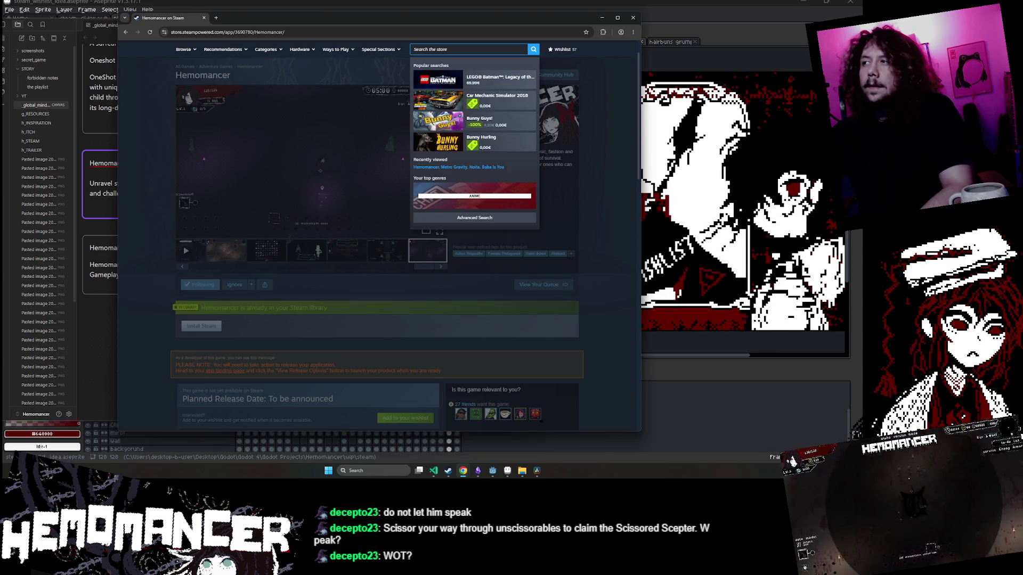
Search the Steam store for 'yum' and open the Yume Nikki store page.
text(yum)
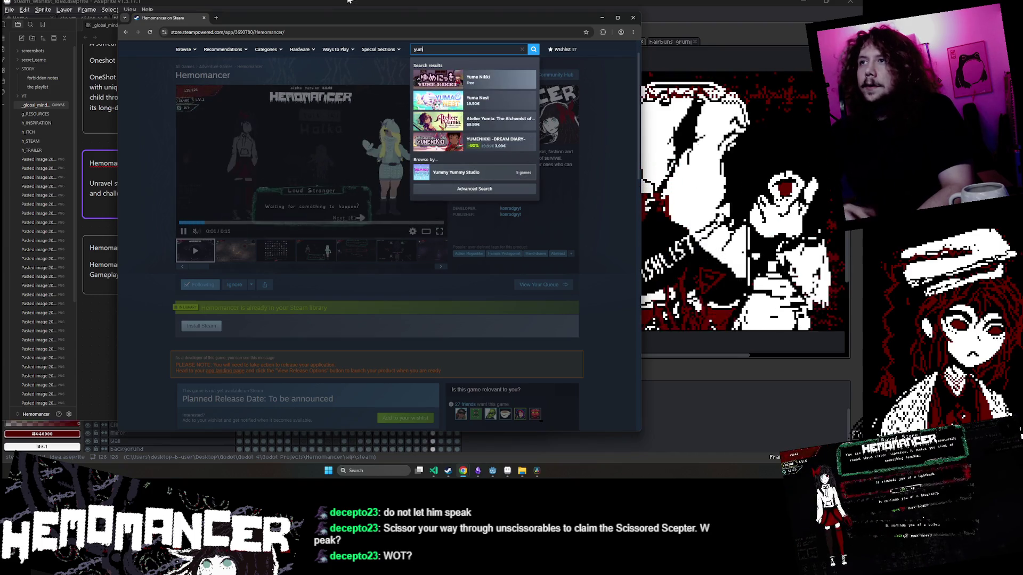
click(493, 85)
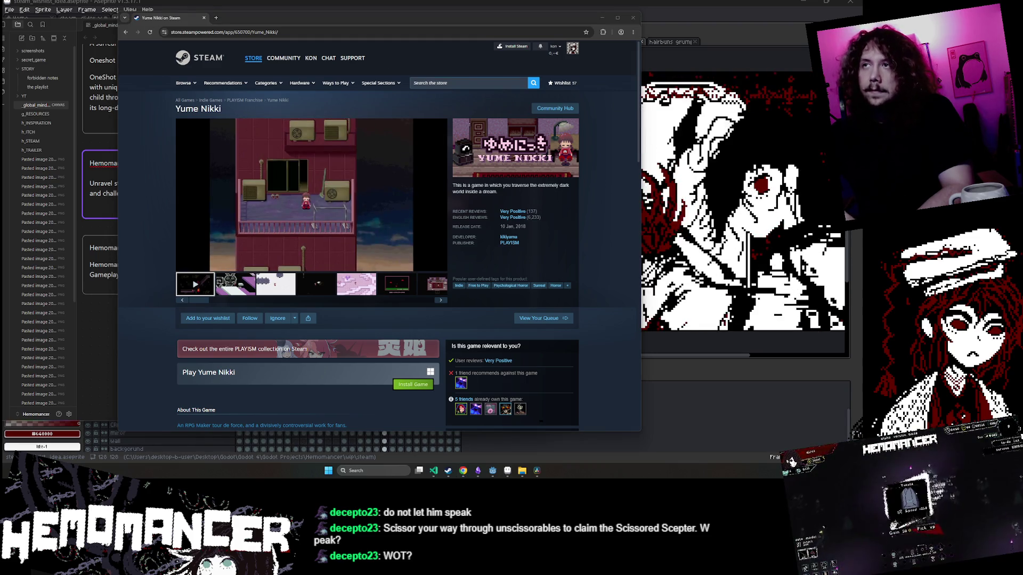
key(alt+Tab)
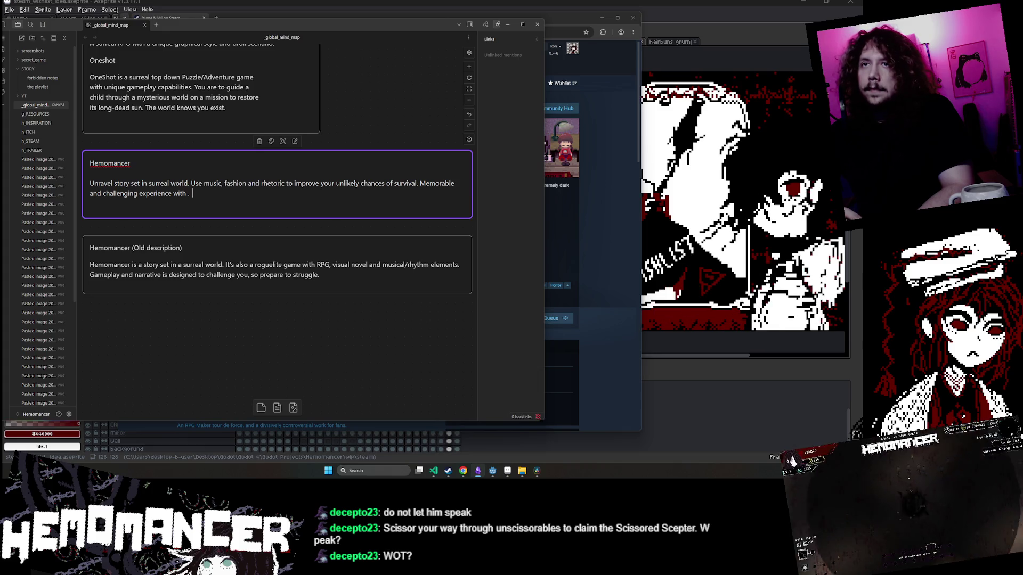
key(shift+Left)
key(shift+Left)
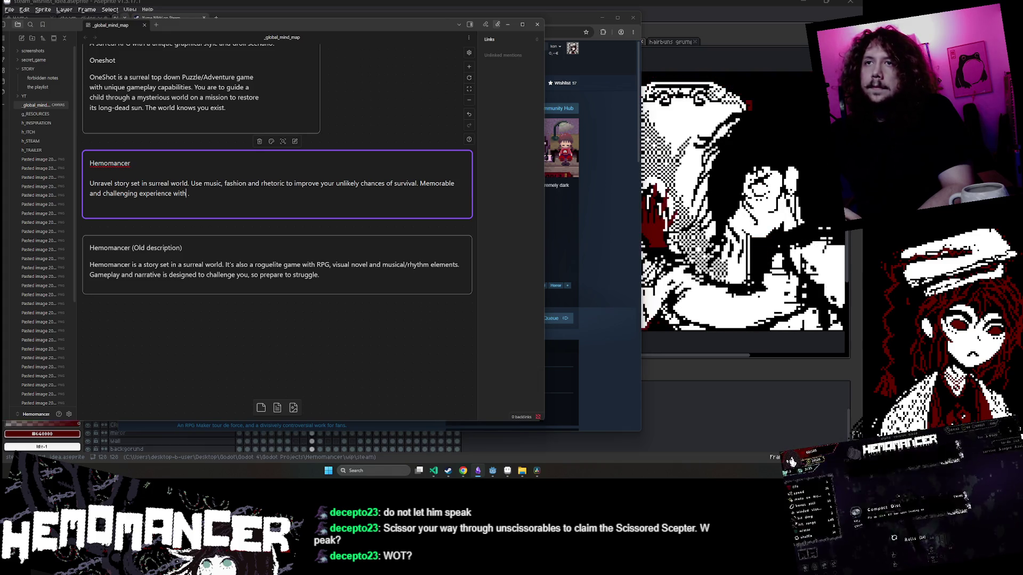
key(alt+Tab)
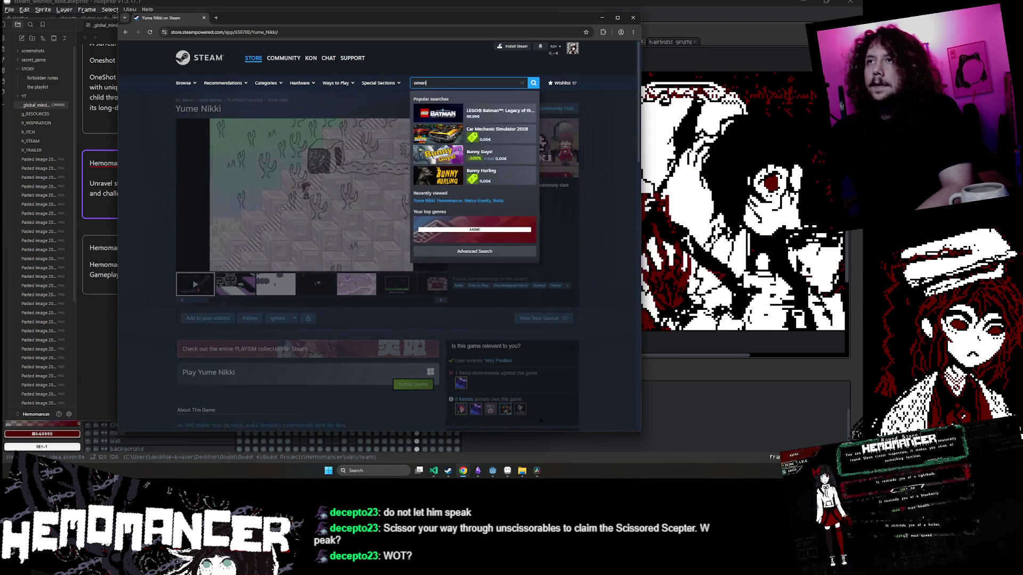
Open the OMORI store page via search, pause its trailer, and return to Obsidian.
text(omori)
click(481, 116)
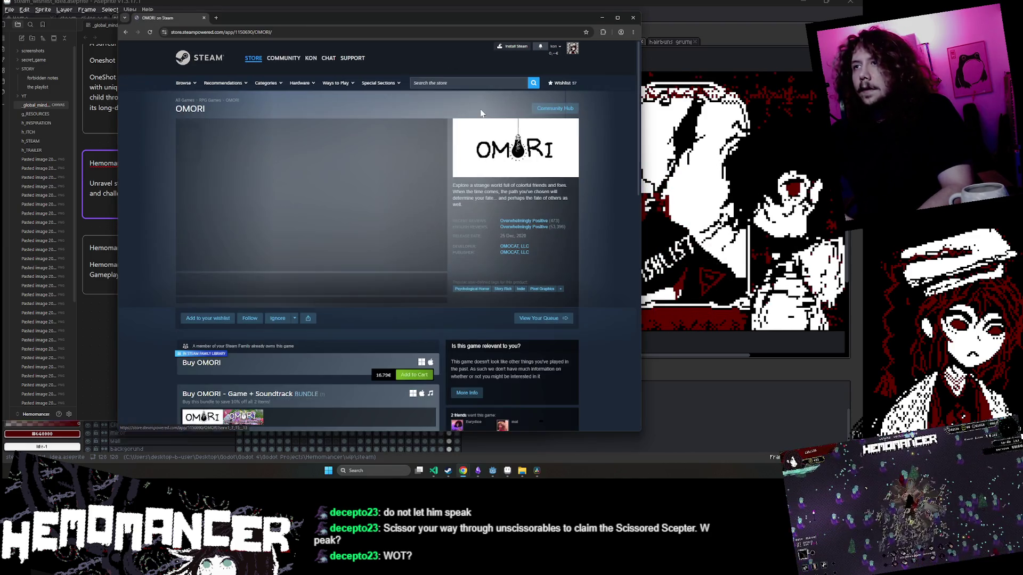
click(298, 171)
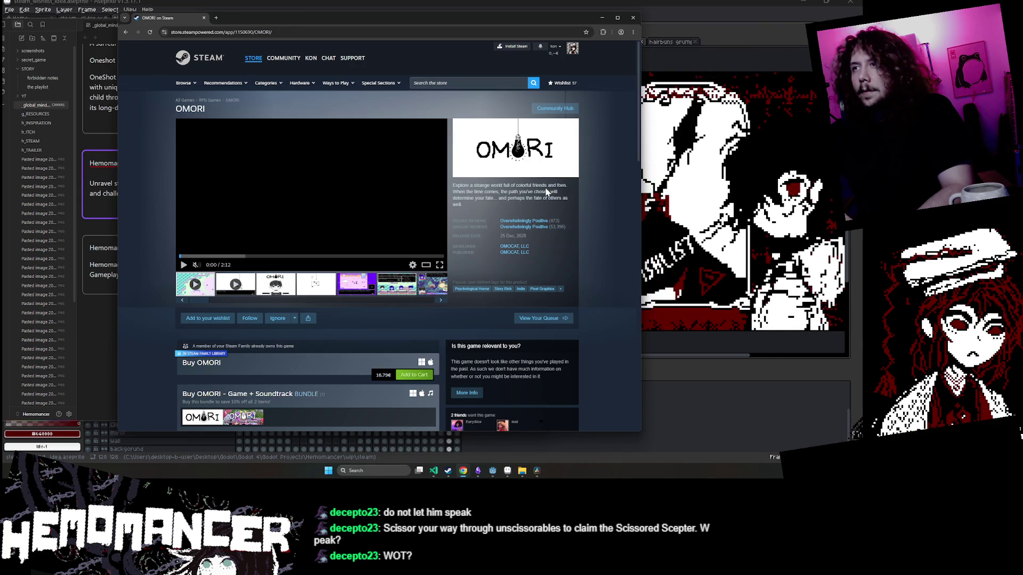
key(alt+Tab)
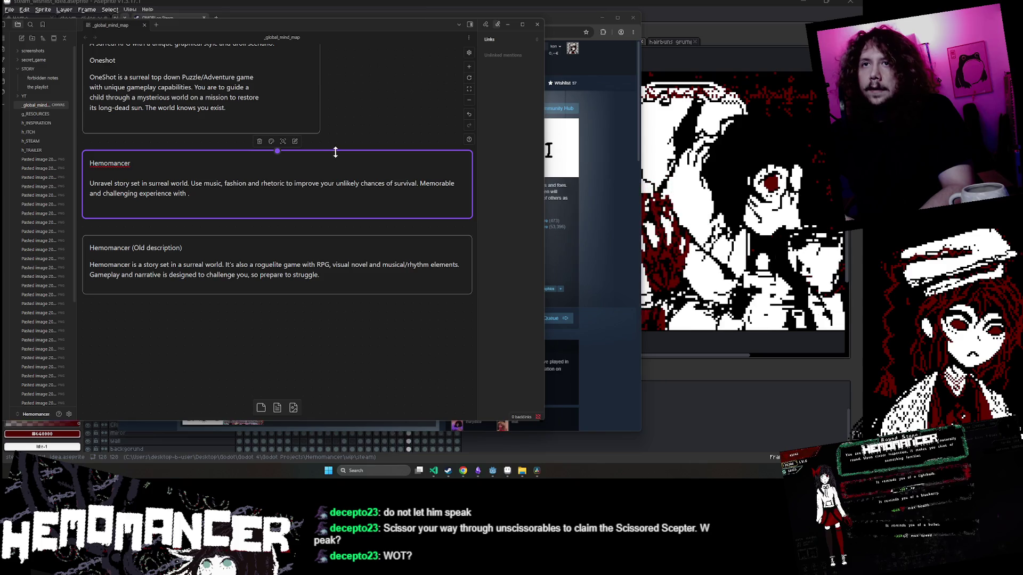
Try adding 'that is exploring' after 'with' at the end of the Hemomancer card.
double_click(179, 193)
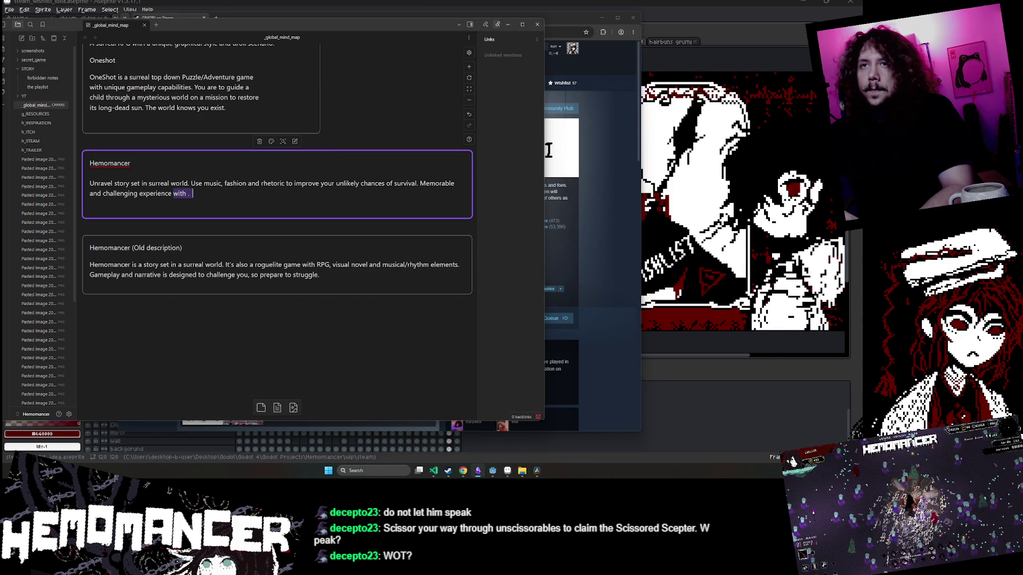
click(187, 194)
key(Delete)
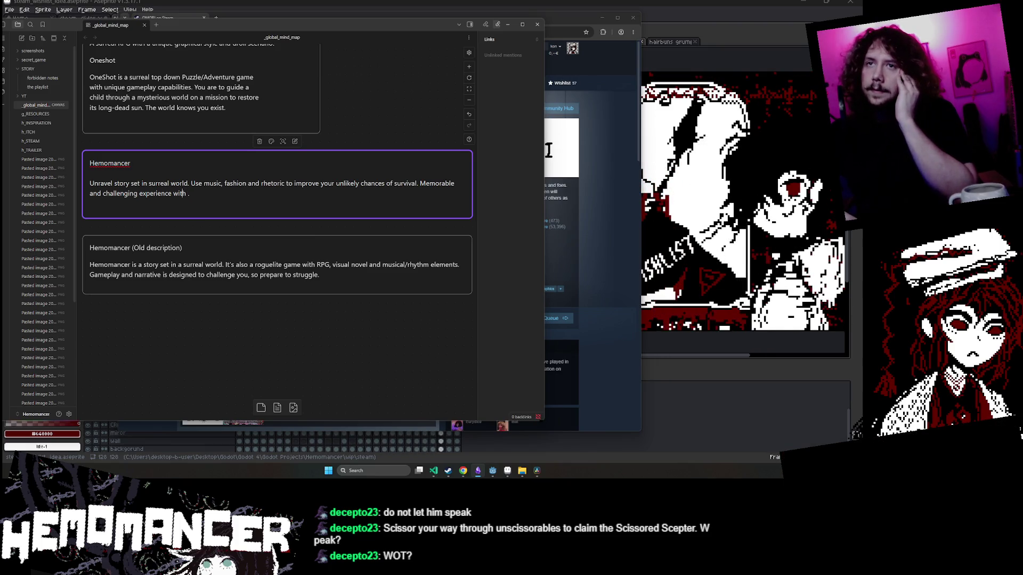
text(that)
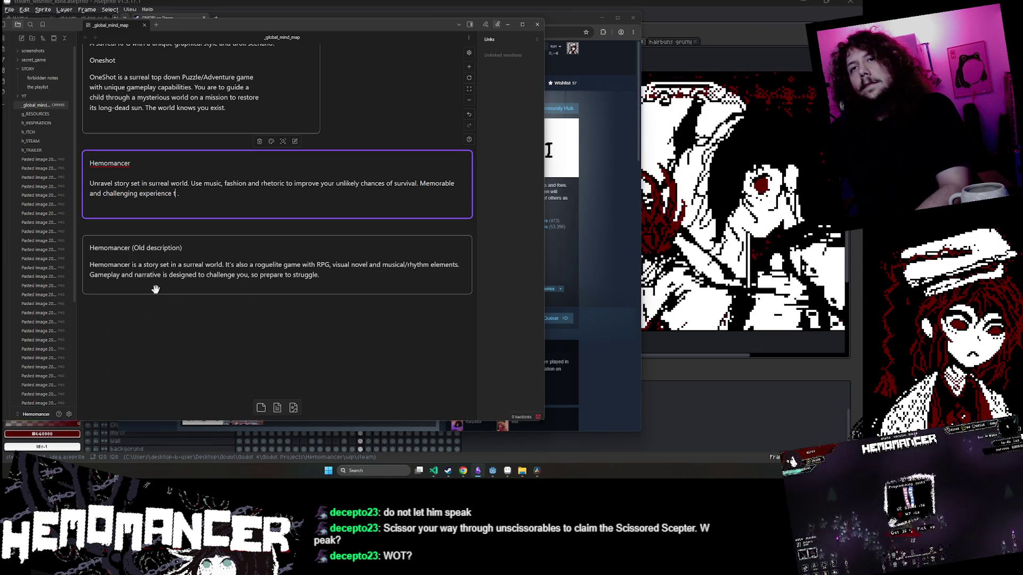
key(BackSpace)
key(BackSpace)
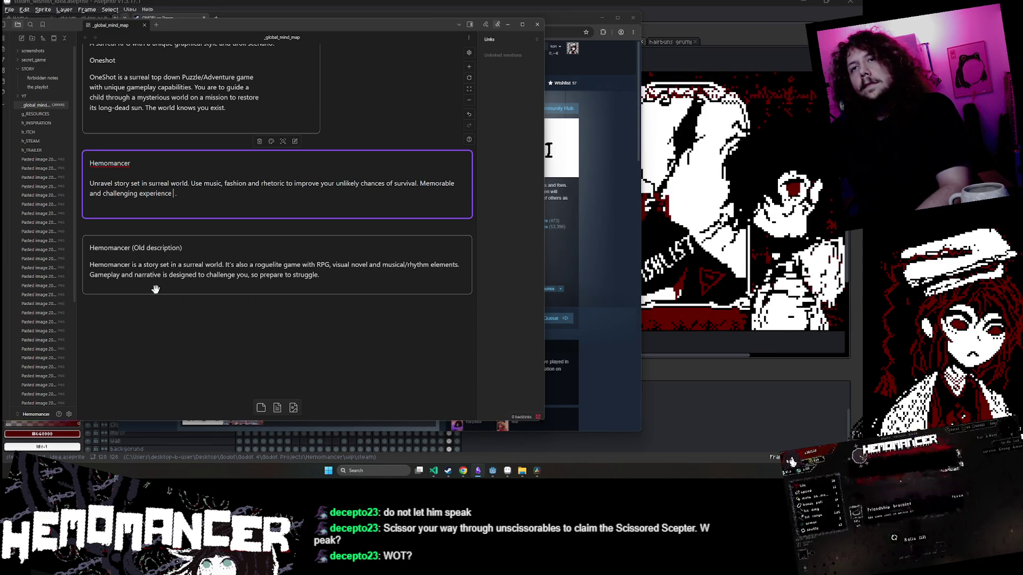
text(that is explo)
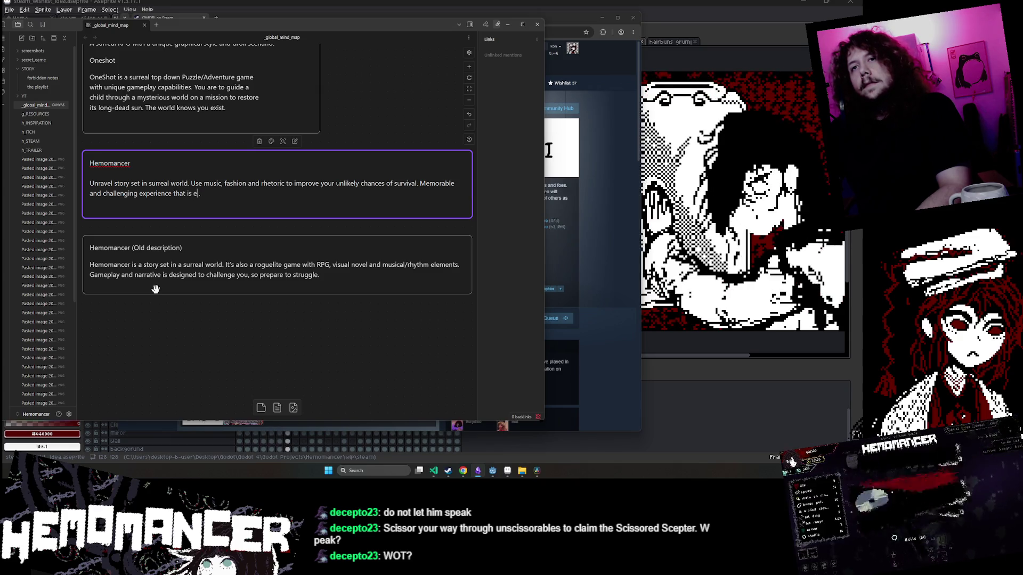
text(ring)
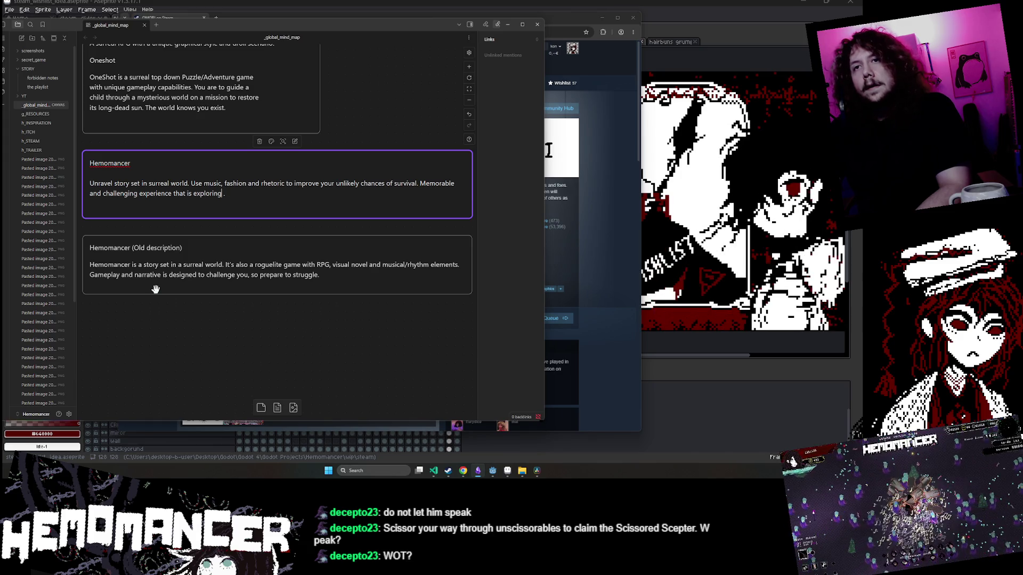
Remove the trial wording so the card ends 'challenging experience.', then return to the OMORI page.
key(BackSpace)
key(BackSpace)
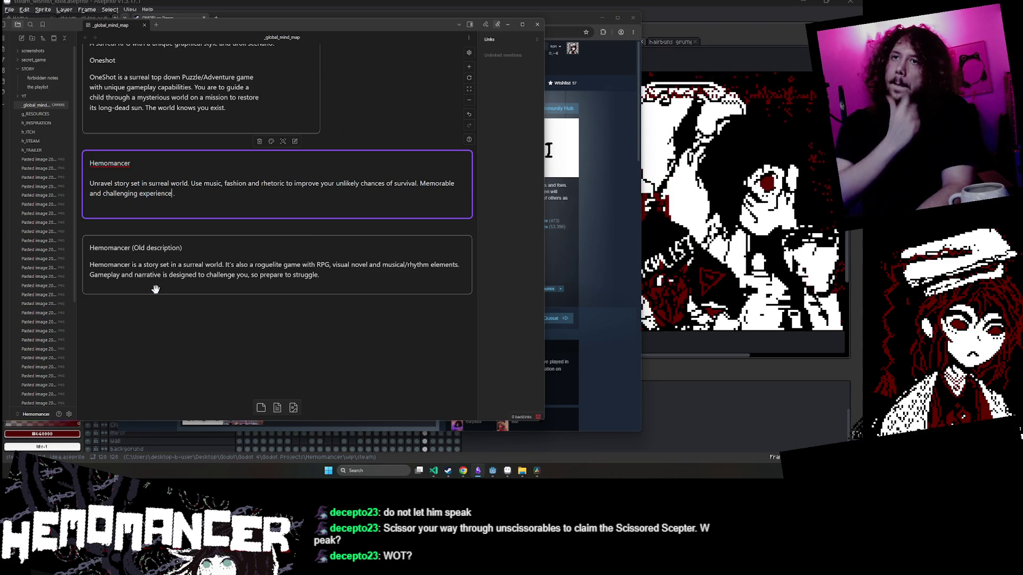
key(Delete)
key(Delete)
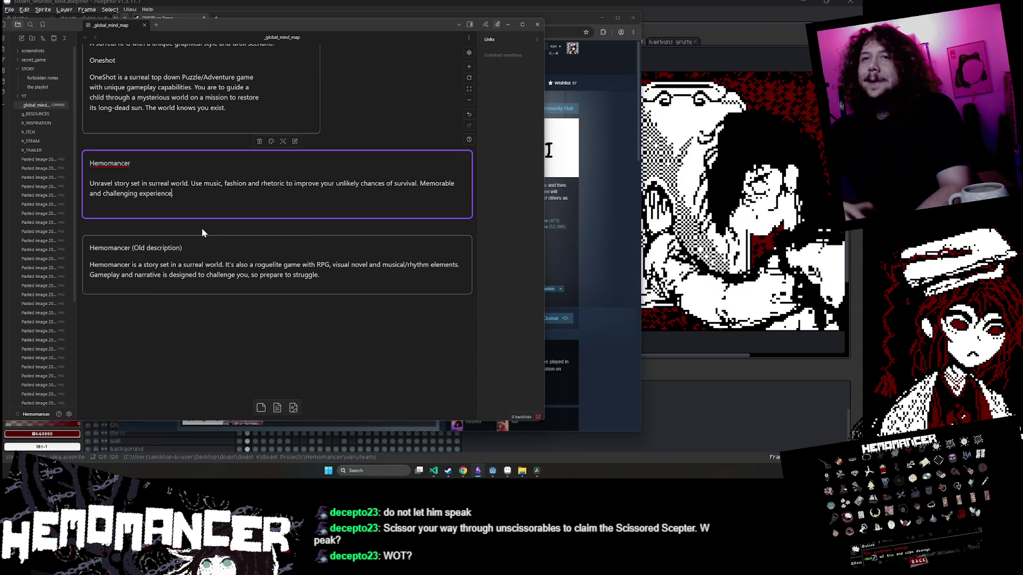
text(.)
drag(174, 194, 86, 184)
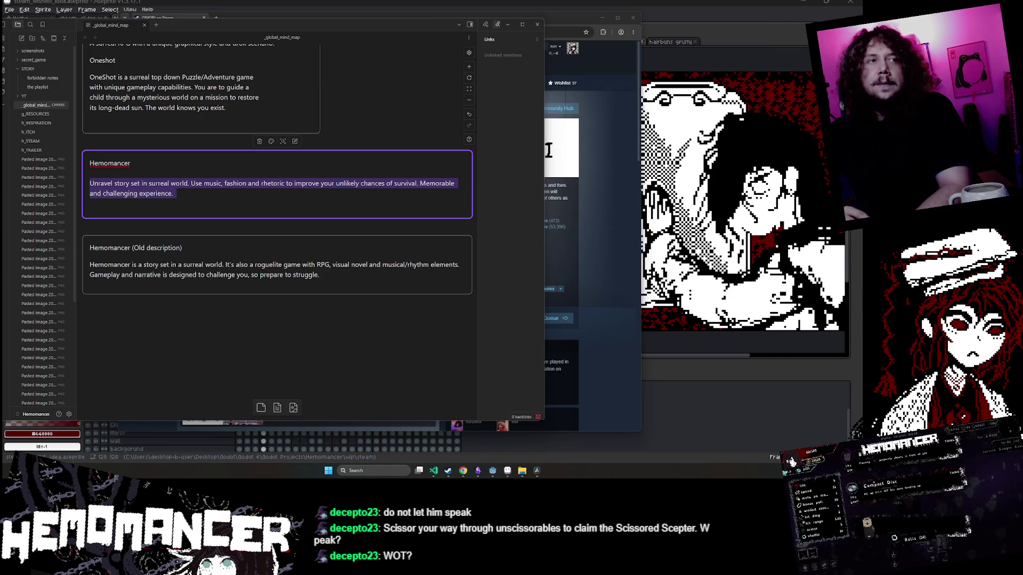
click(603, 201)
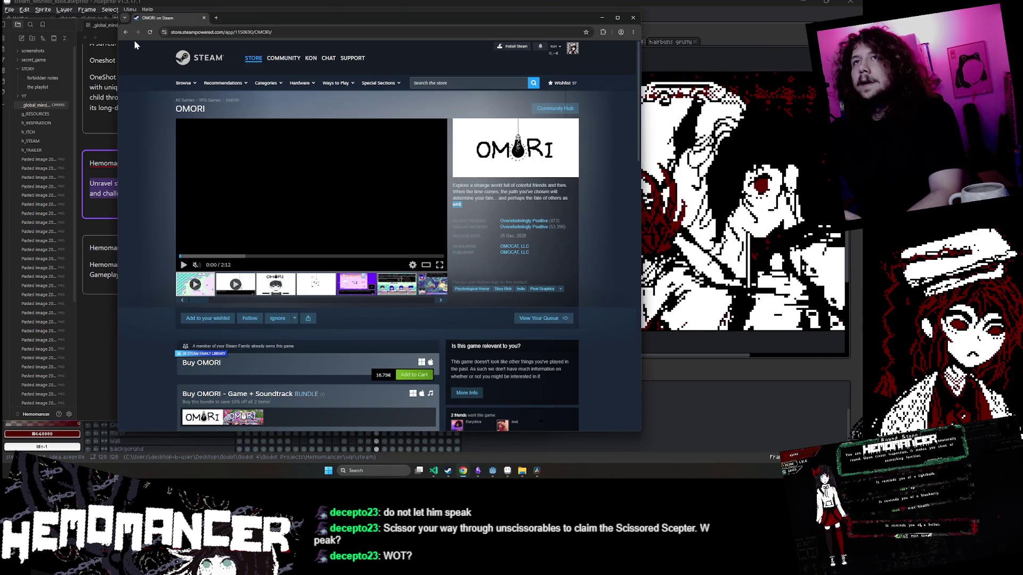
Open the Story Rich category, glance at Hollow Knight: Silksong, and go back.
click(430, 83)
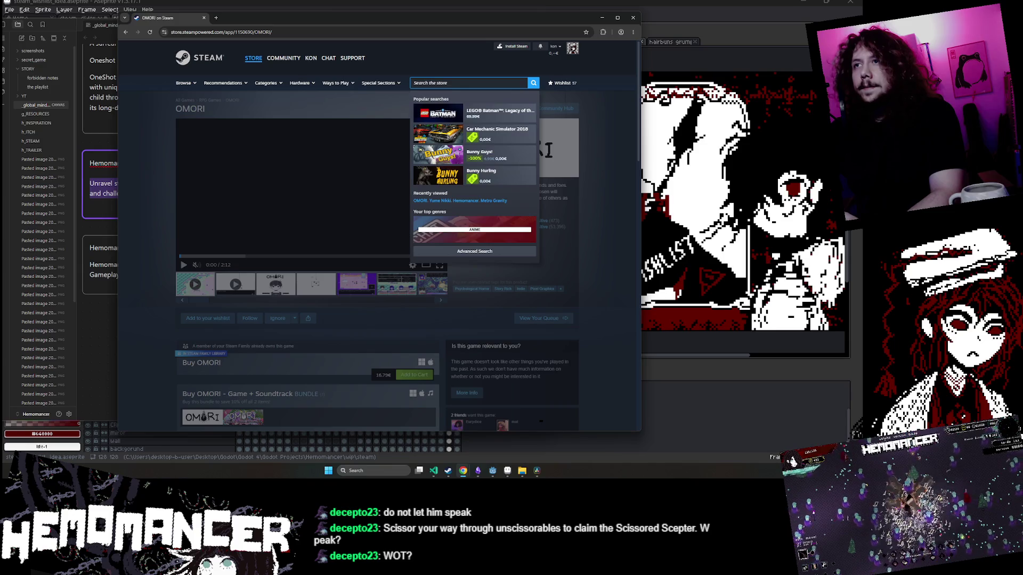
click(564, 234)
click(502, 292)
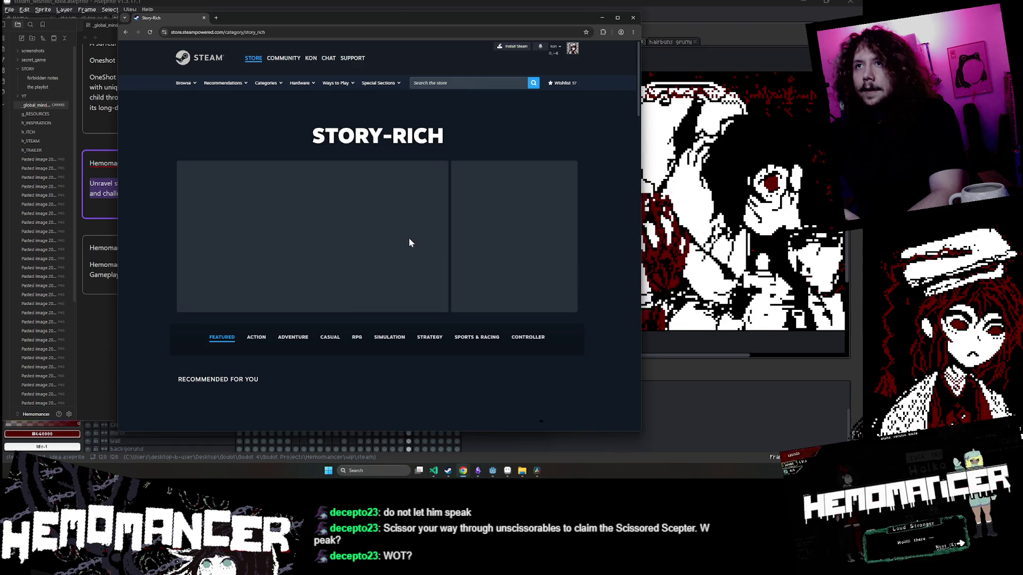
scroll(302, 219, down, 3)
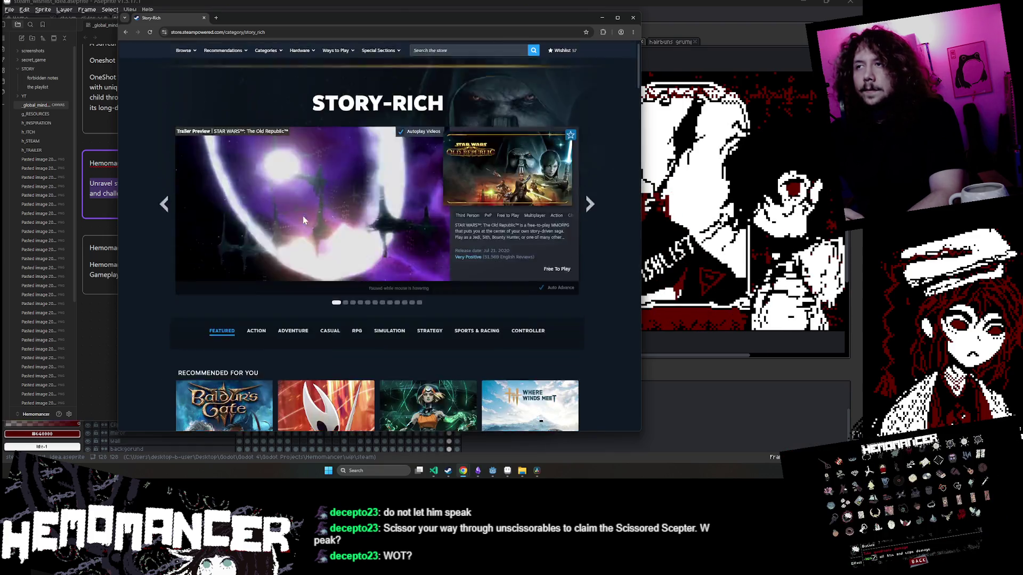
scroll(595, 188, up, 2)
scroll(584, 197, down, 7)
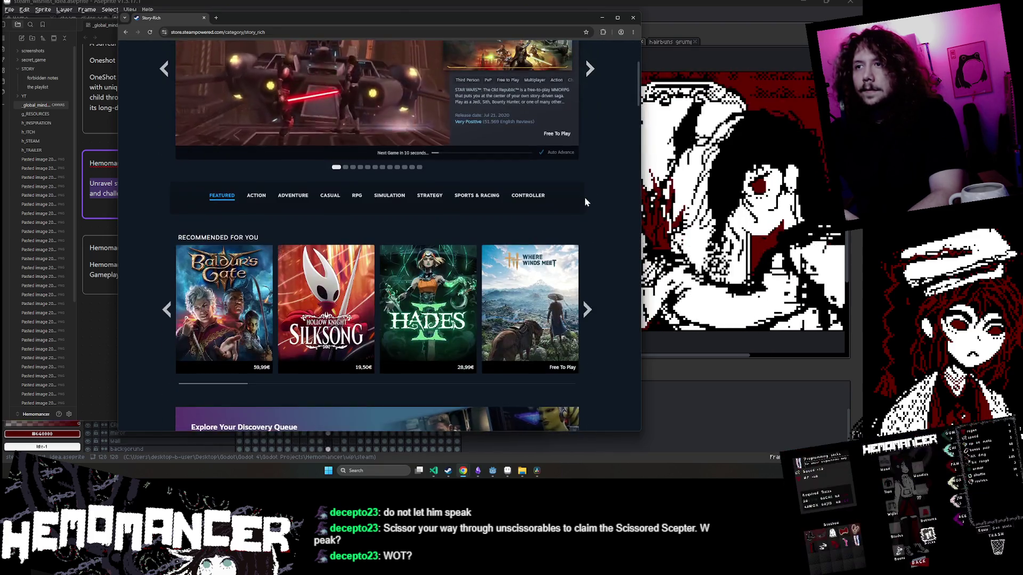
scroll(334, 155, up, 2)
click(333, 156)
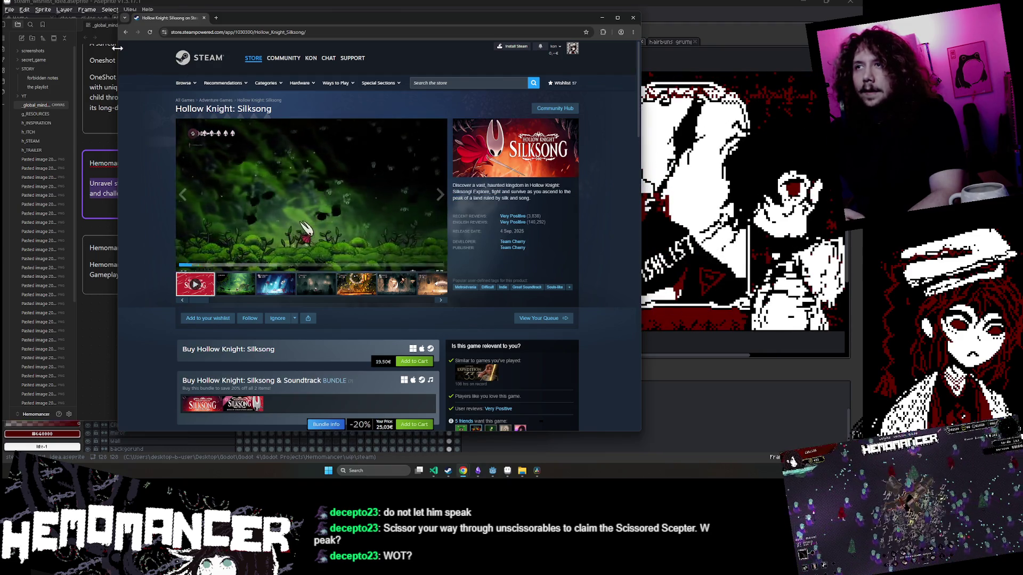
click(125, 32)
Advance the featured carousel to Disco Elysium – The Final Cut and open its store page.
scroll(621, 206, down, 1)
scroll(608, 195, down, 3)
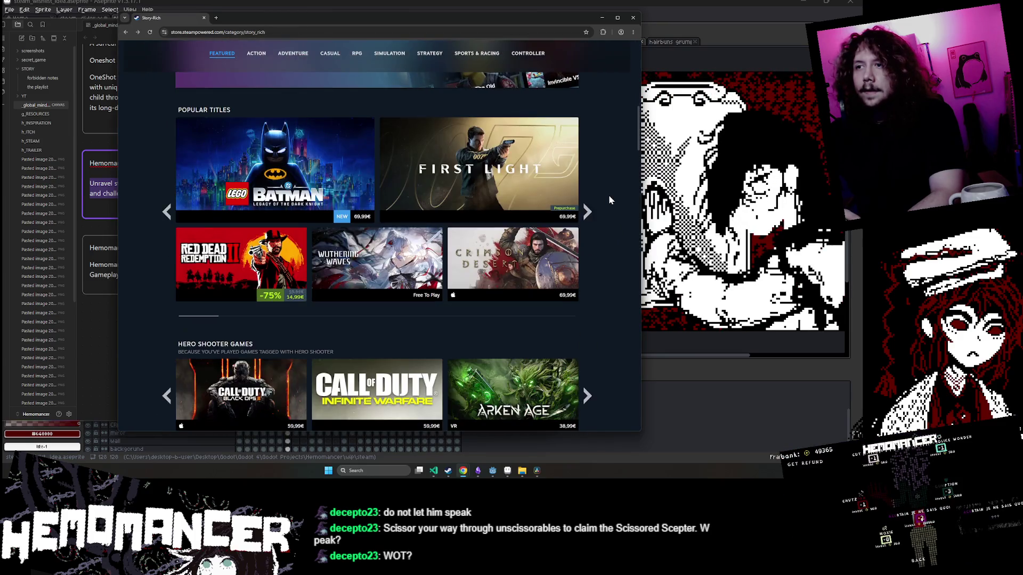
scroll(606, 191, down, 3)
scroll(586, 224, up, 10)
click(590, 237)
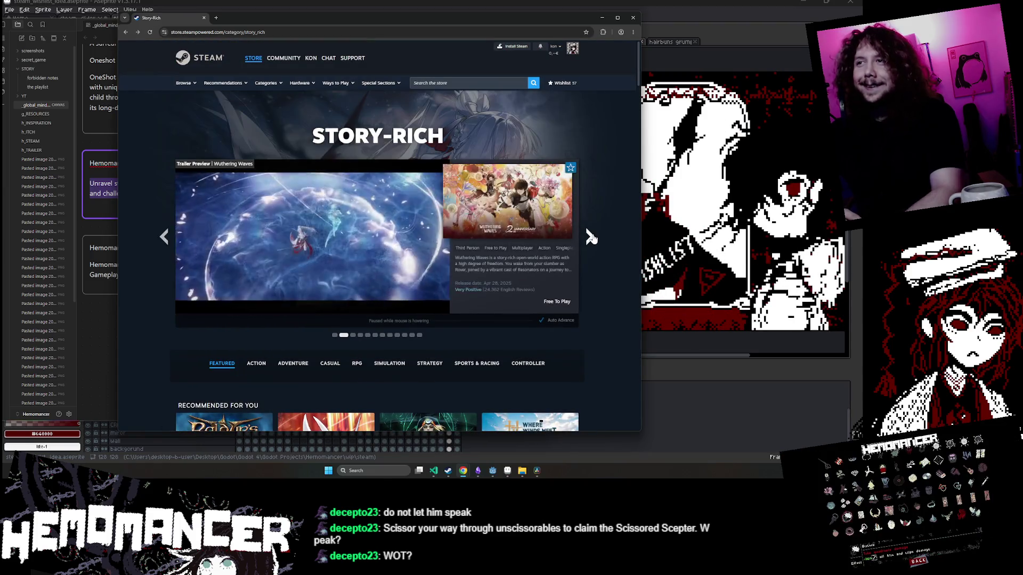
click(590, 236)
click(590, 237)
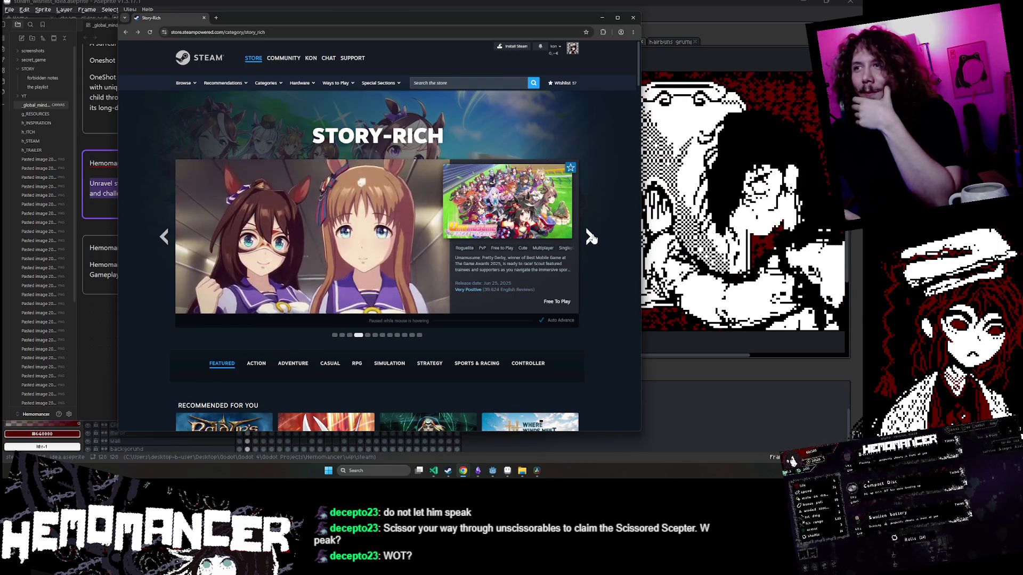
click(590, 237)
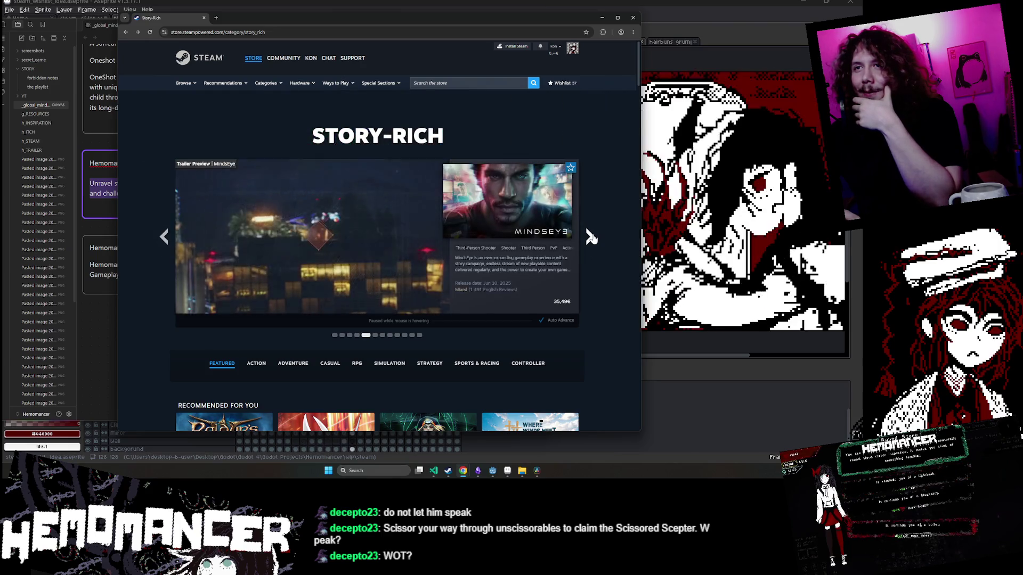
click(590, 237)
click(590, 237)
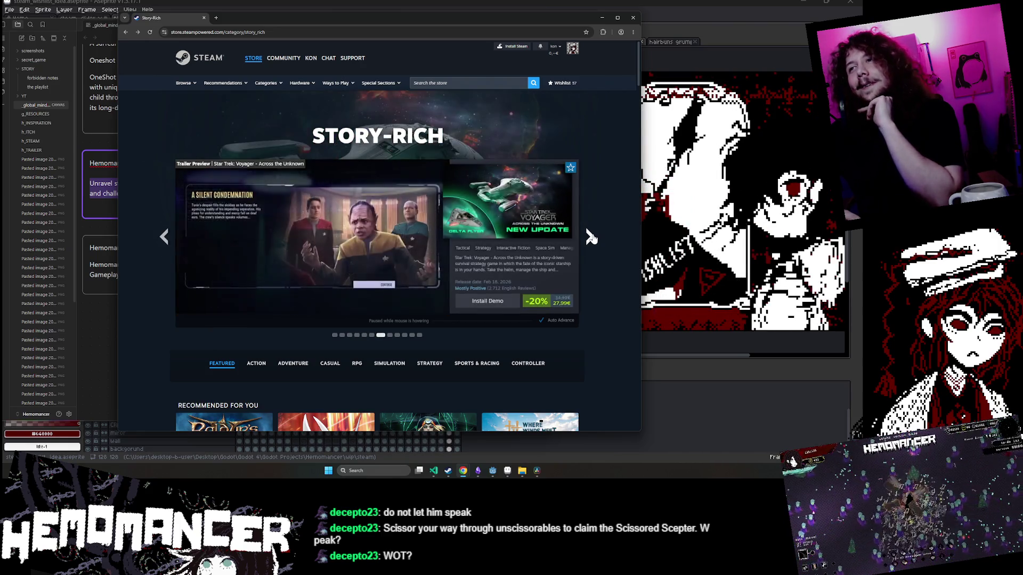
click(590, 238)
click(591, 237)
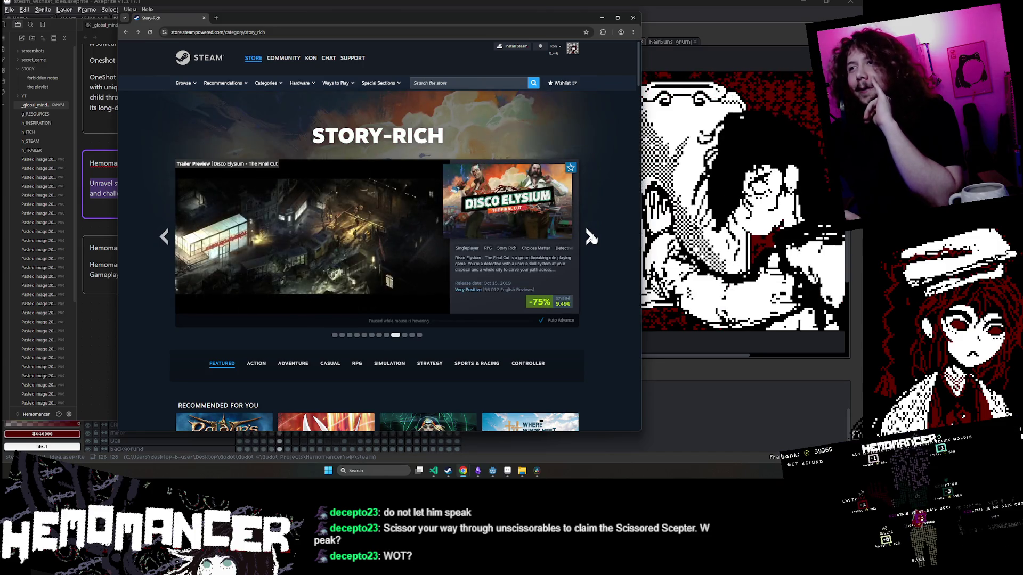
click(539, 208)
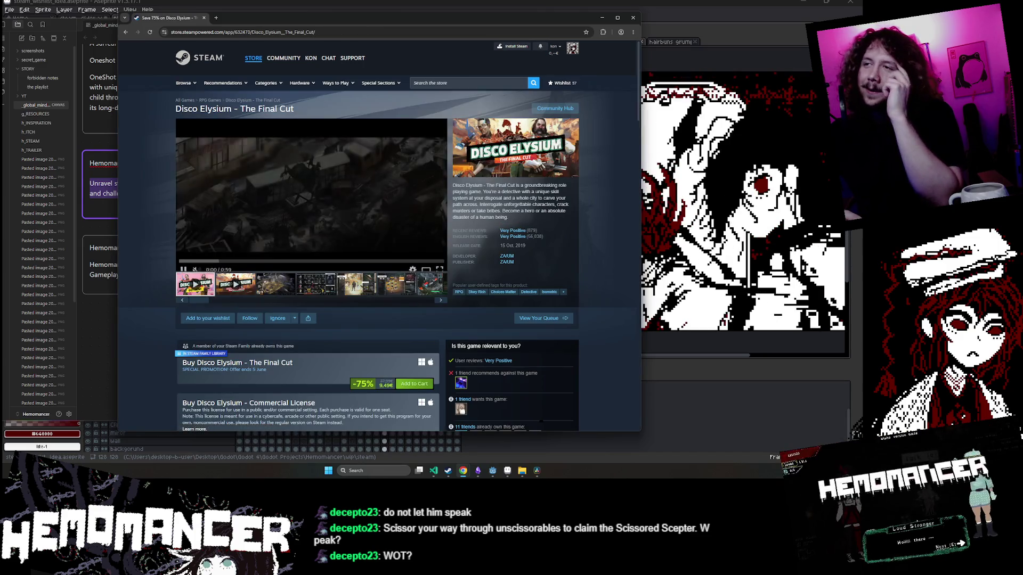
Visit the DDNet store page, go back to Disco Elysium and pause its trailer.
scroll(200, 291, down, 2)
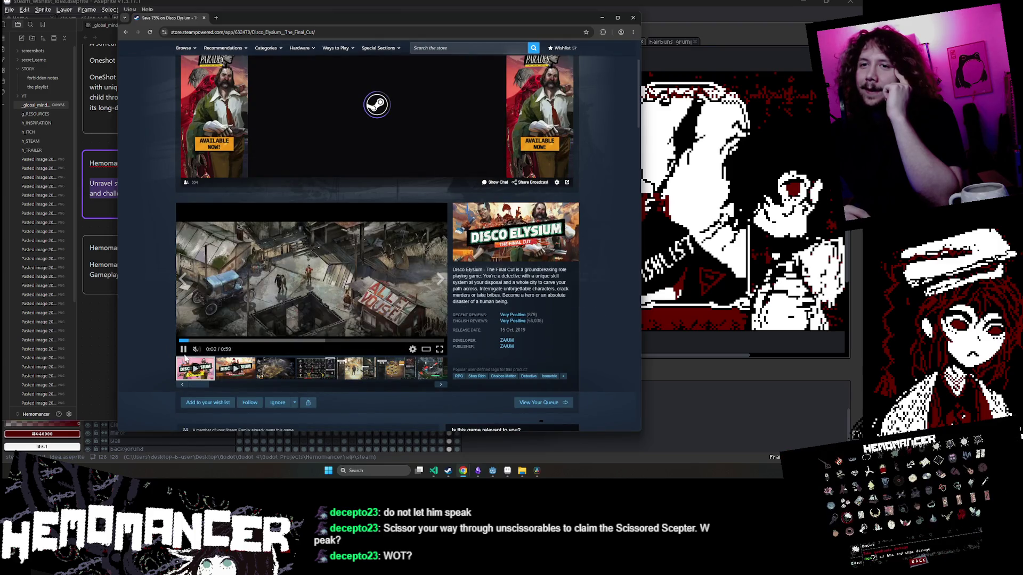
scroll(156, 272, down, 2)
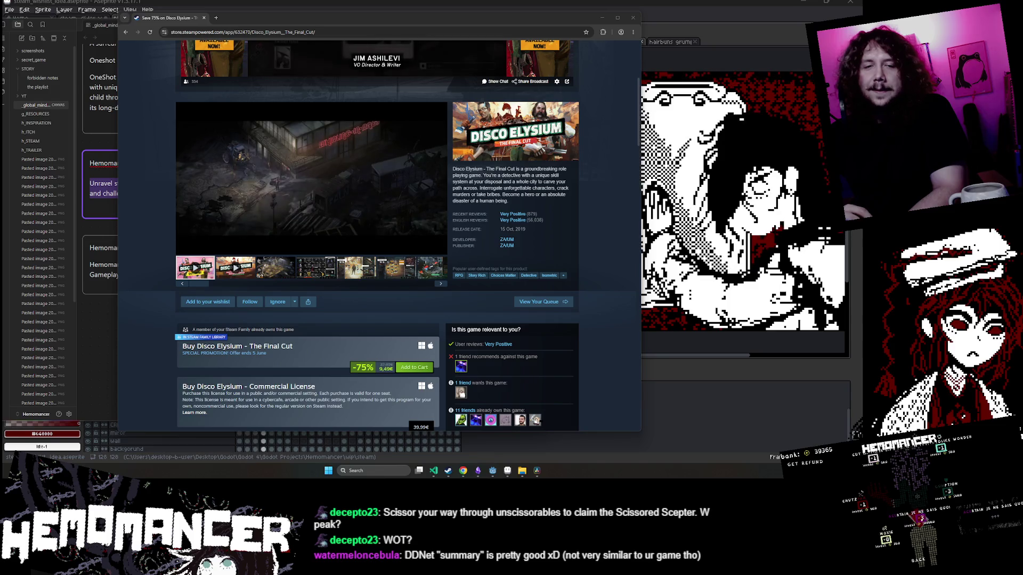
scroll(379, 234, up, 3)
text(DDNet)
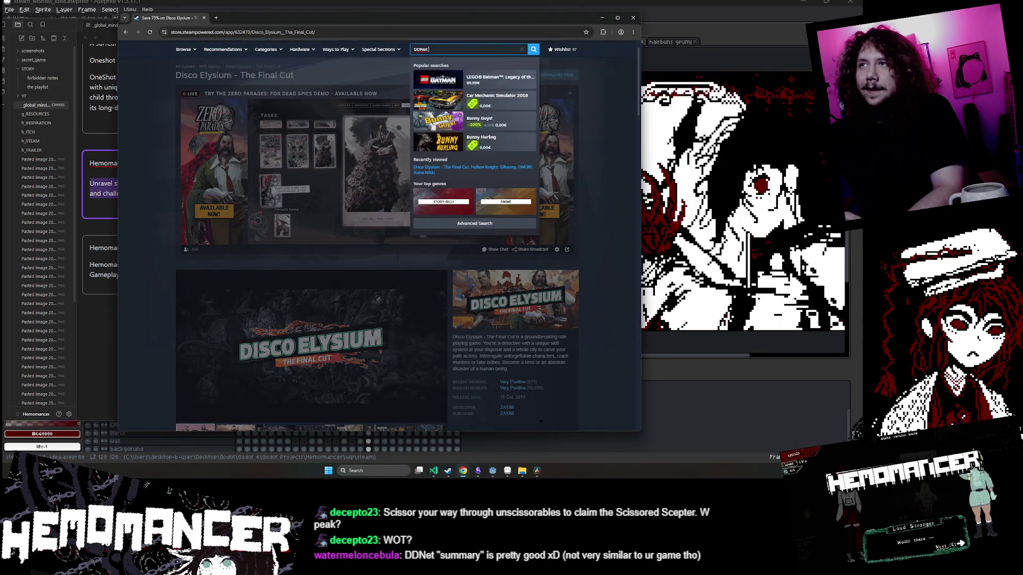
click(480, 81)
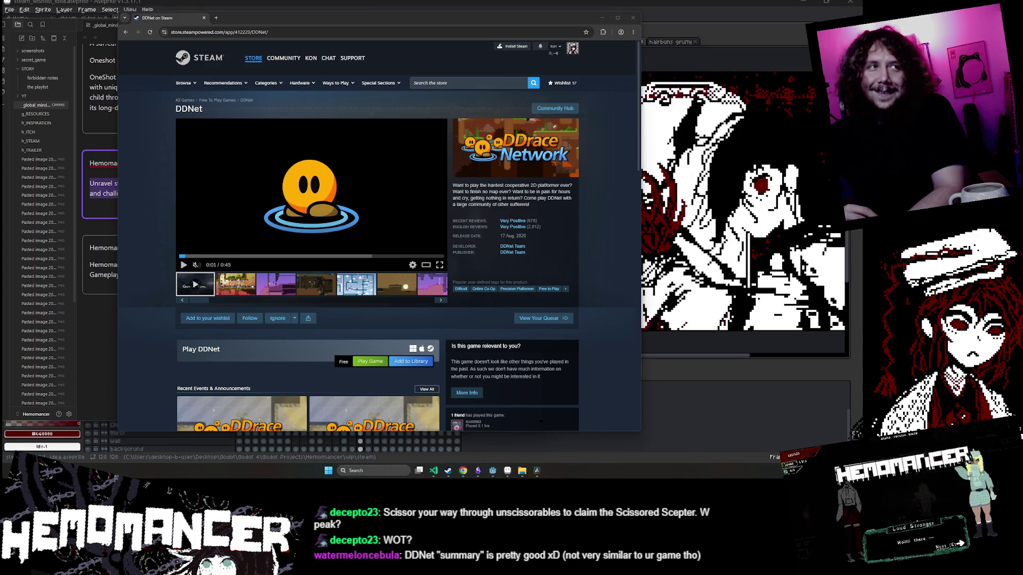
click(122, 34)
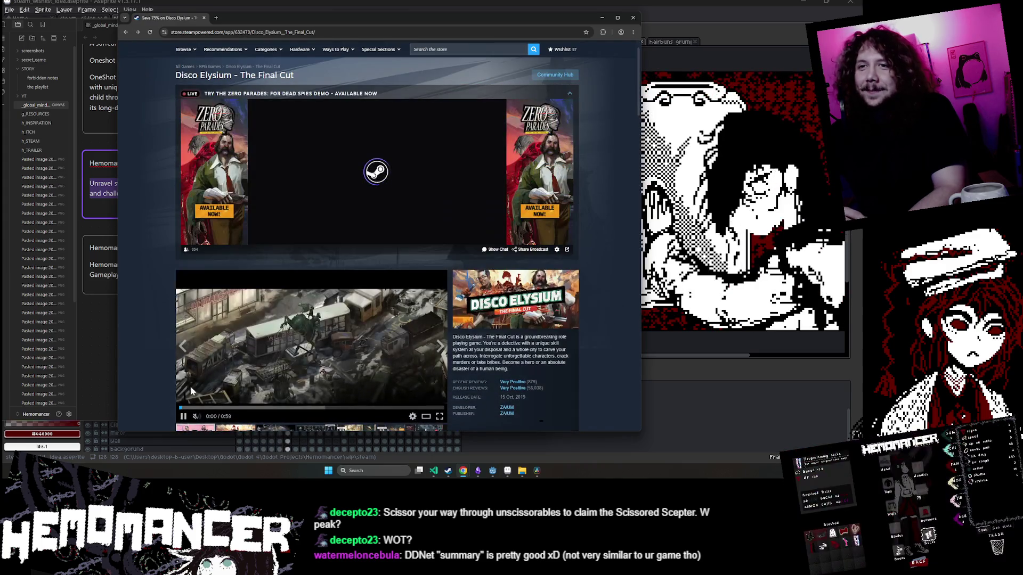
click(184, 416)
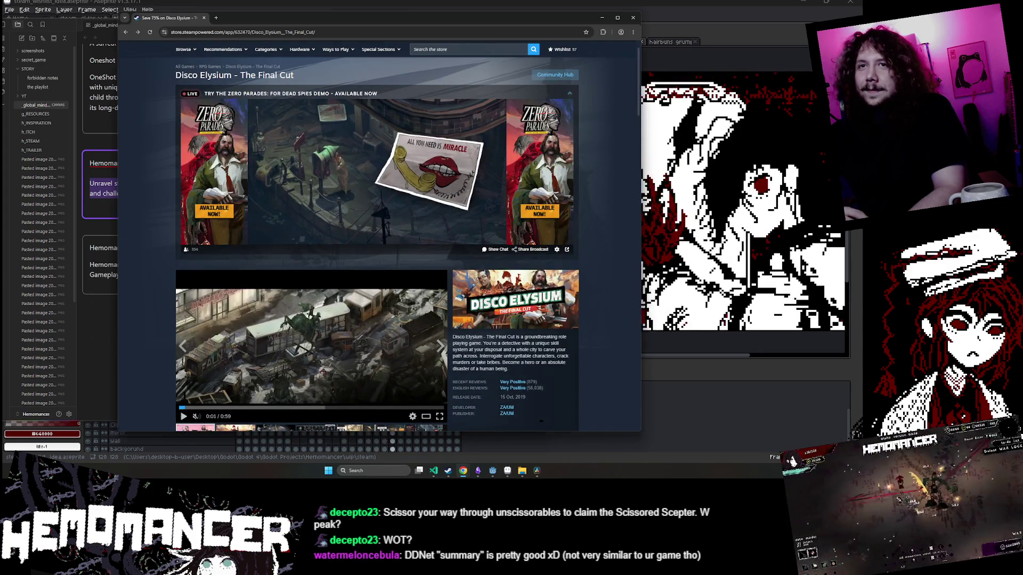
click(105, 193)
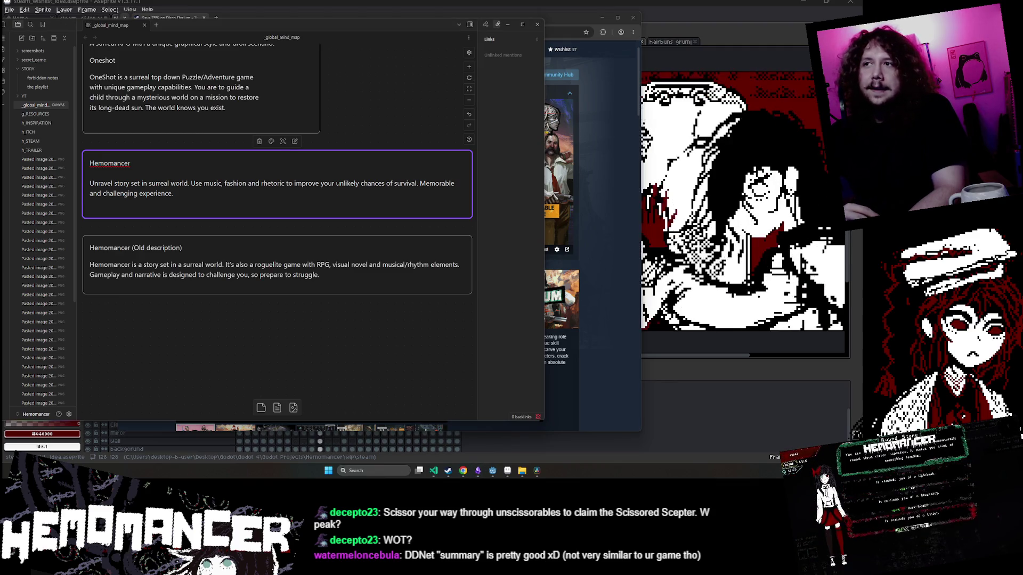
Drop the period so the Hemomancer card ends 'challenging experience', then return to Disco Elysium.
click(600, 305)
scroll(567, 309, down, 3)
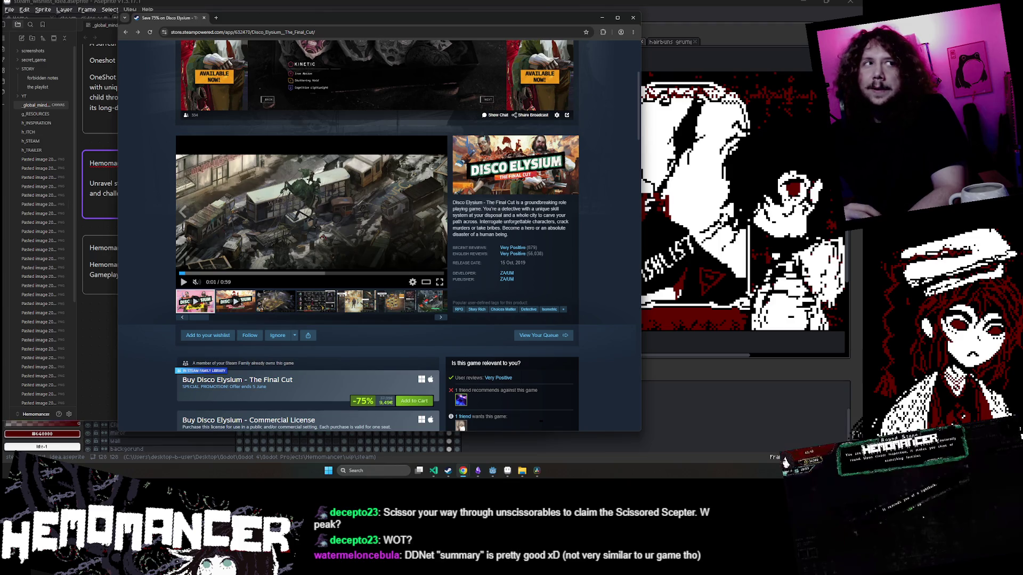
key(alt+Tab)
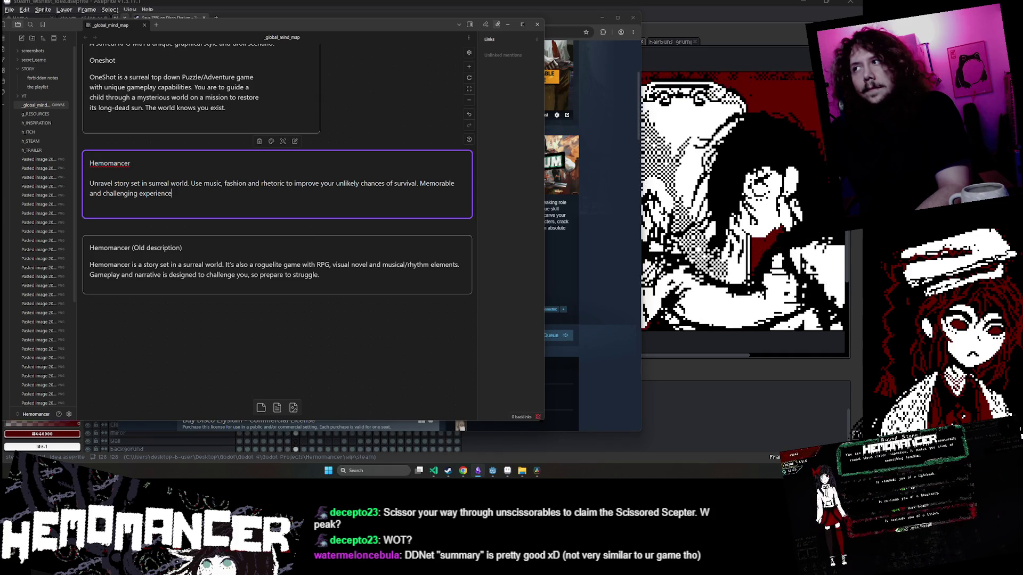
click(608, 168)
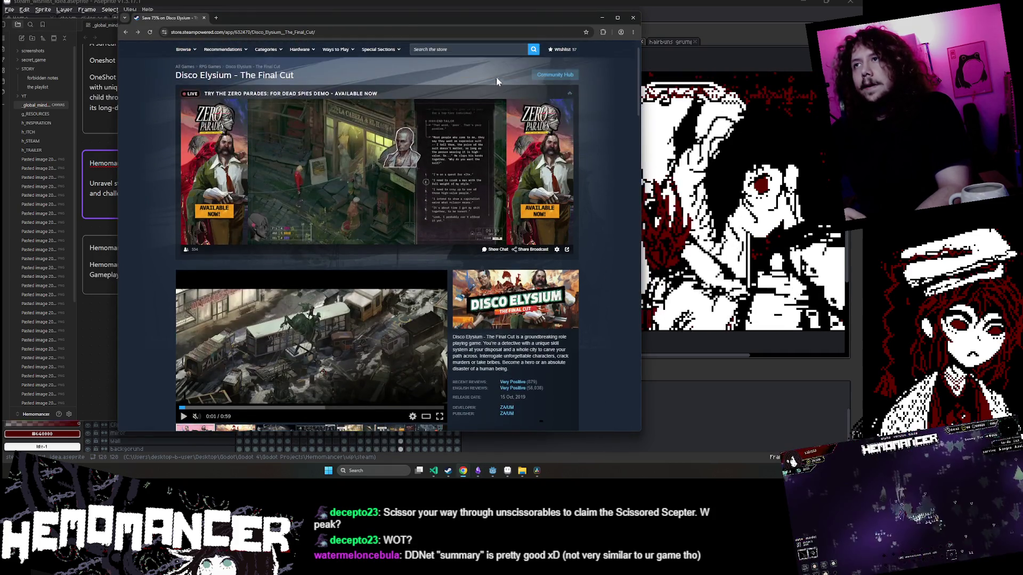
Browse the ZERO PARADES: For Dead Spies store page, then go back to Disco Elysium.
text(zero parad)
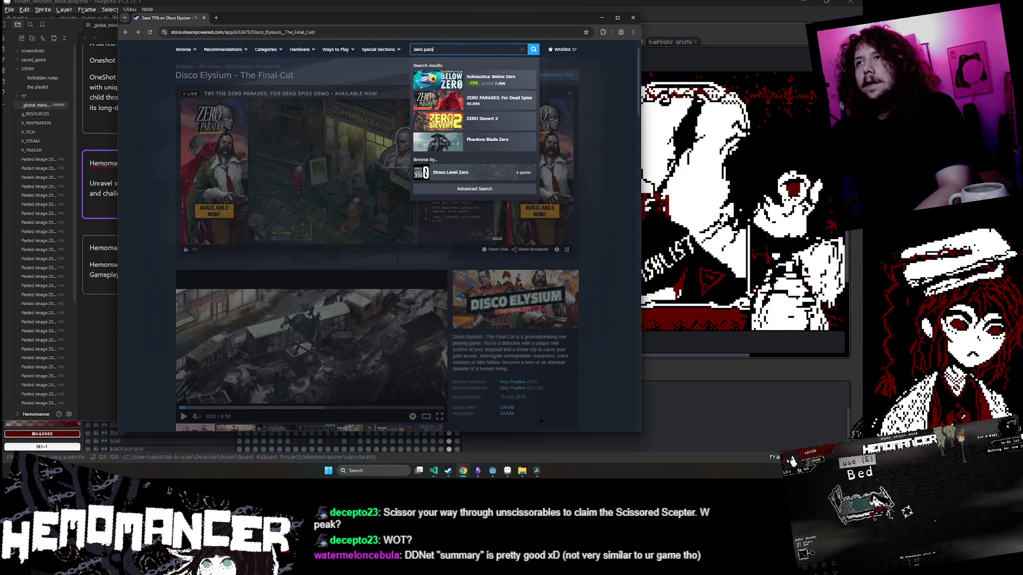
click(481, 84)
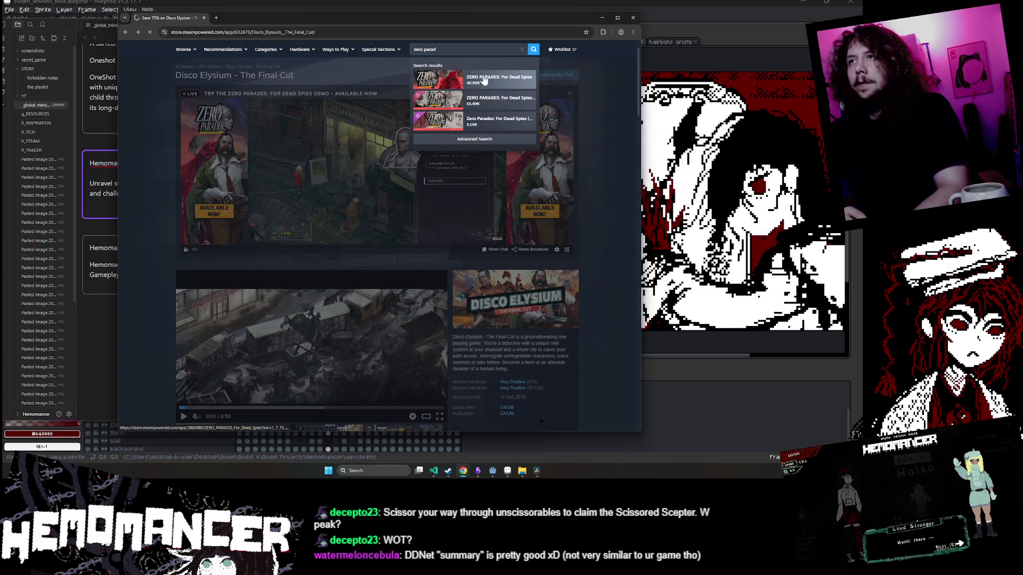
scroll(300, 224, down, 2)
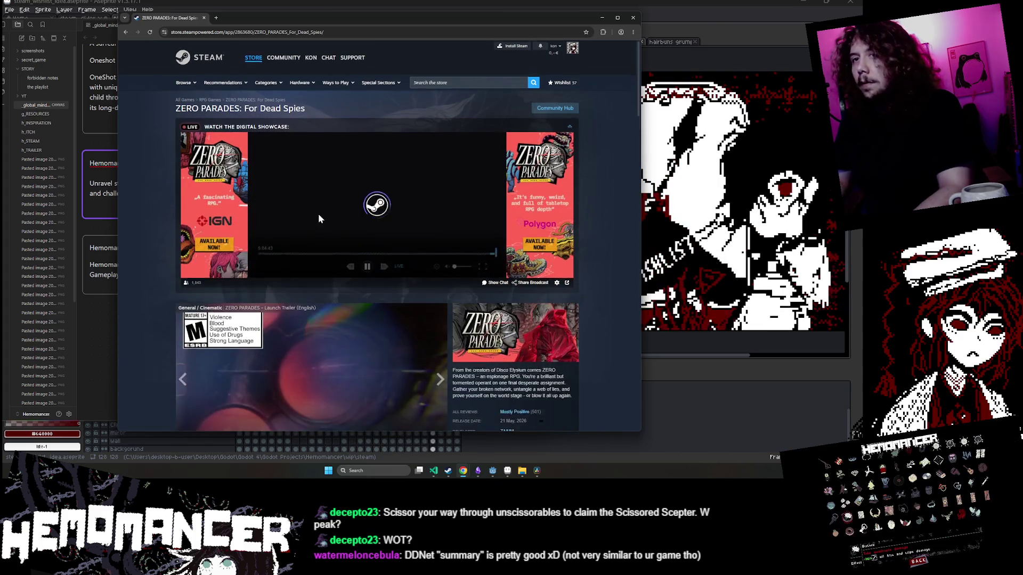
scroll(518, 236, down, 1)
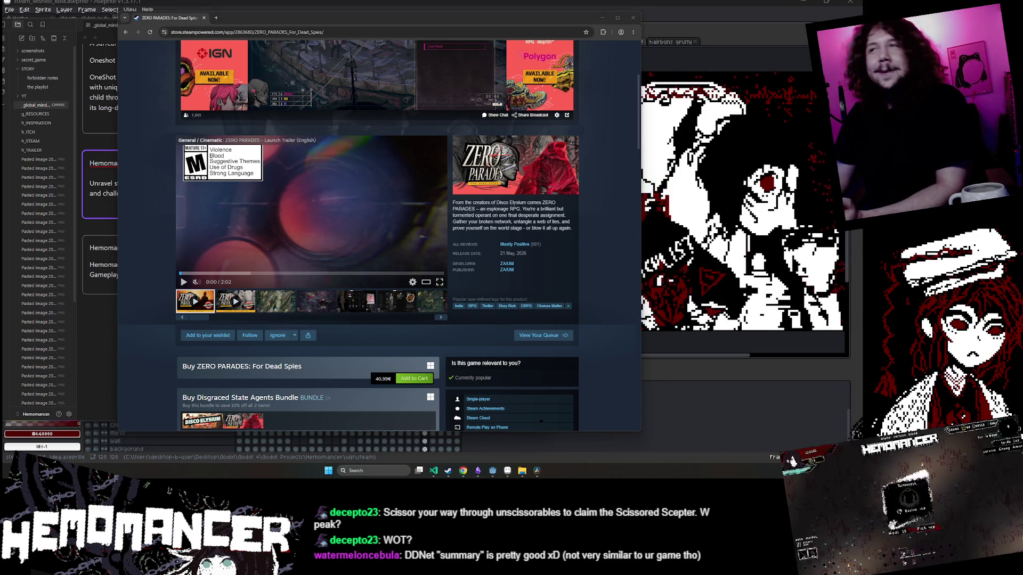
click(126, 32)
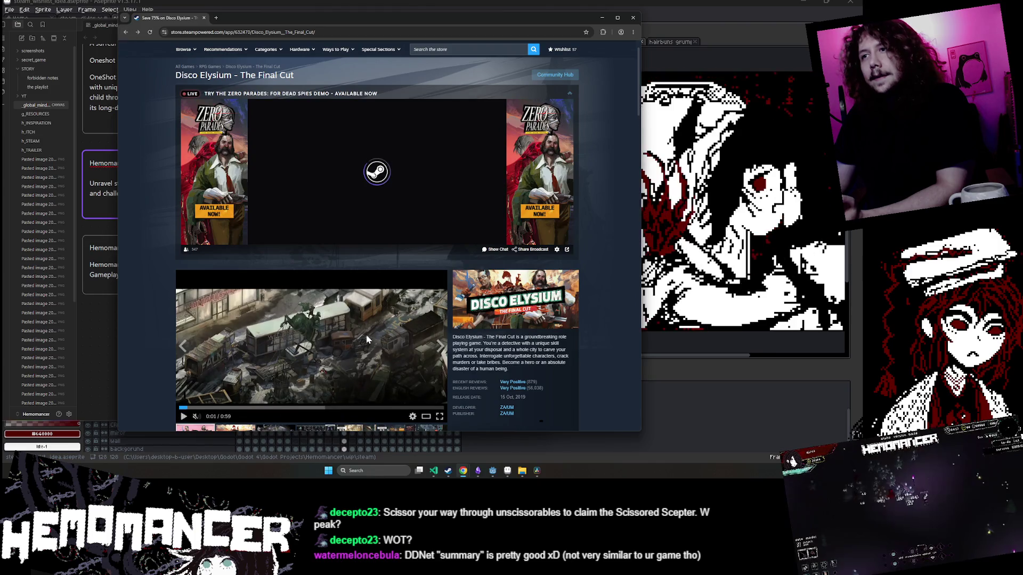
click(125, 32)
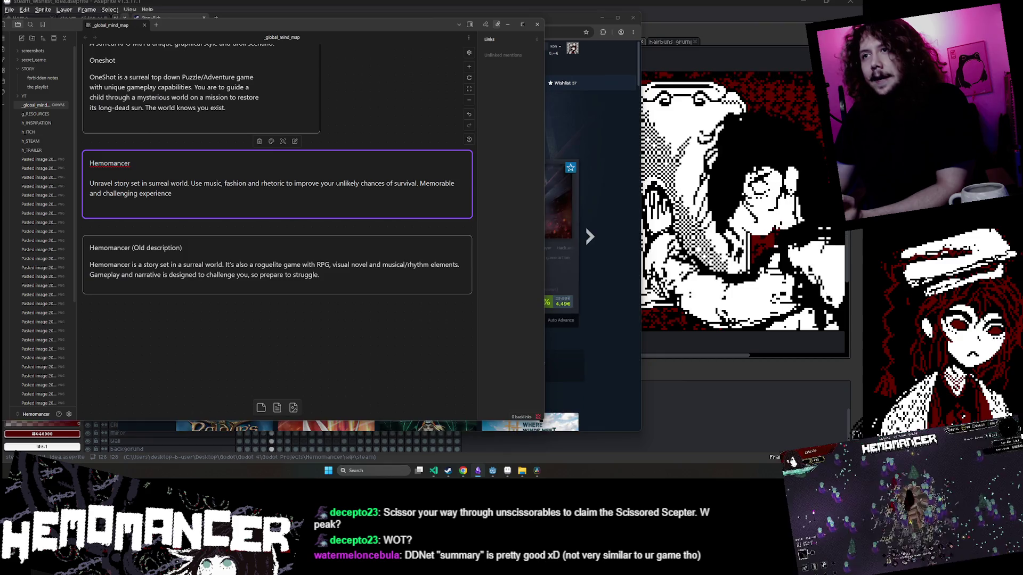
Select the first sentence of the Hemomancer card, then place the cursor after 'experience'.
key(alt+Tab)
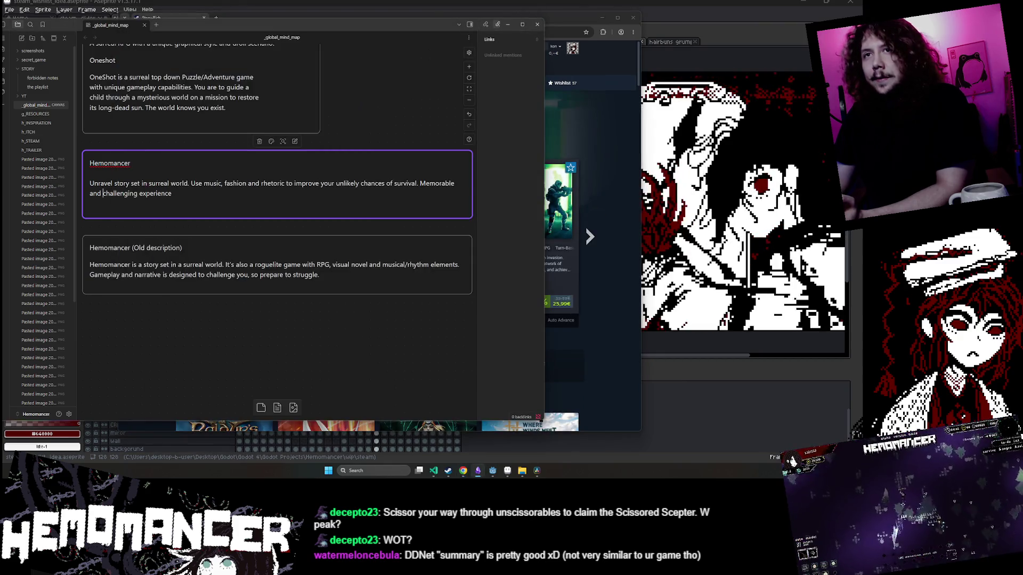
key(shift+Home)
key(shift+Home)
key(ctrl+shift+Left)
key(ctrl+shift+Left)
key(ctrl+shift+Left)
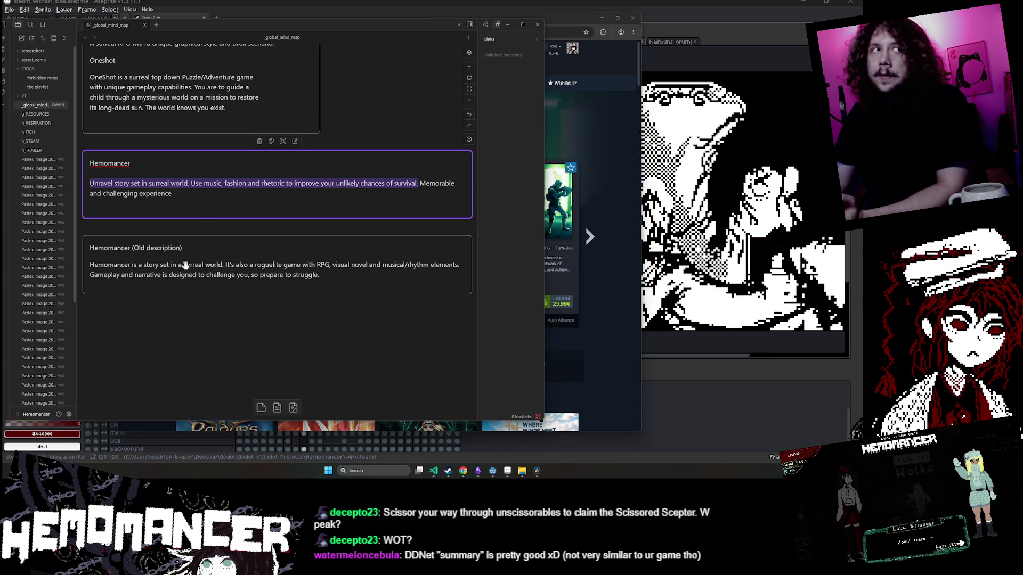
click(140, 184)
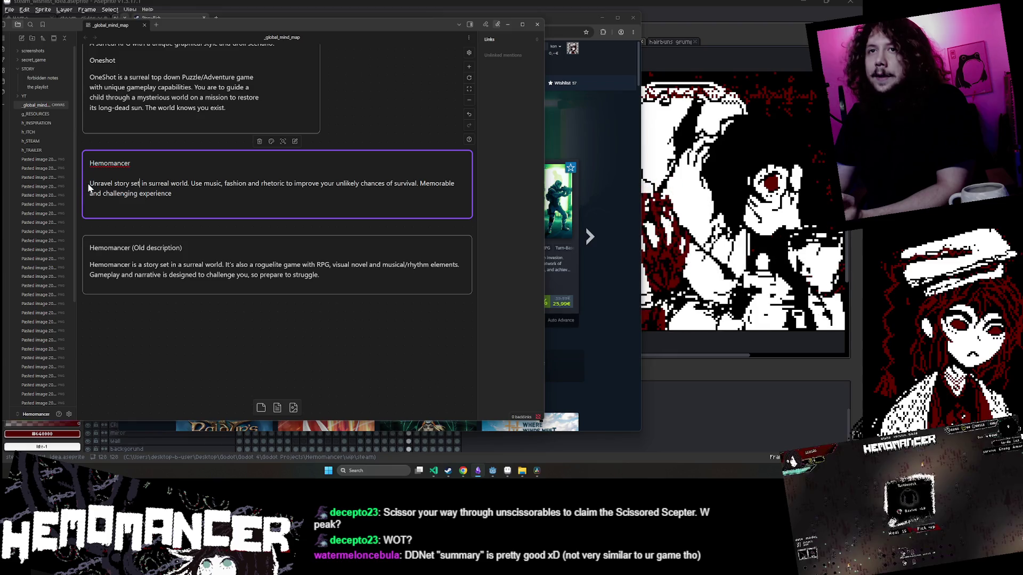
mouse_move(383, 183)
mouse_down()
mouse_move(172, 193)
mouse_move(419, 183)
mouse_up()
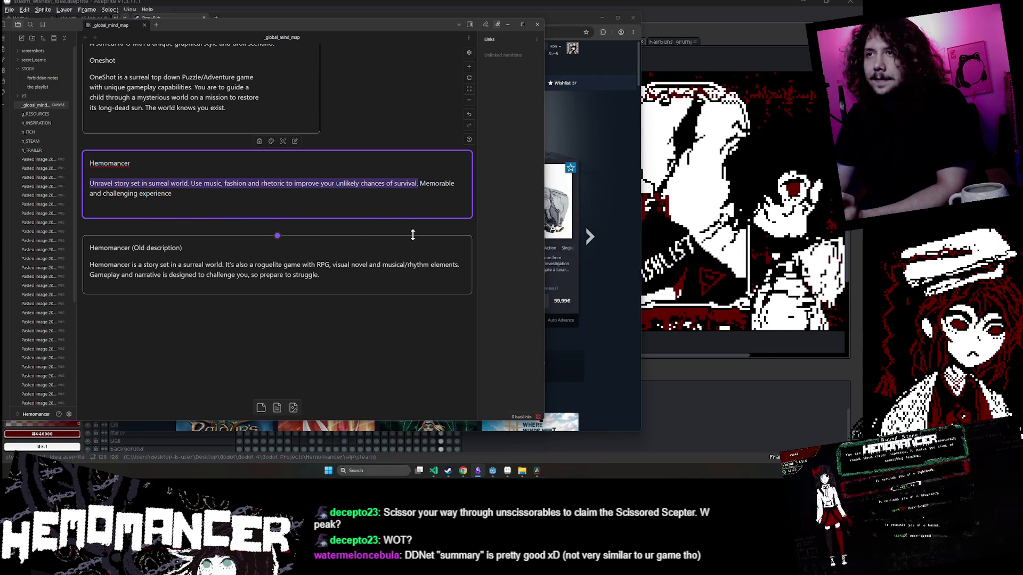
click(172, 194)
click(172, 194)
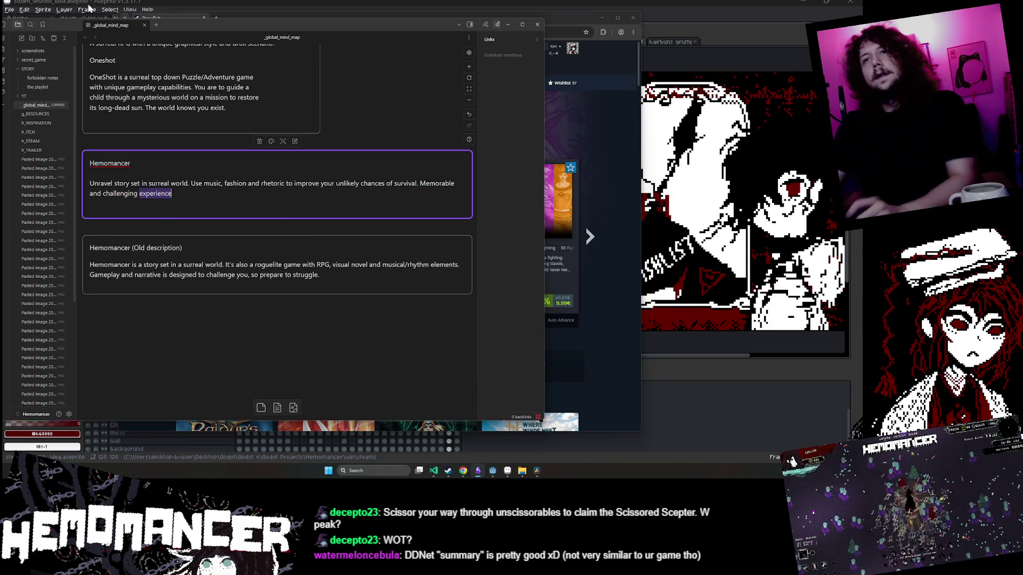
Complete the new ending 'like running with scissors.' and finish editing the card.
text(like tke run)
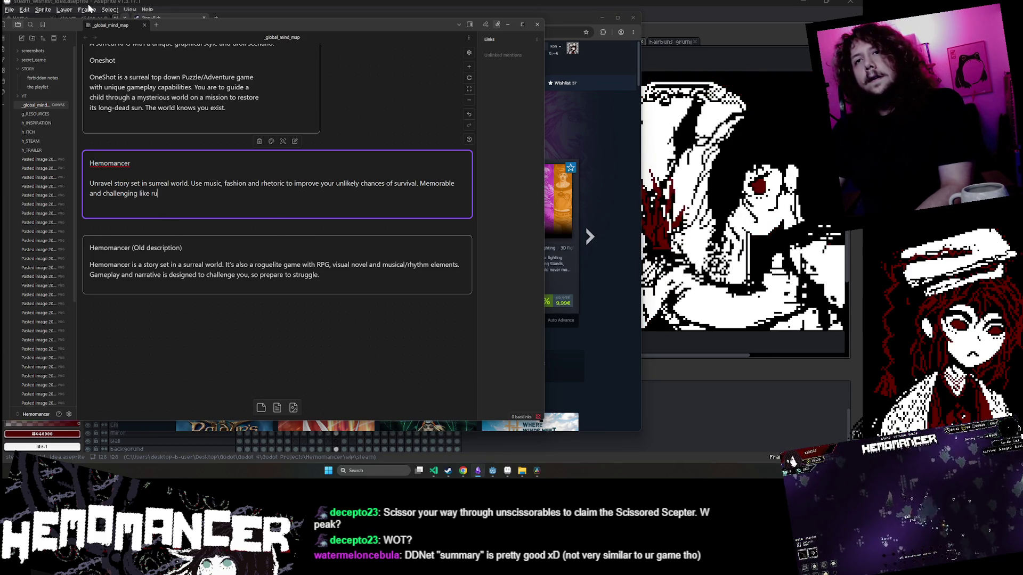
text(ning with scissors.)
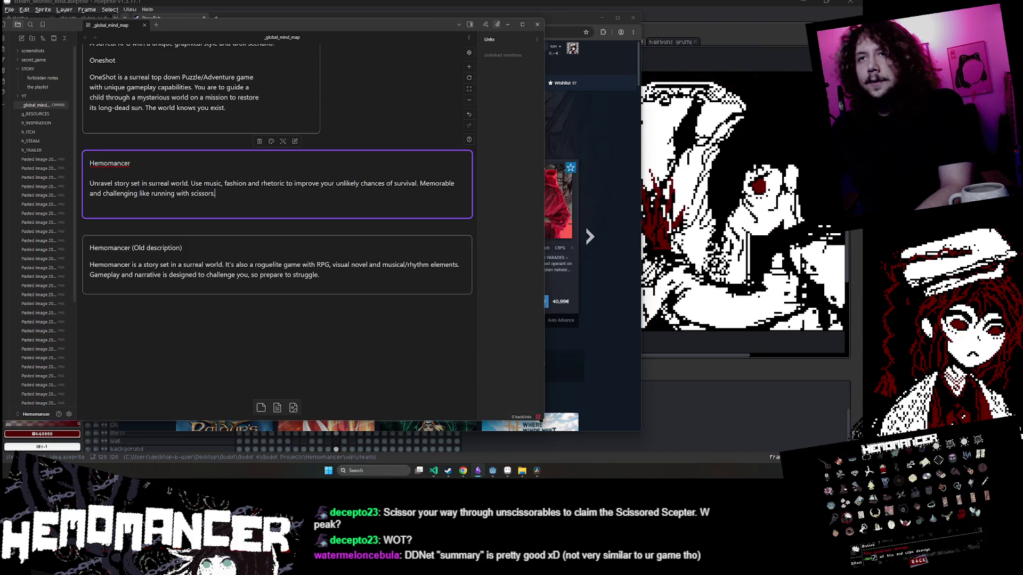
drag(215, 194, 108, 183)
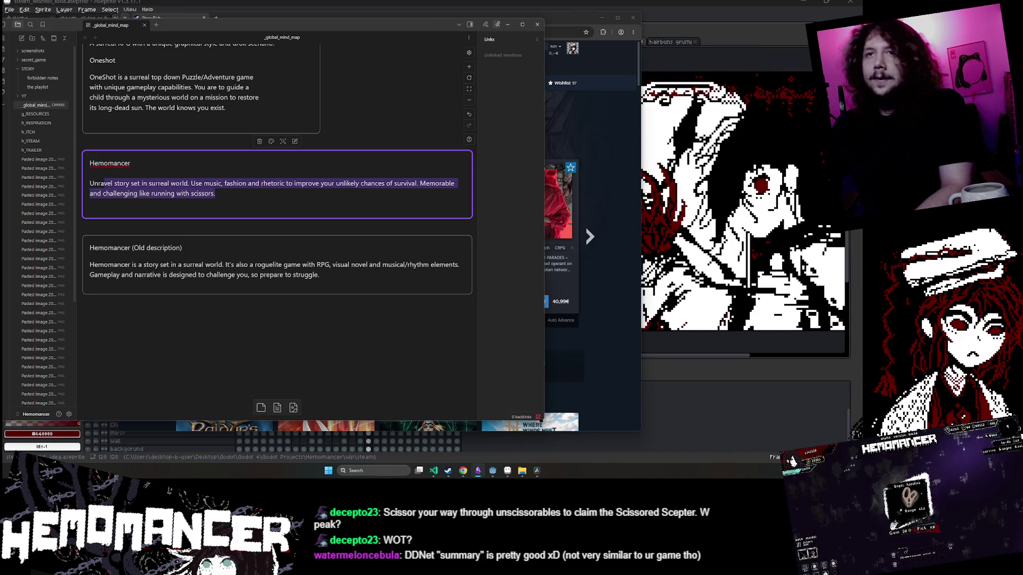
click(185, 407)
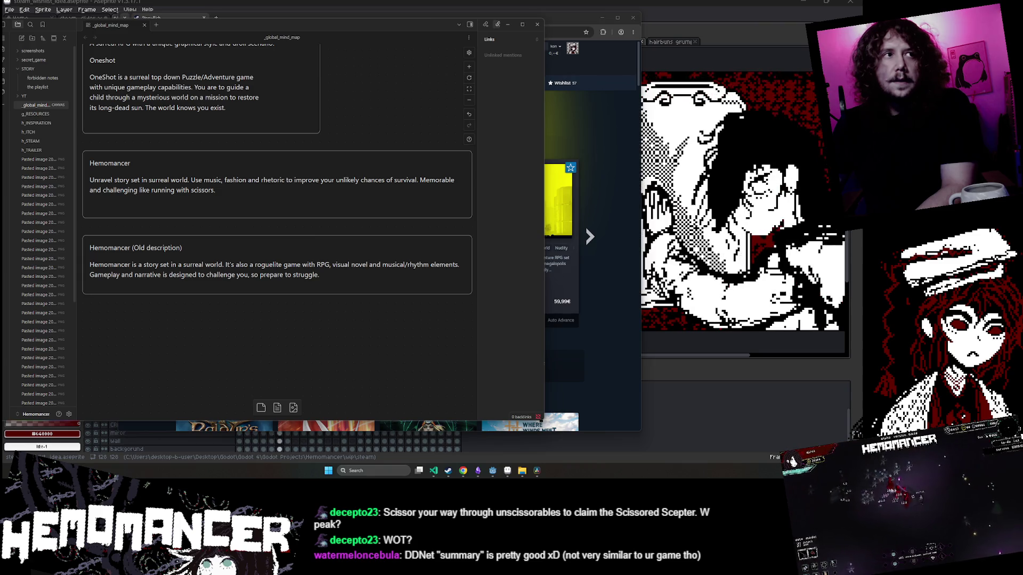
click(589, 369)
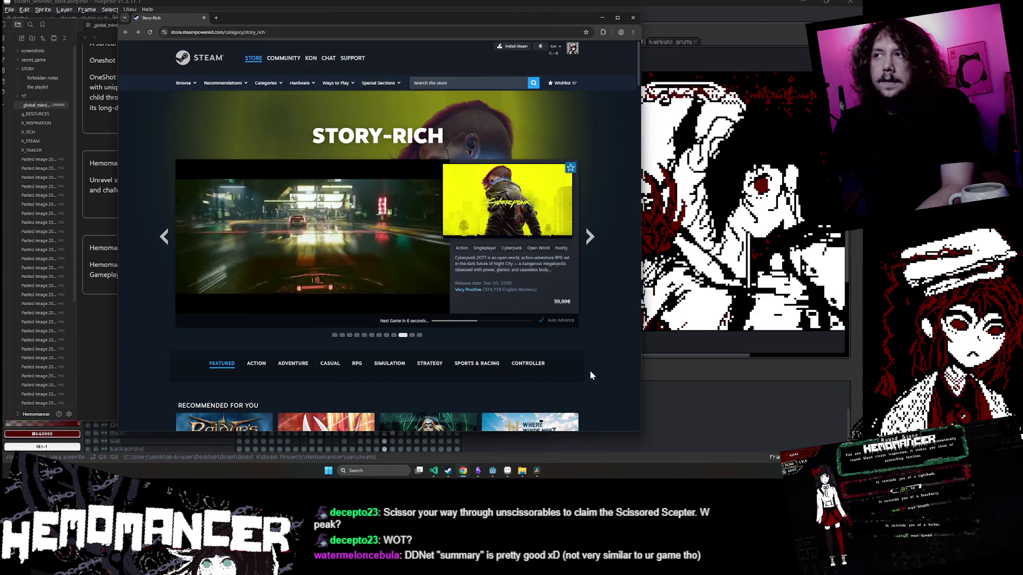
Open the Hemomancer store page via search and zoom it to 125% to read the description.
click(464, 82)
text(hemomancer)
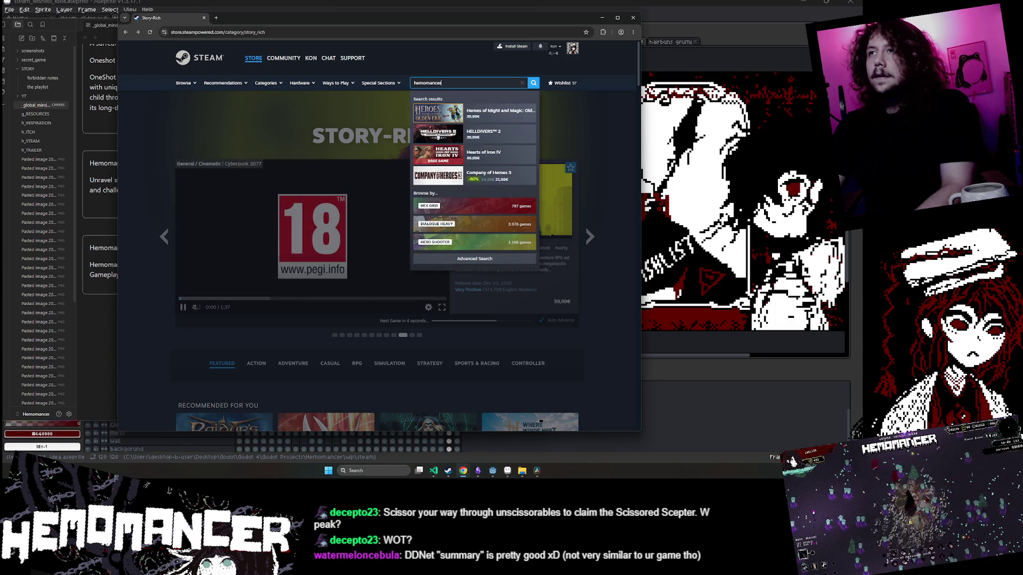
click(493, 111)
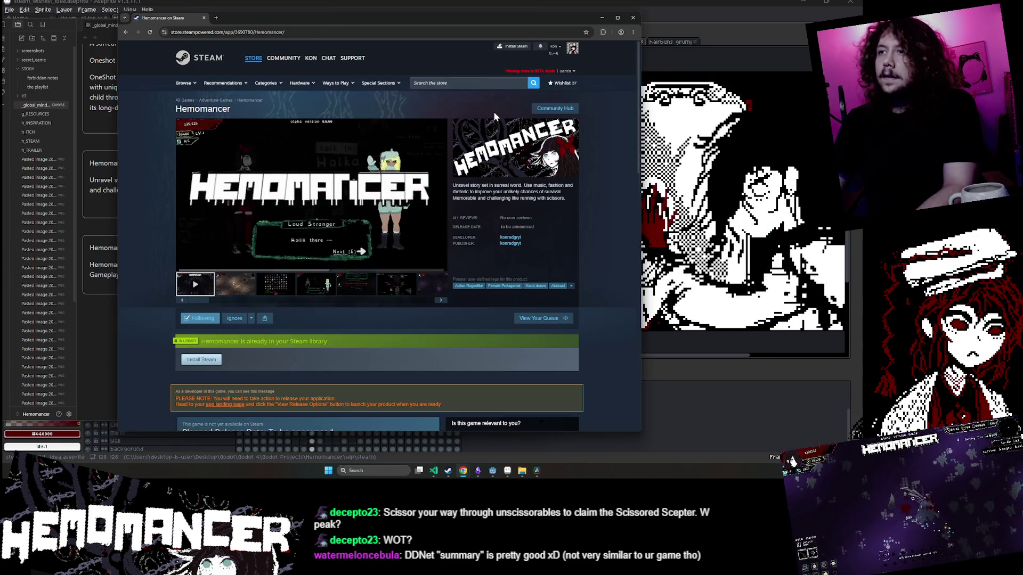
drag(564, 199, 454, 186)
click(454, 186)
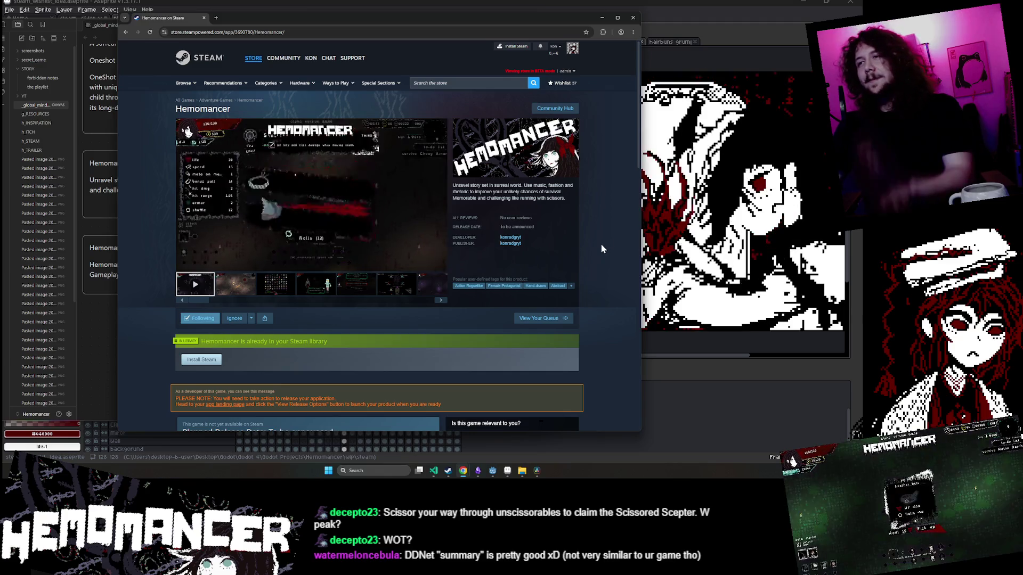
key(ctrl+plus)
key(ctrl+plus)
key(ctrl+plus)
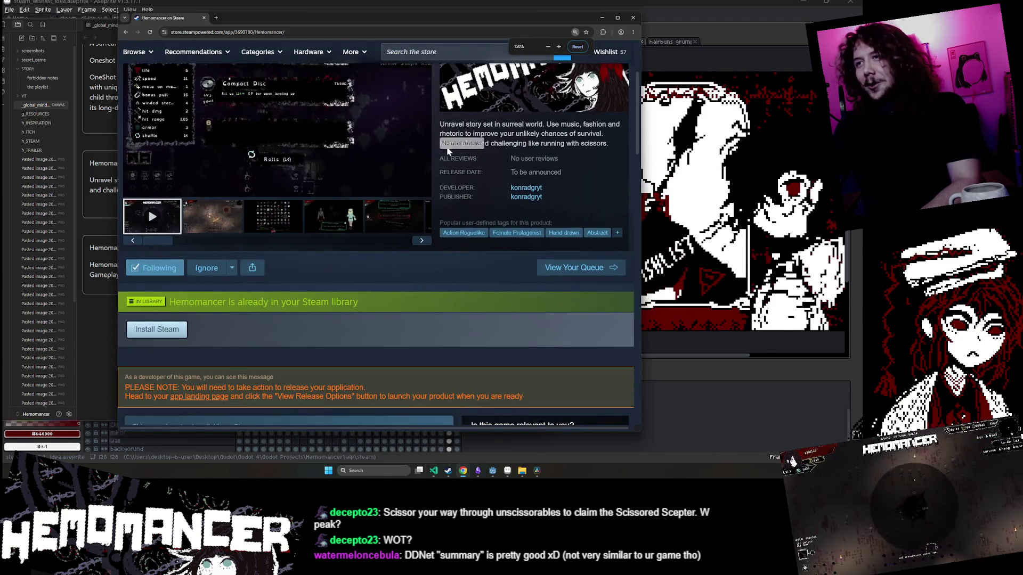
triple_click(450, 142)
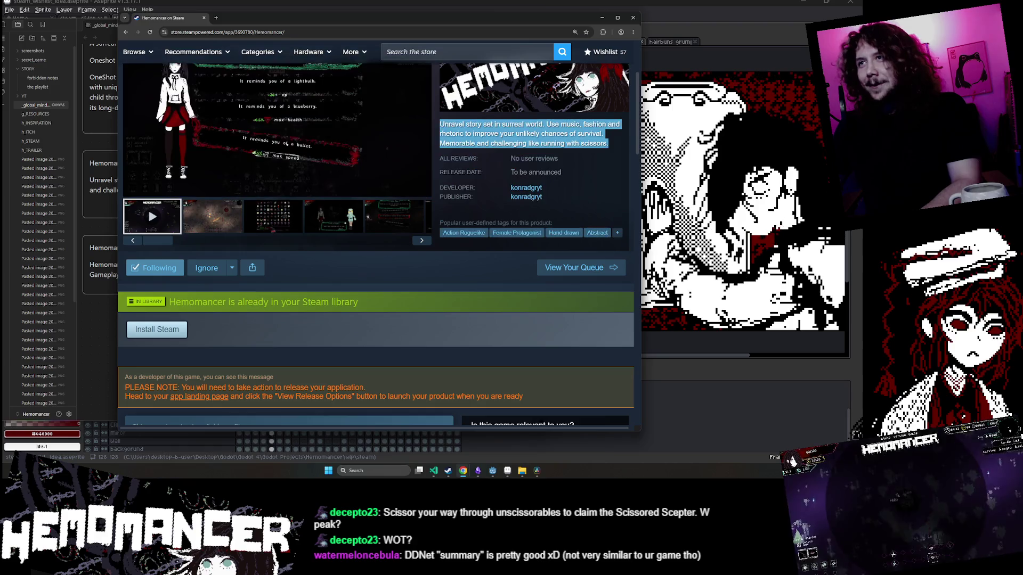
key(ctrl+plus)
key(ctrl+plus)
key(ctrl+plus)
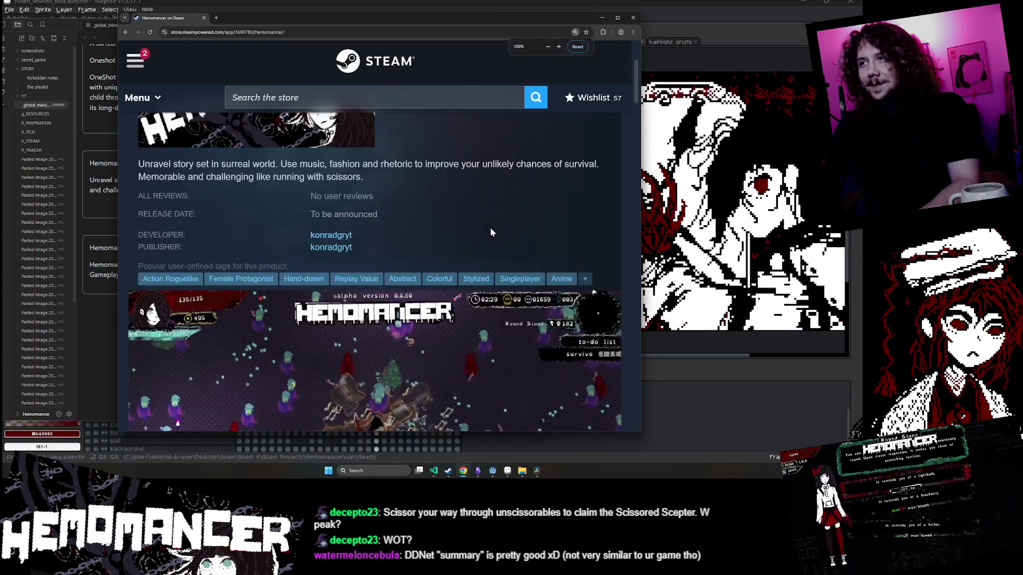
scroll(490, 228, down, 5)
key(ctrl+minus)
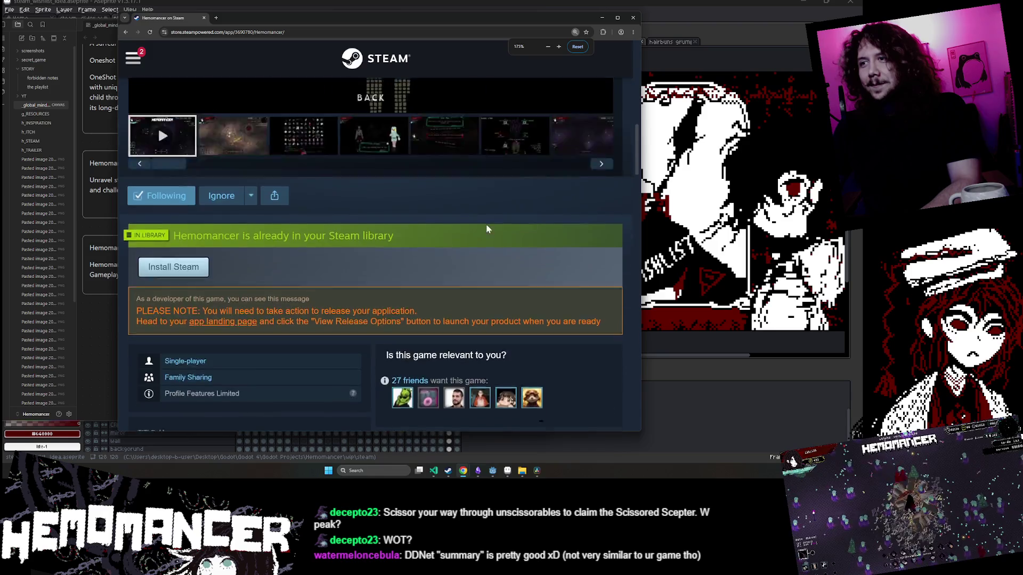
key(ctrl+minus)
key(ctrl+minus)
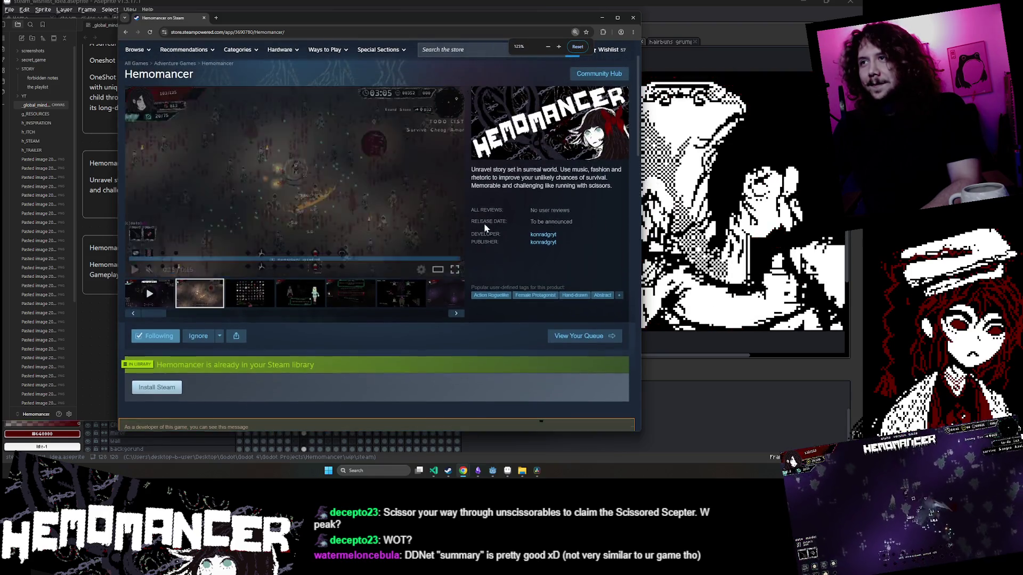
scroll(485, 228, up, 1)
scroll(500, 261, down, 1)
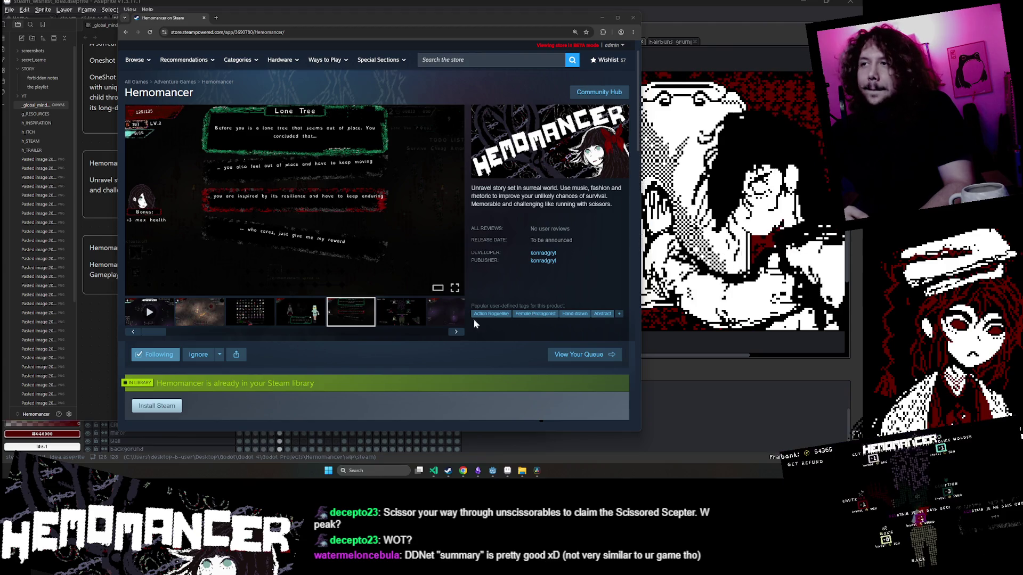
Scroll through the Hemomancer page and expand the full Features list.
scroll(534, 265, down, 3)
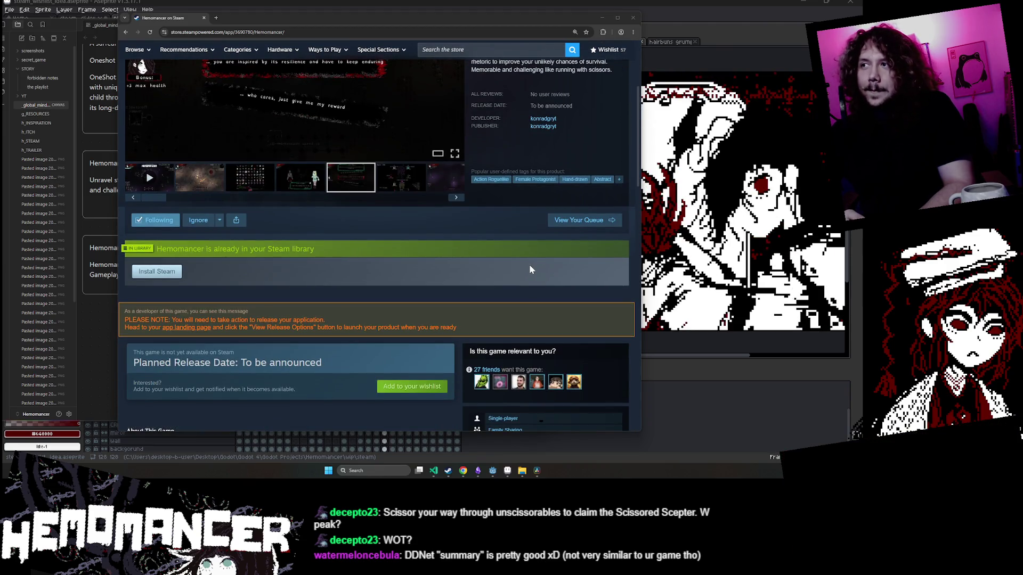
scroll(529, 265, down, 4)
scroll(529, 269, down, 3)
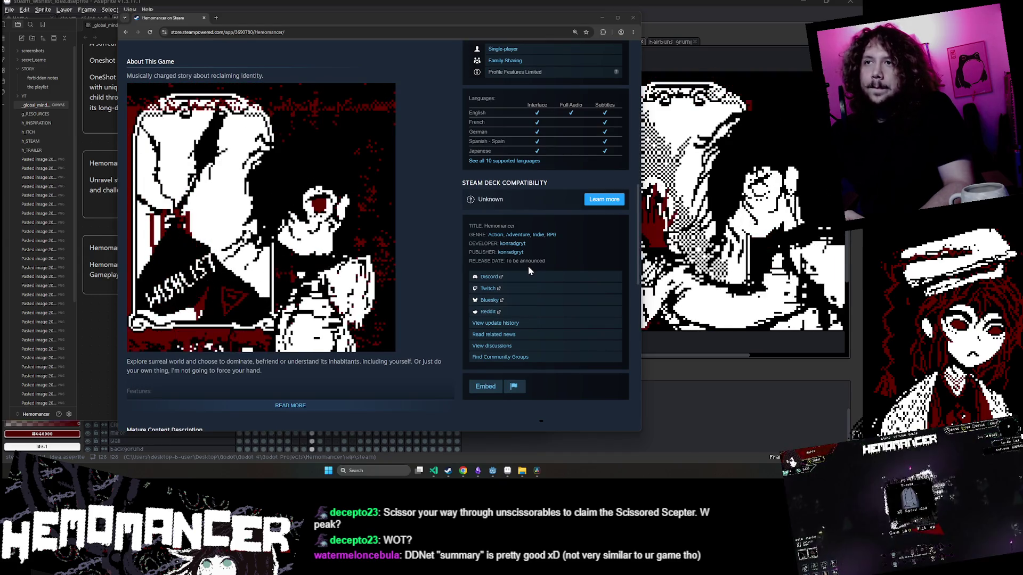
scroll(527, 269, up, 10)
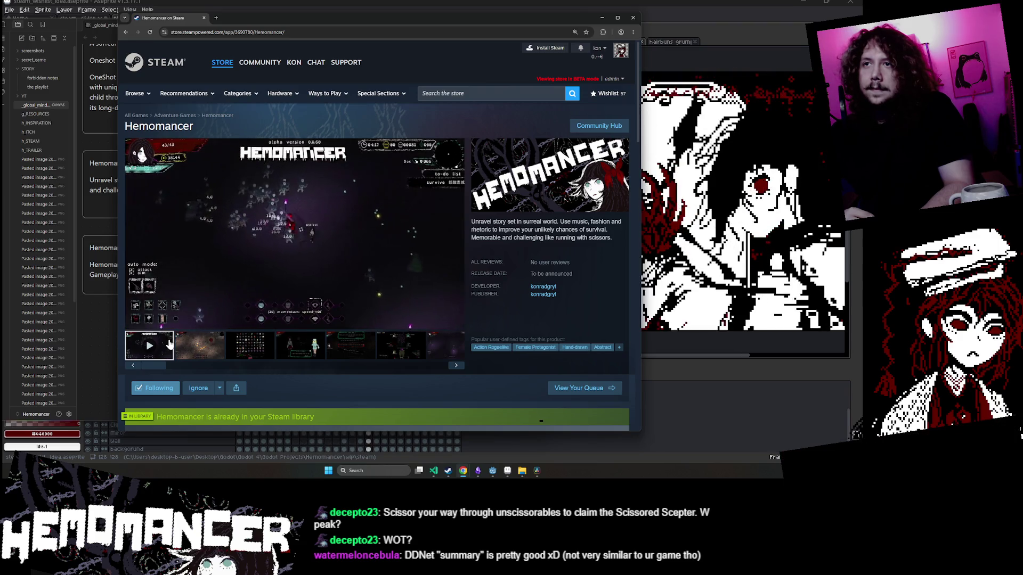
scroll(572, 253, down, 10)
scroll(571, 254, up, 1)
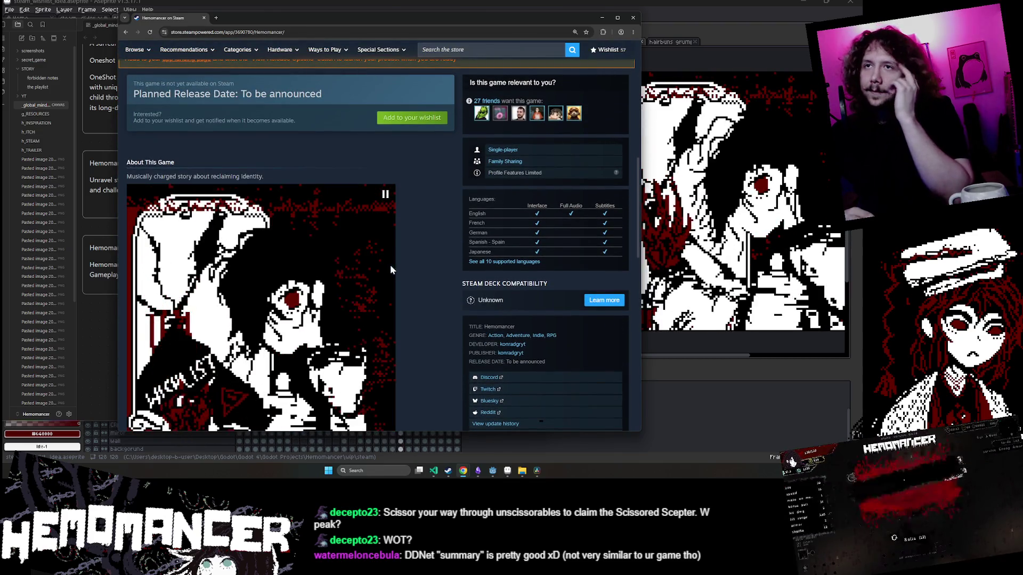
scroll(387, 267, down, 3)
triple_click(306, 379)
scroll(309, 363, down, 1)
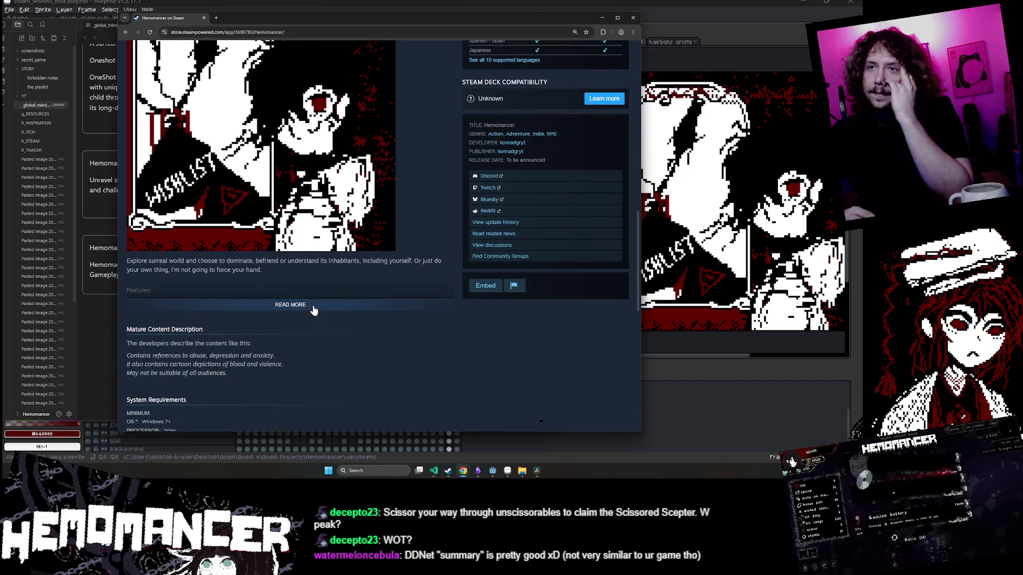
click(290, 304)
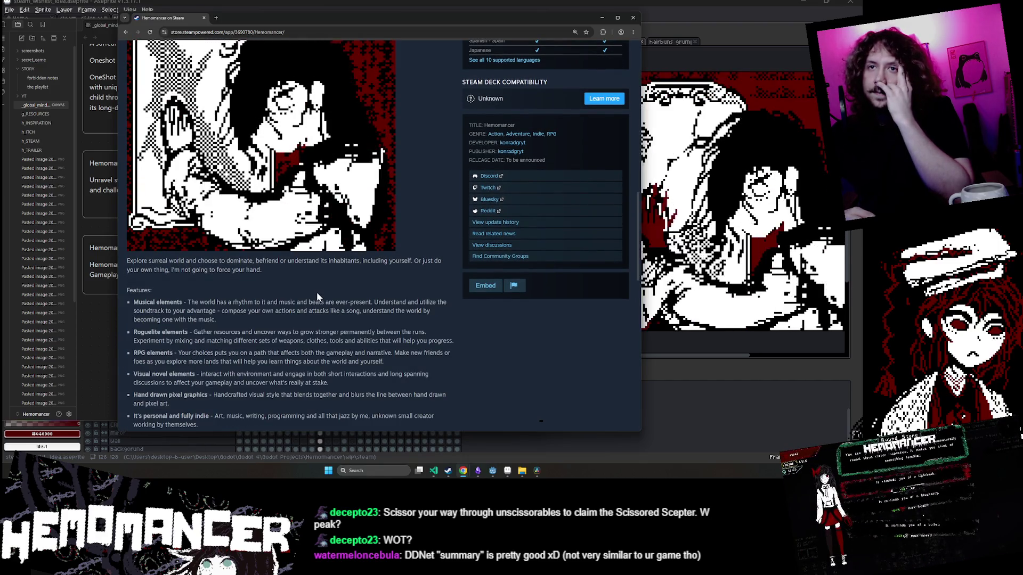
Select the Hemomancer short description for copying and jump to the reviews section.
scroll(317, 294, down, 2)
scroll(318, 297, down, 2)
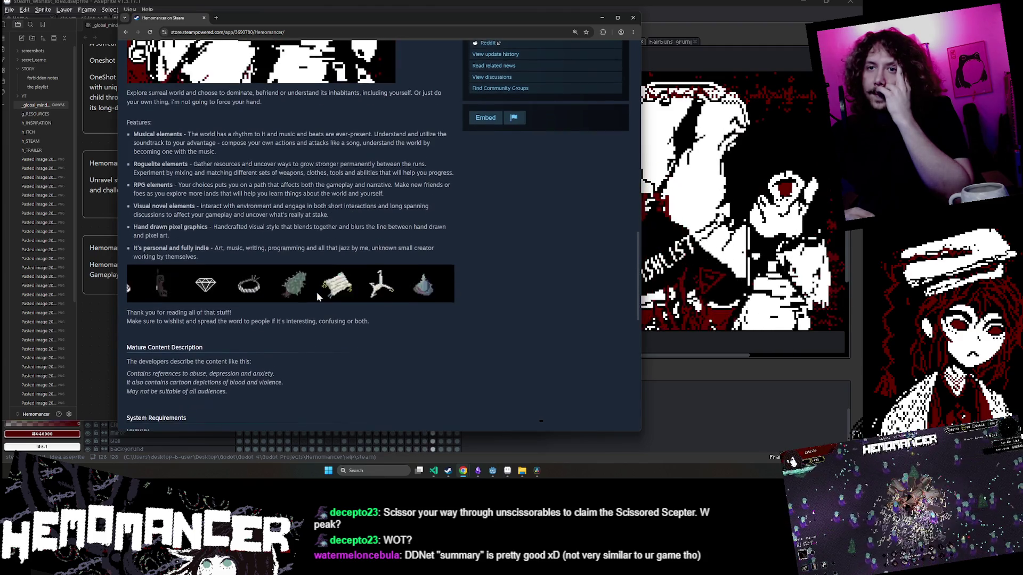
scroll(317, 296, up, 15)
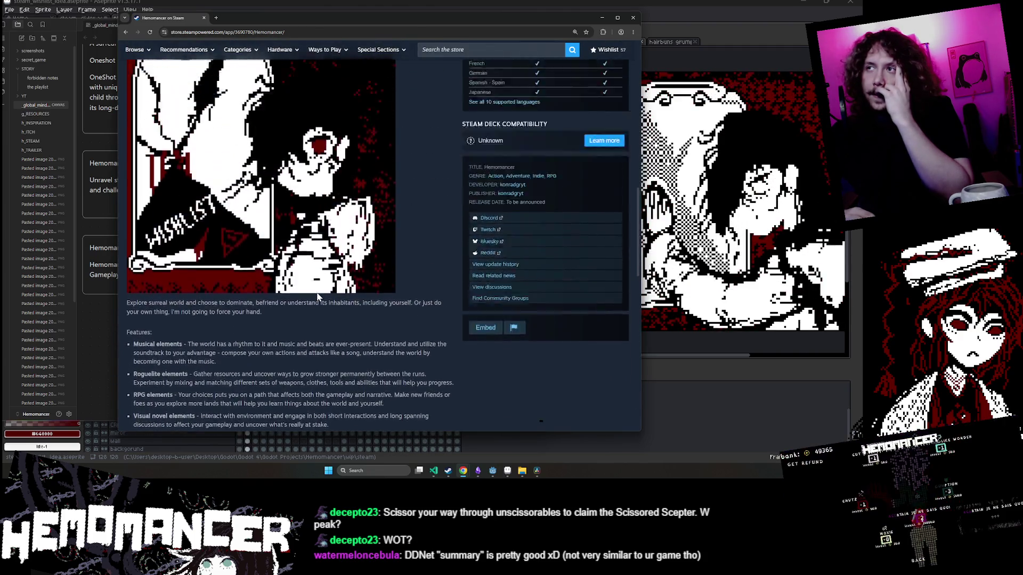
scroll(315, 292, up, 3)
scroll(315, 292, down, 2)
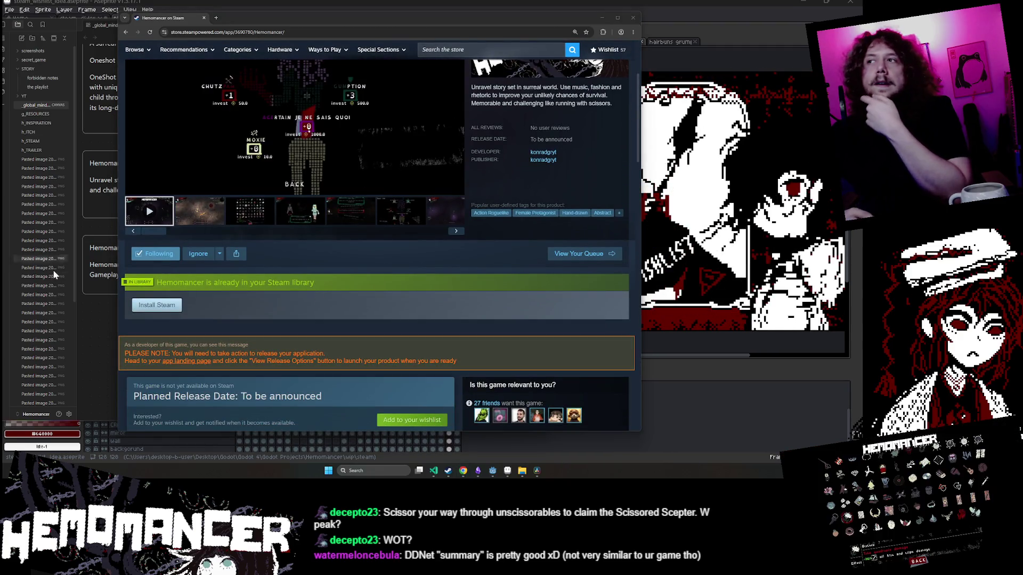
scroll(326, 234, up, 2)
drag(472, 188, 618, 205)
key(ctrl+c)
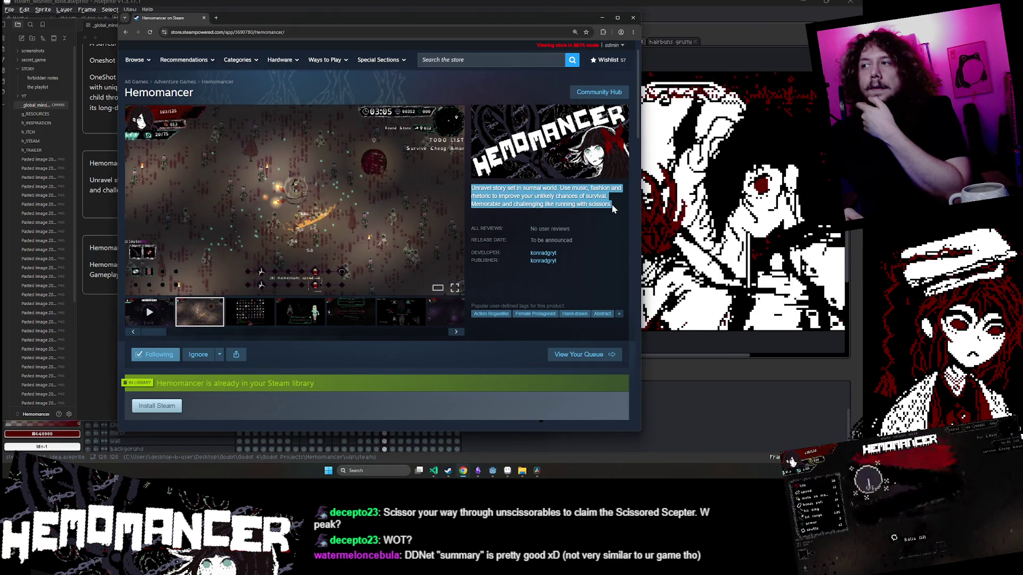
click(550, 228)
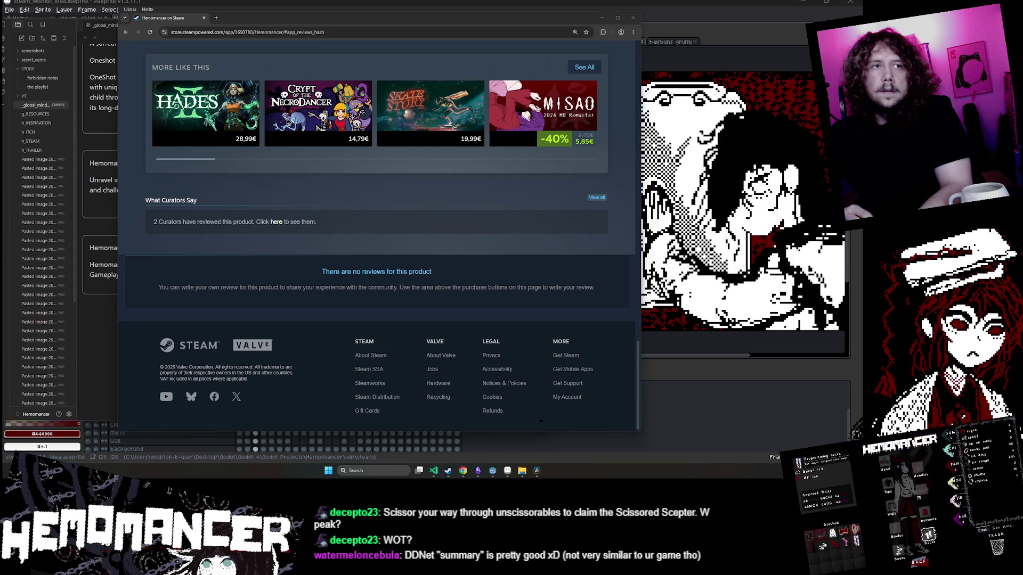
key(alt+Tab)
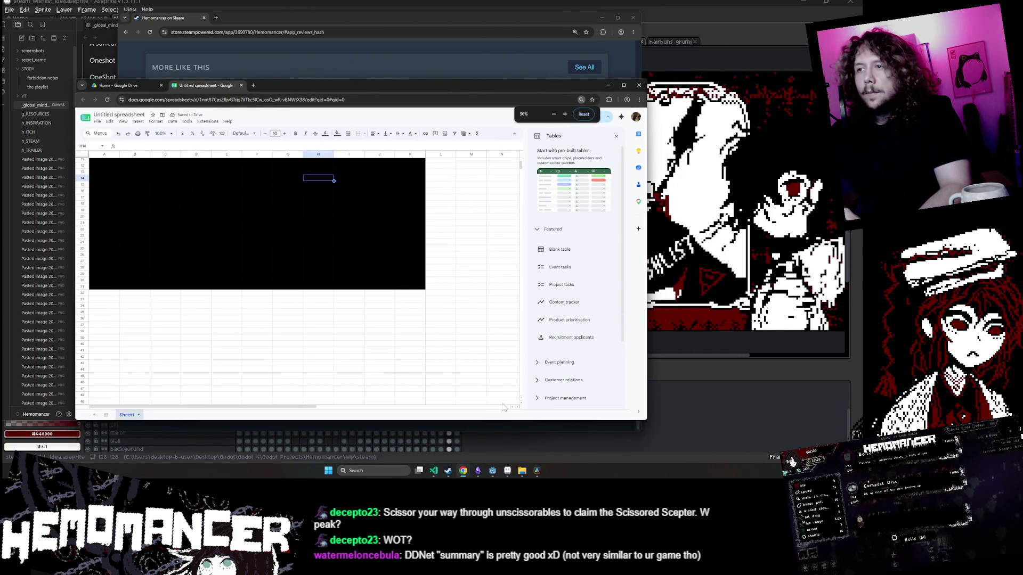
Give the sheet block A1:N49 a black fill and white text.
drag(503, 404, 80, 236)
drag(33, 183, 80, 152)
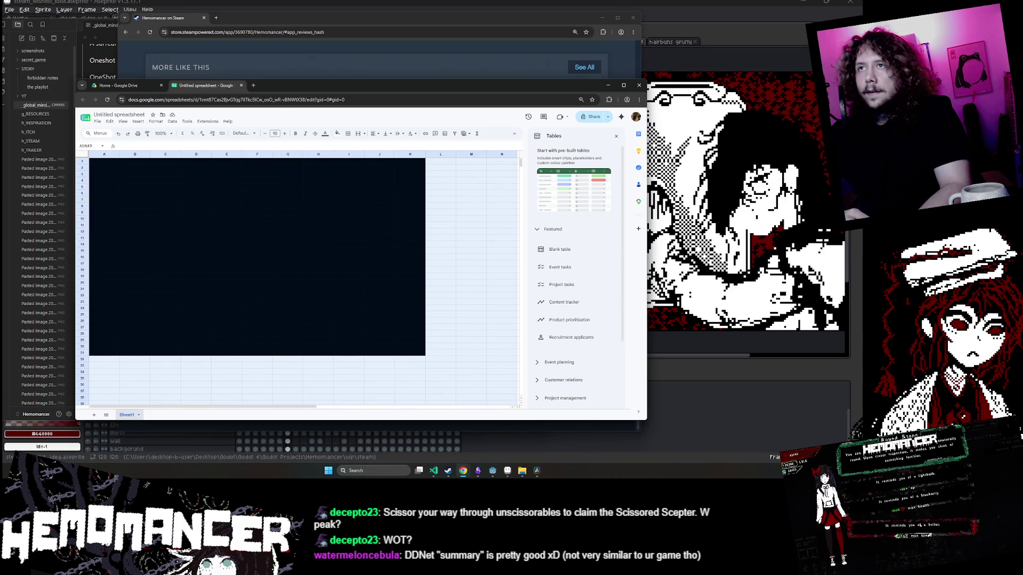
click(337, 133)
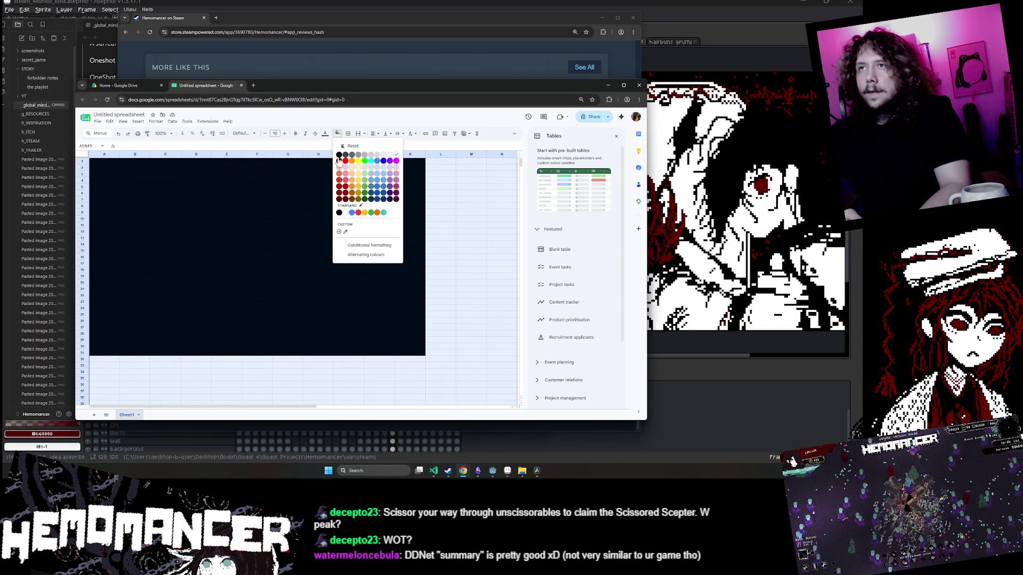
click(339, 157)
click(119, 174)
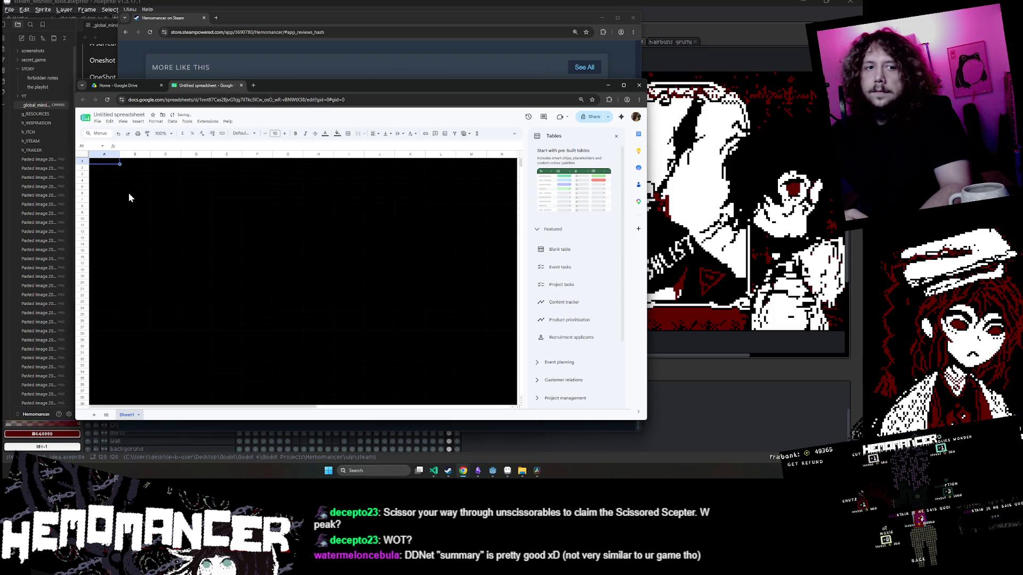
mouse_move(105, 160)
mouse_down()
mouse_move(501, 381)
mouse_move(506, 399)
mouse_up()
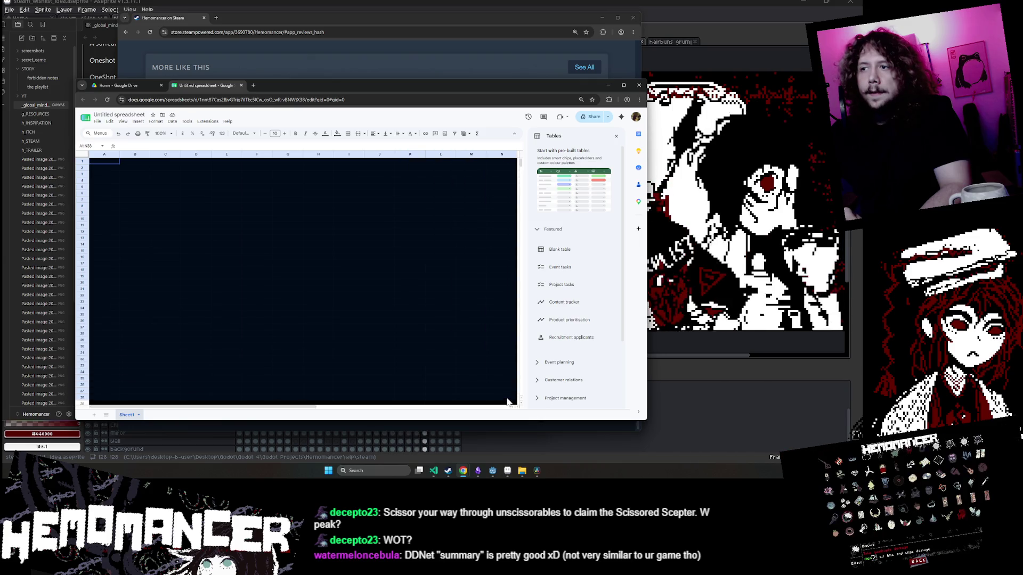
click(337, 134)
click(338, 133)
click(326, 133)
click(383, 157)
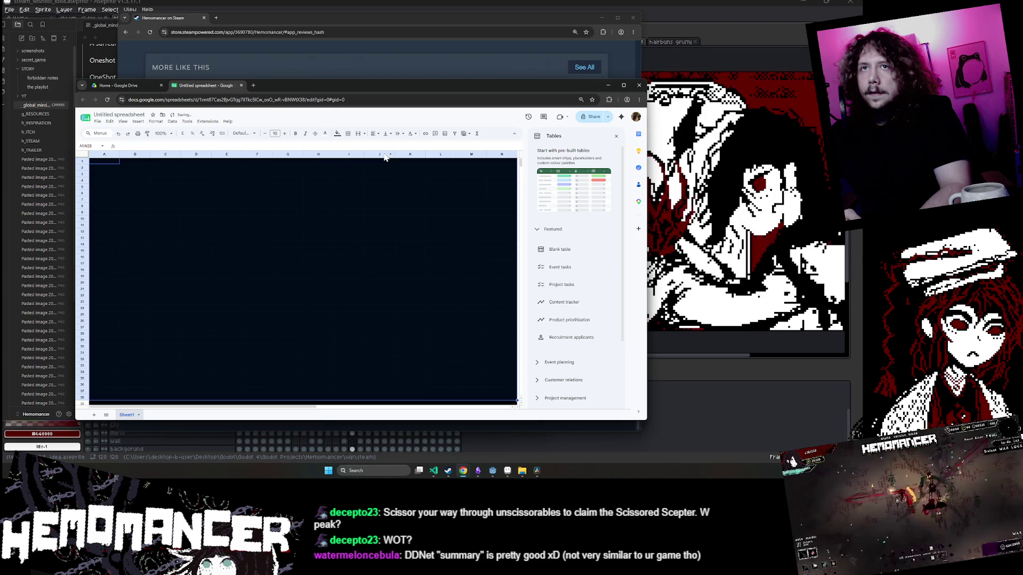
click(232, 206)
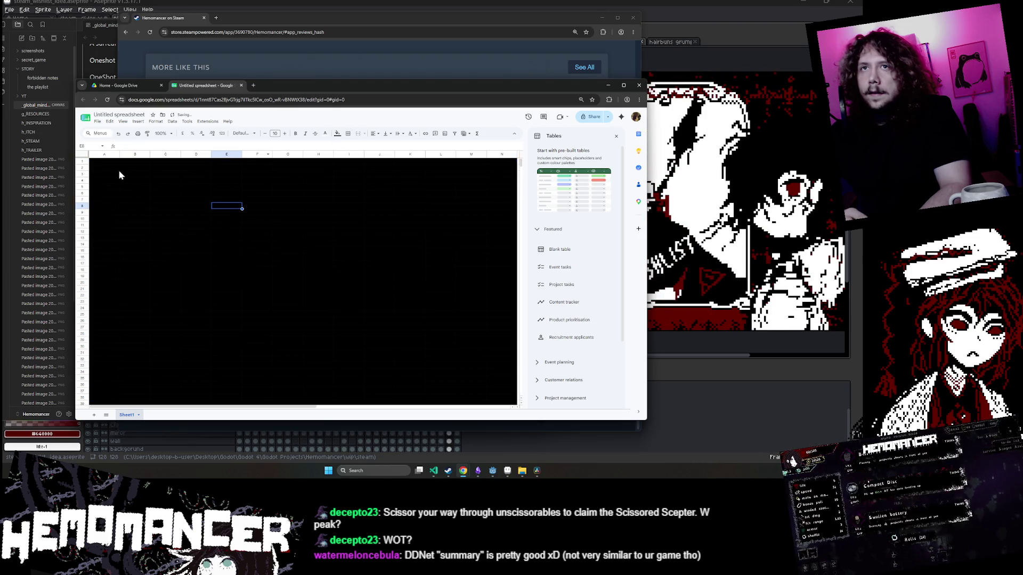
Paste the Hemomancer short description into column B and widen column B to fit it.
click(125, 187)
key(ctrl+v)
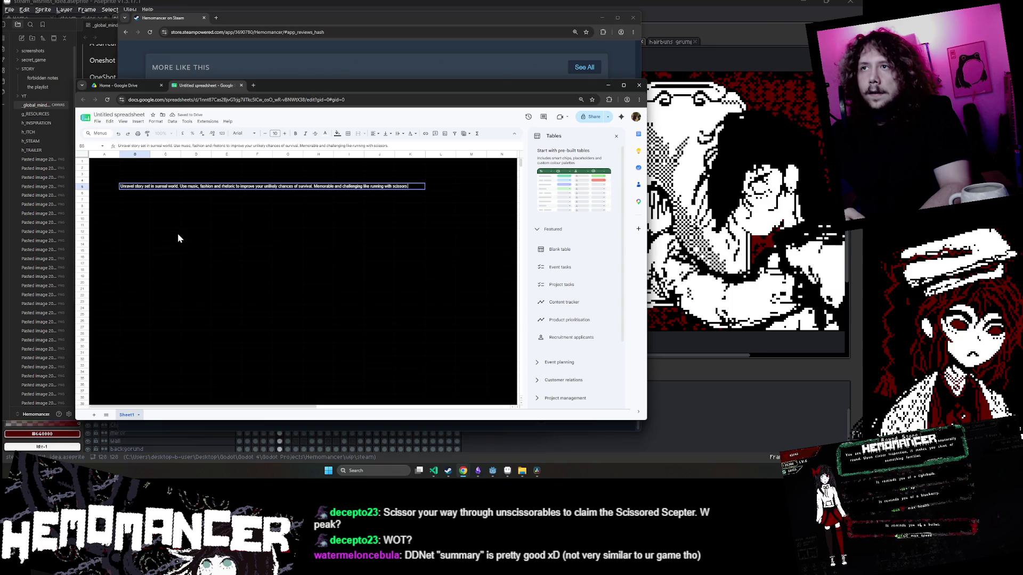
click(178, 233)
click(135, 174)
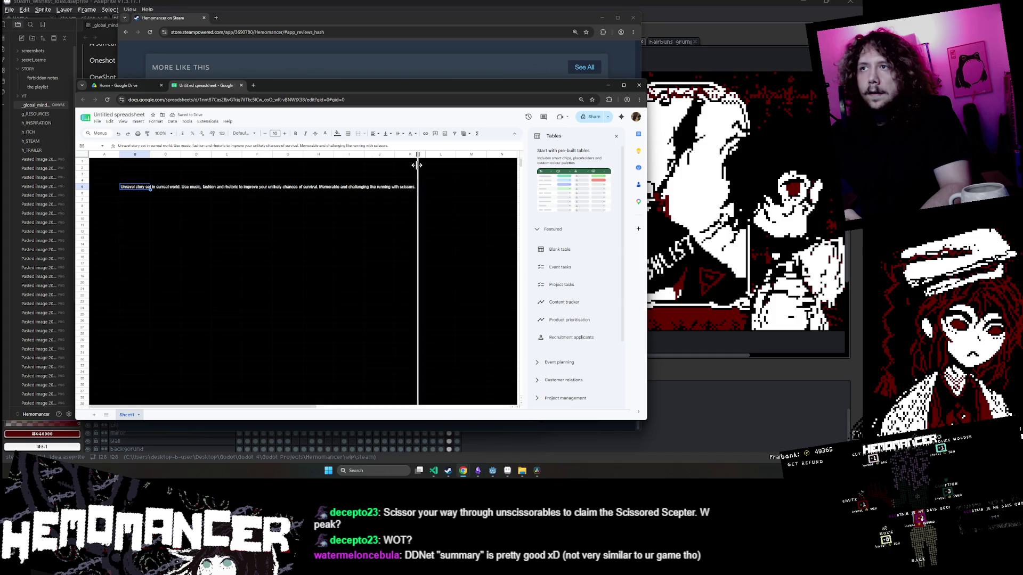
drag(418, 165, 416, 165)
click(212, 162)
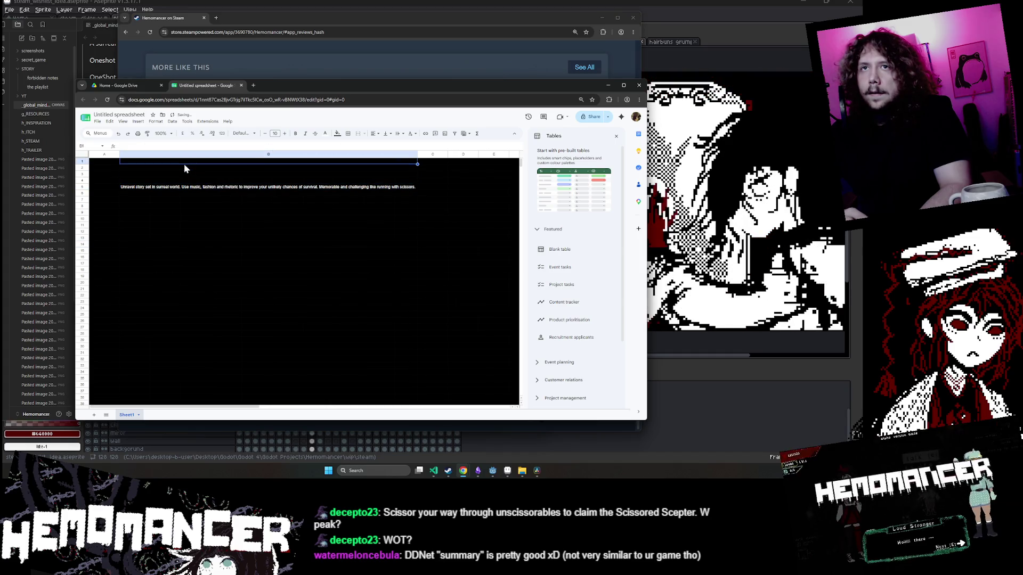
Enter 'English' as the header in cell B1.
text(Eng)
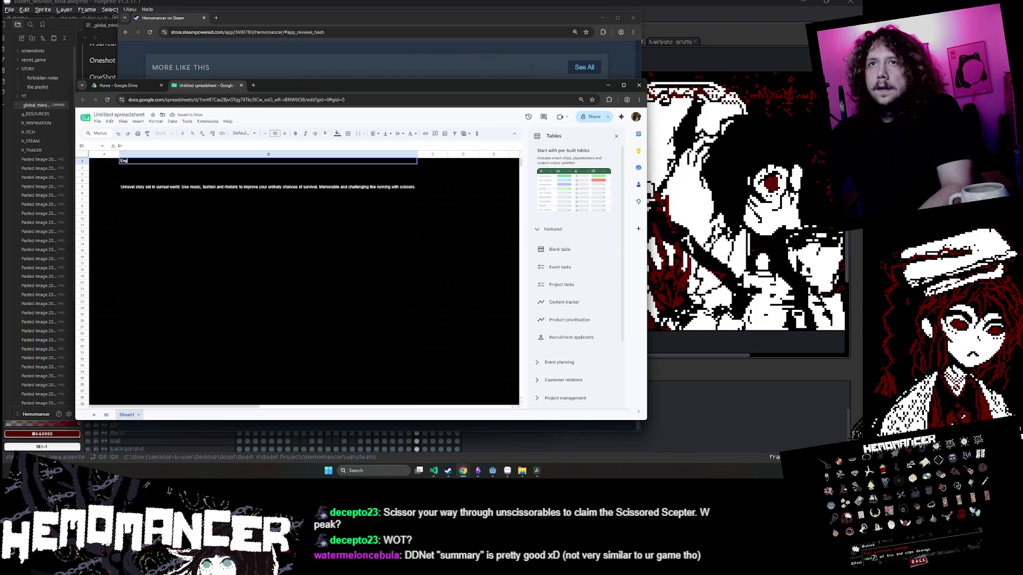
text(lish)
right_click(128, 190)
key(Escape)
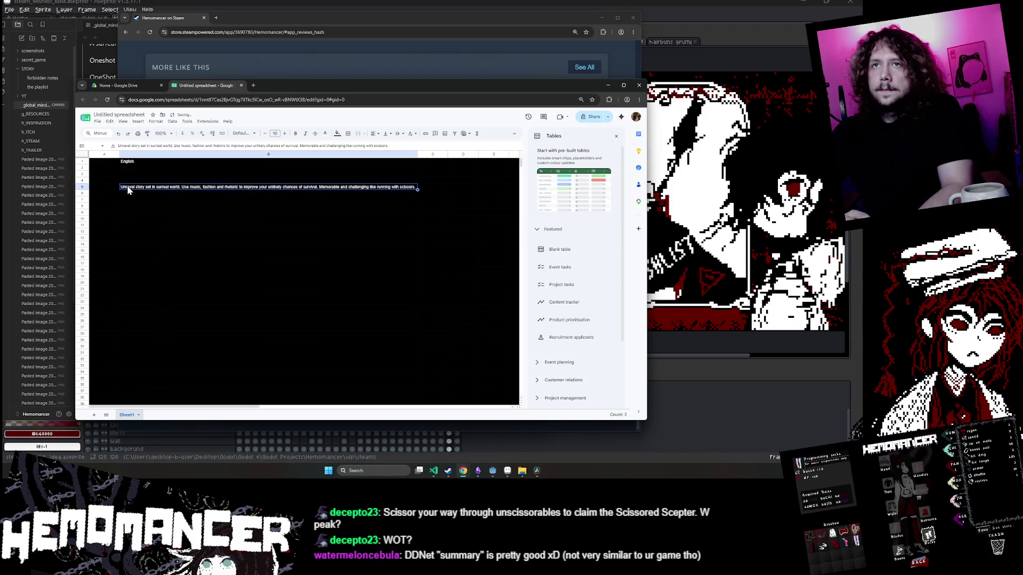
Check the description in B5 against the Steam store page text.
double_click(128, 187)
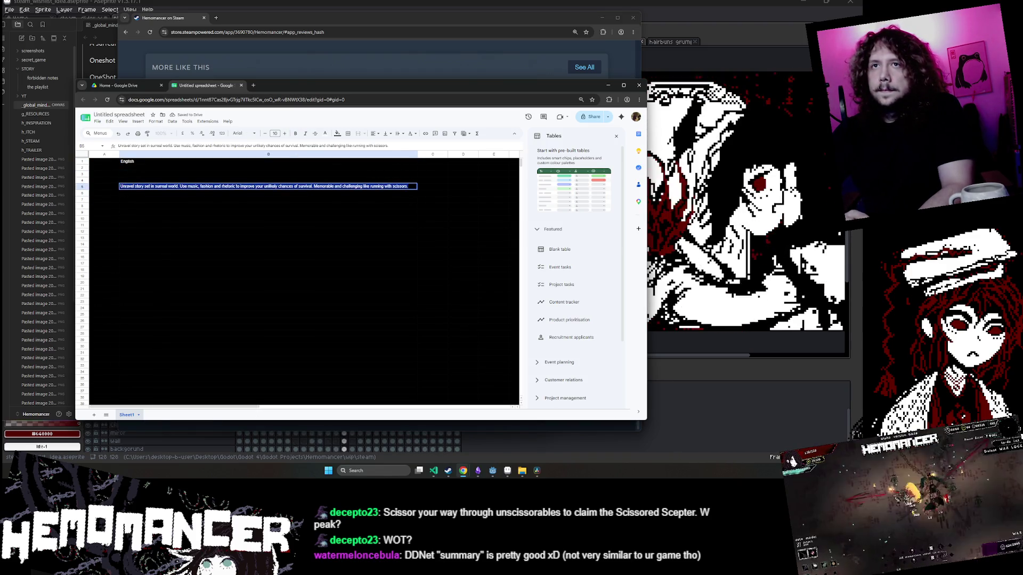
click(409, 225)
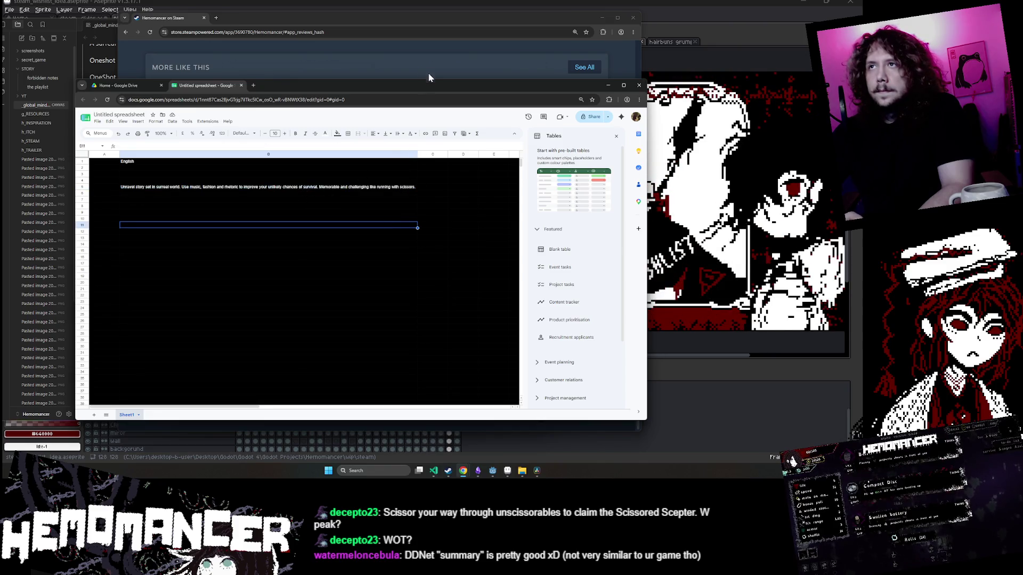
click(426, 80)
scroll(430, 66, up, 15)
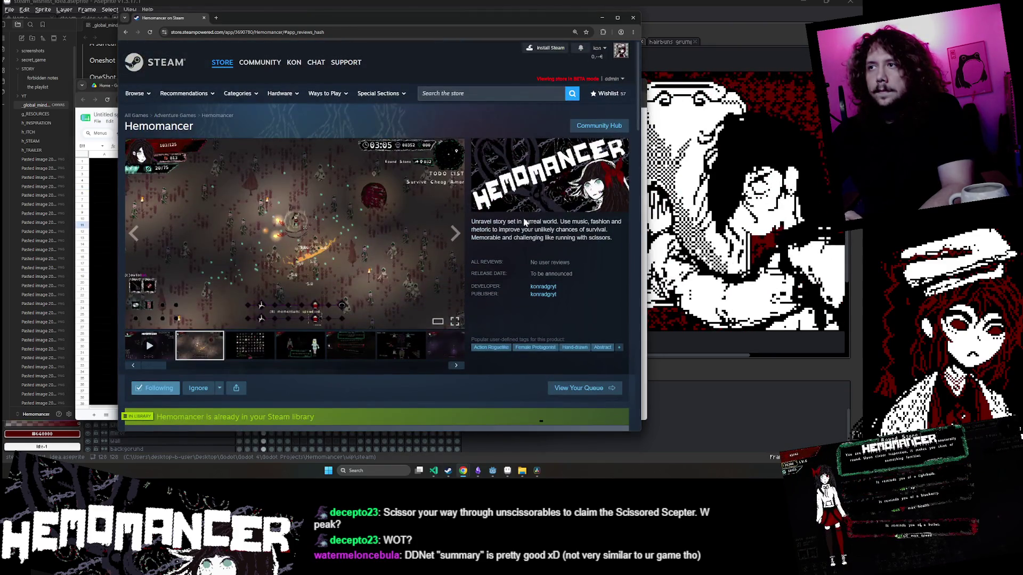
key(alt+Tab)
click(199, 193)
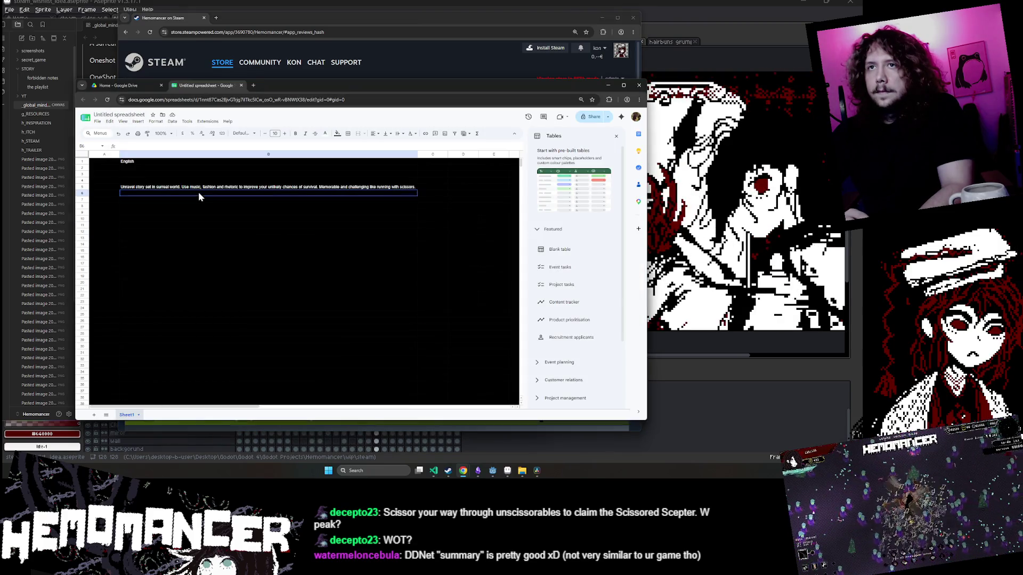
click(199, 186)
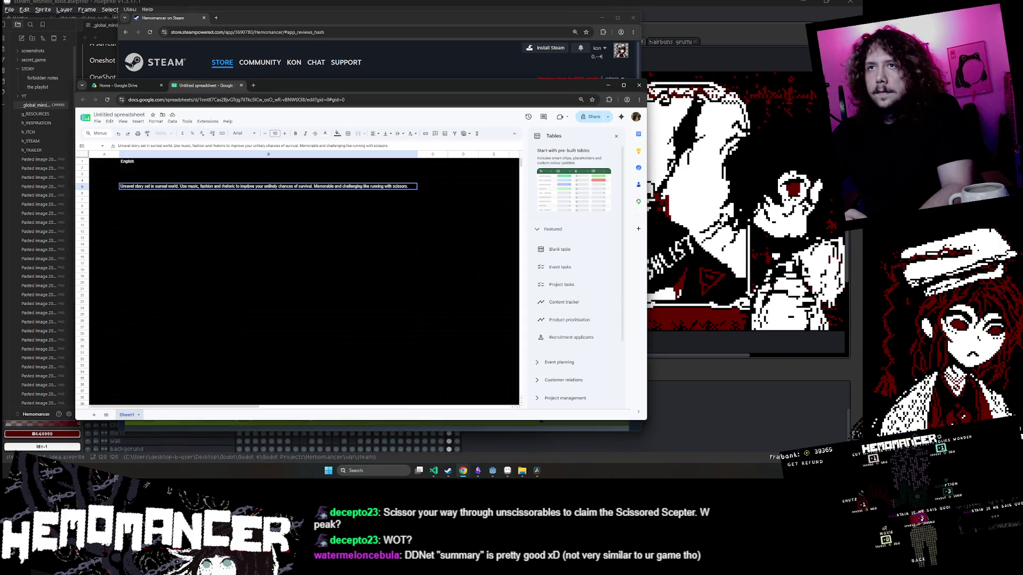
click(296, 186)
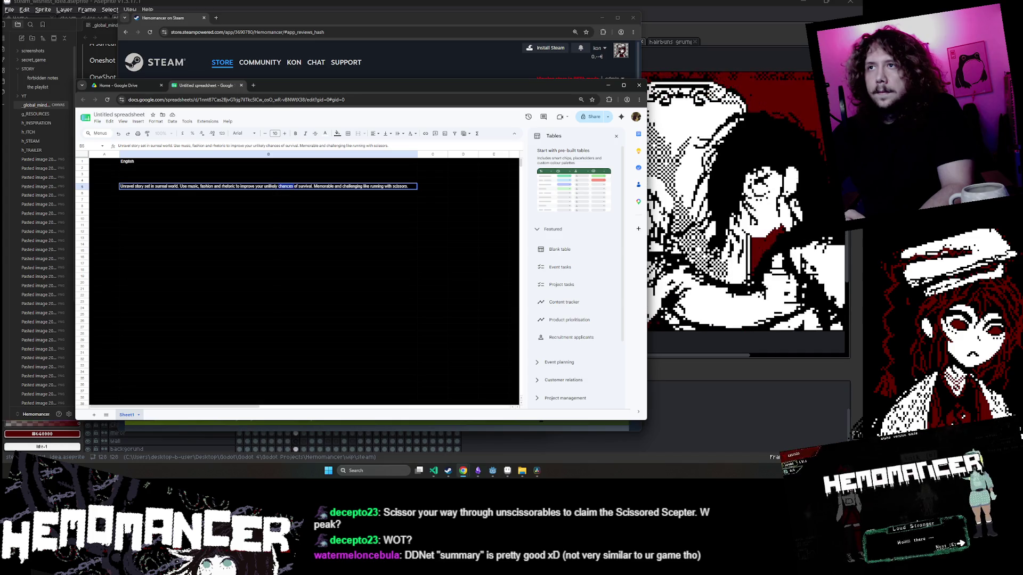
key(ctrl+a)
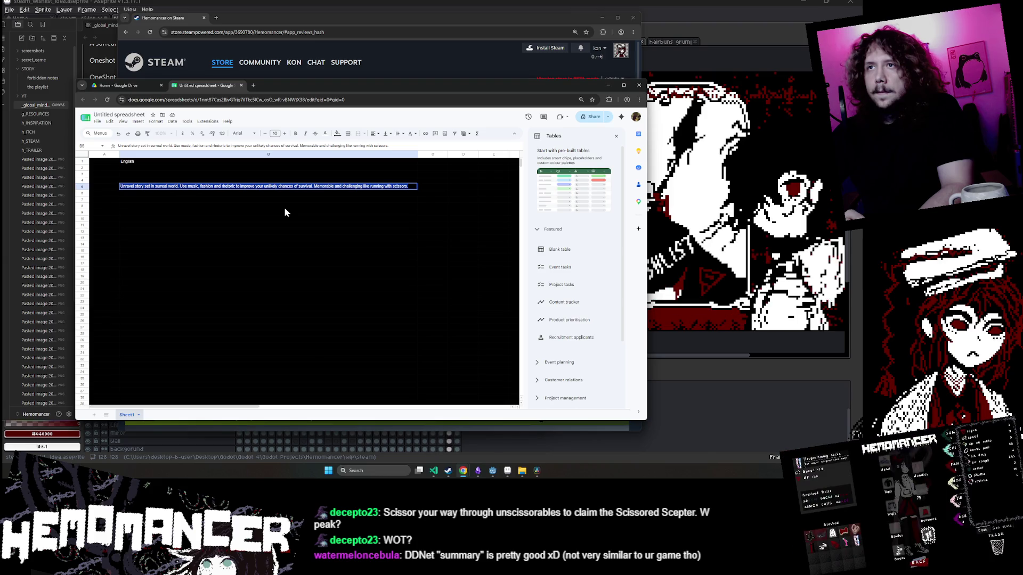
key(alt+Tab)
key(alt+Tab)
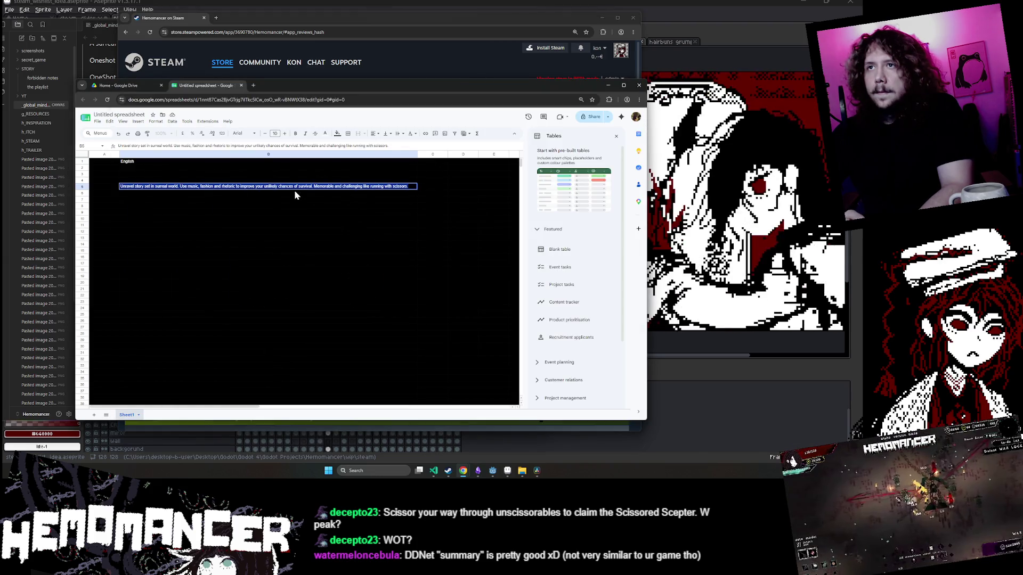
key(Return)
Break the B5 description onto a second line after 'fashion and'.
key(Up)
key(Return)
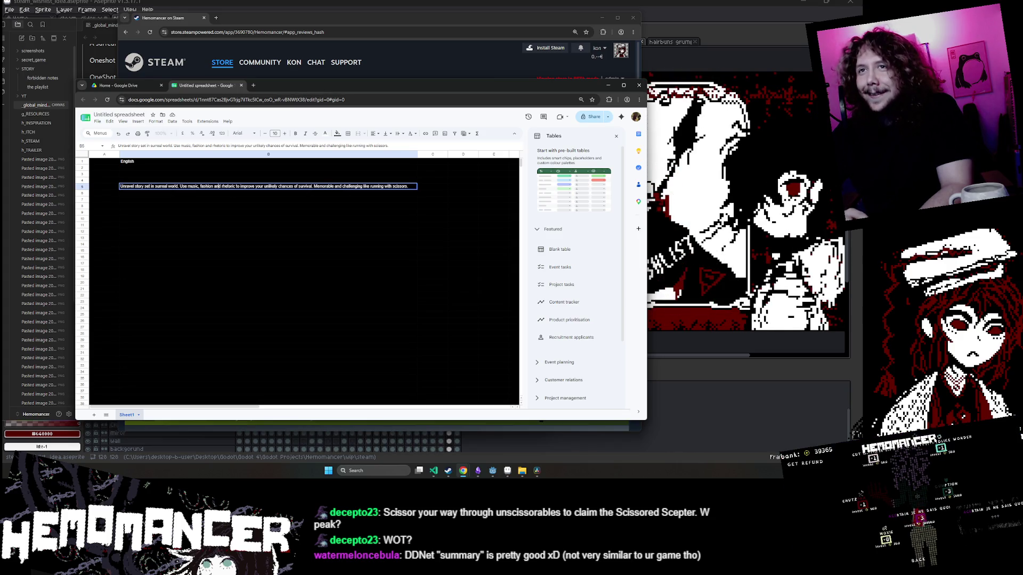
text(/n)
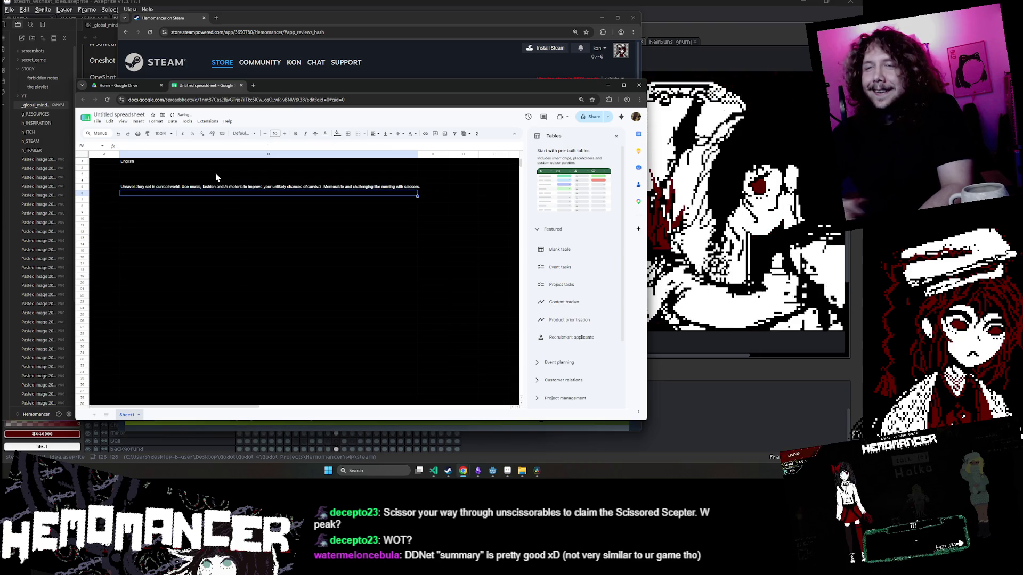
key(ctrl+Return)
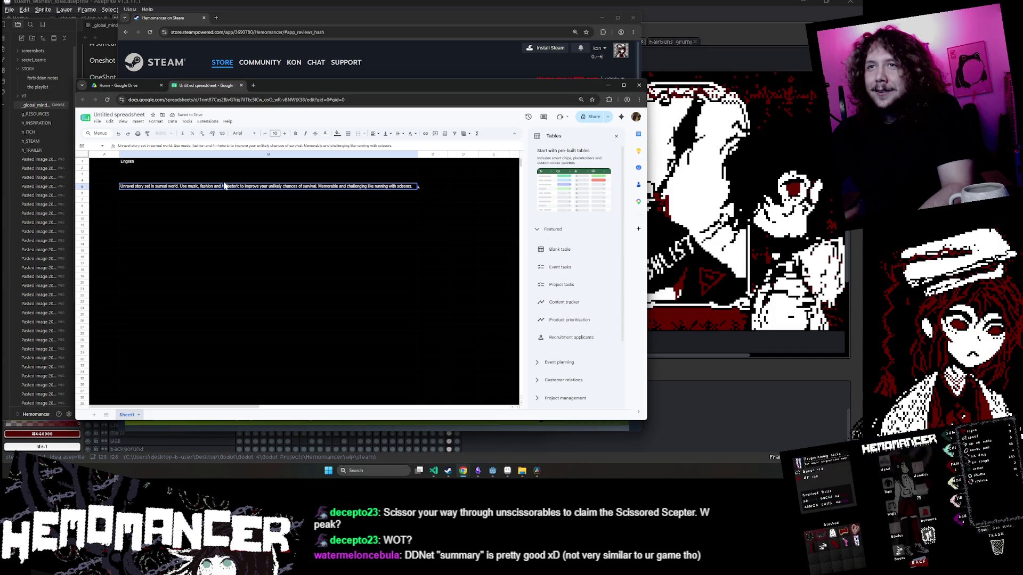
key(Up)
key(Down)
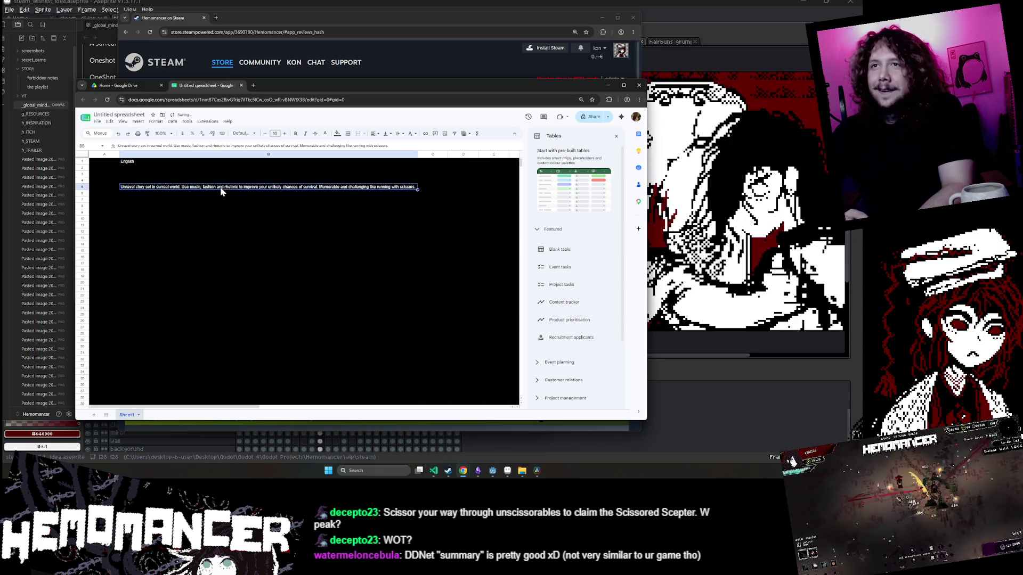
key(Return)
key(alt+Return)
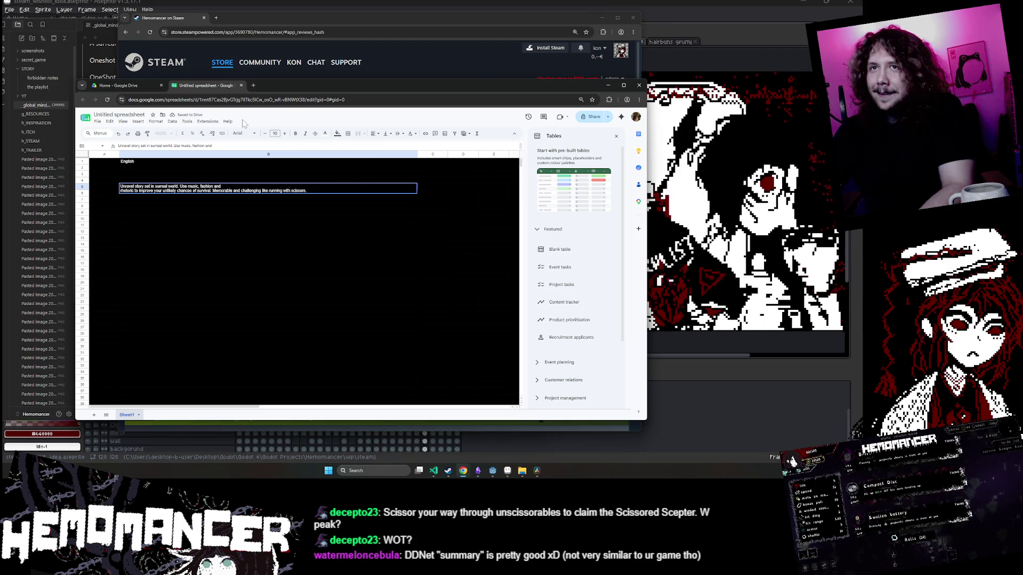
key(alt+Tab)
key(alt+Tab)
key(alt+Tab)
key(alt+Tab)
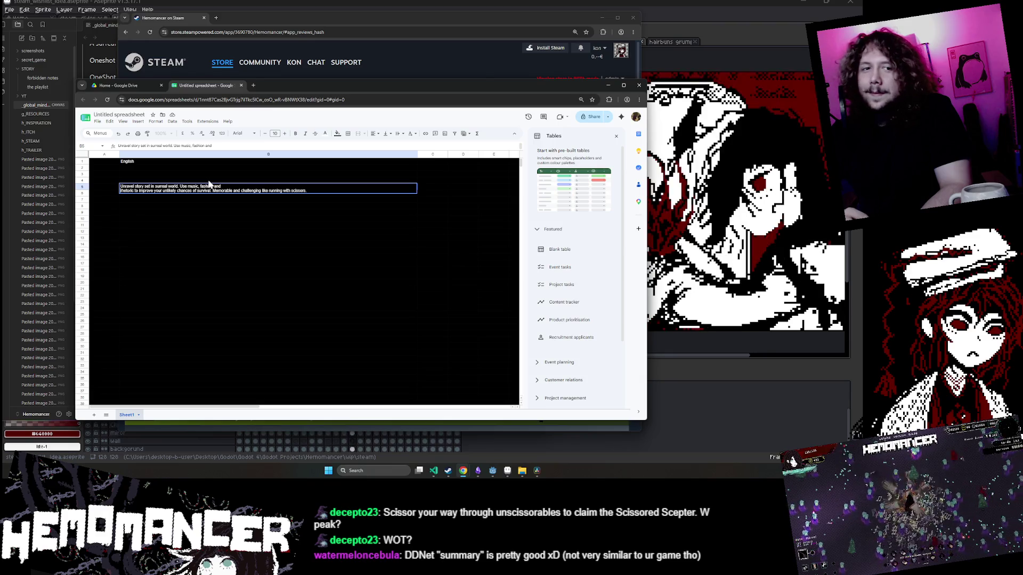
key(alt+Tab)
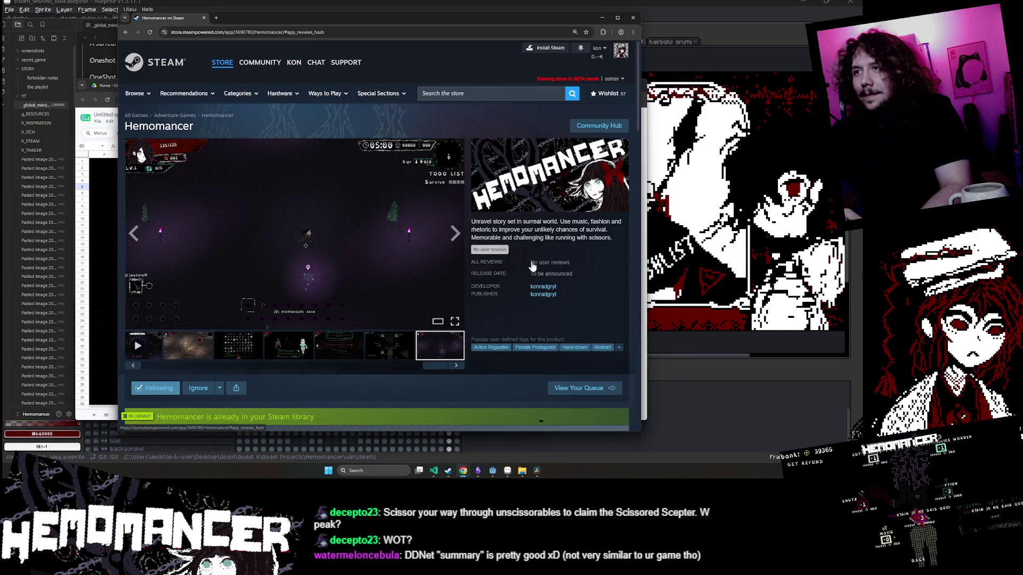
Reset the sheet zoom to 100% and enter 'Short Description' as the row label in A5.
key(alt+Tab)
ctrl+scroll(223, 206, up, 3)
click(583, 116)
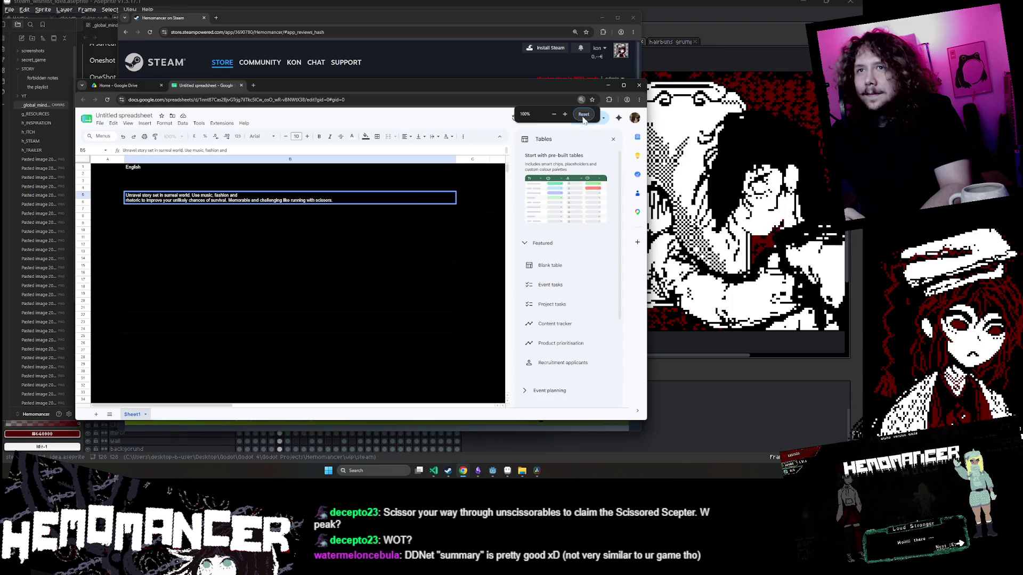
key(alt+Tab)
key(alt+Tab)
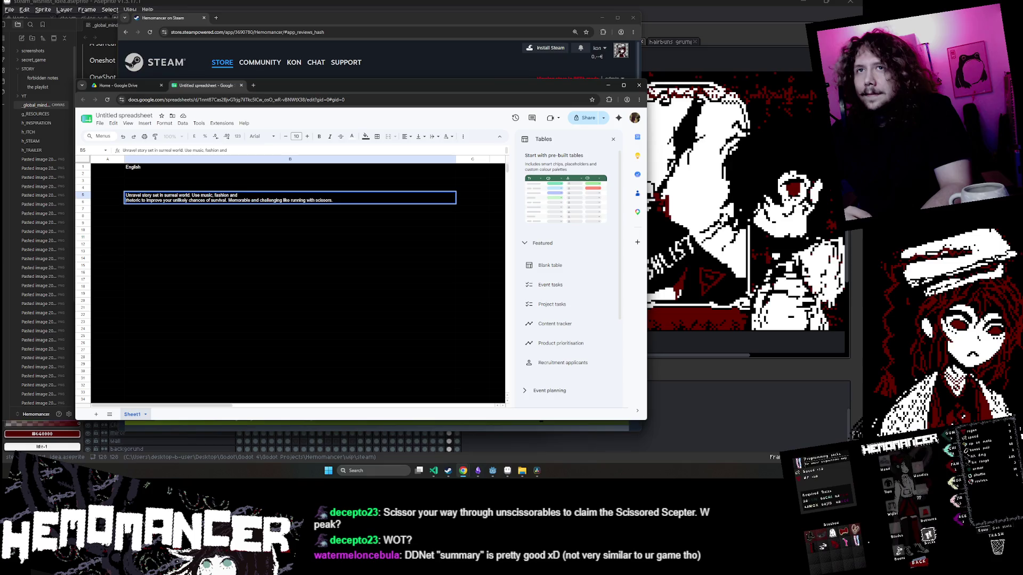
click(106, 197)
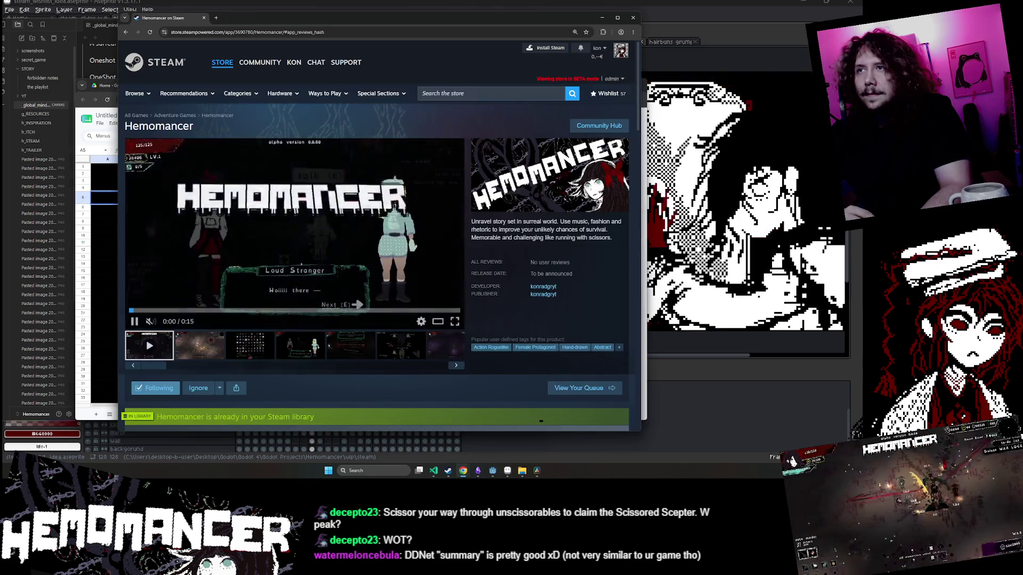
key(alt+Tab)
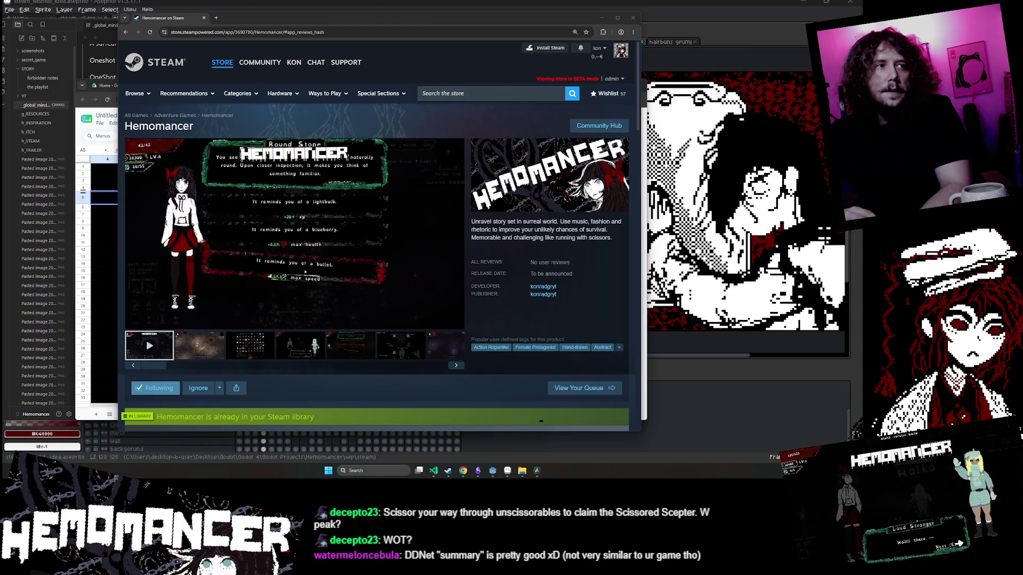
click(94, 196)
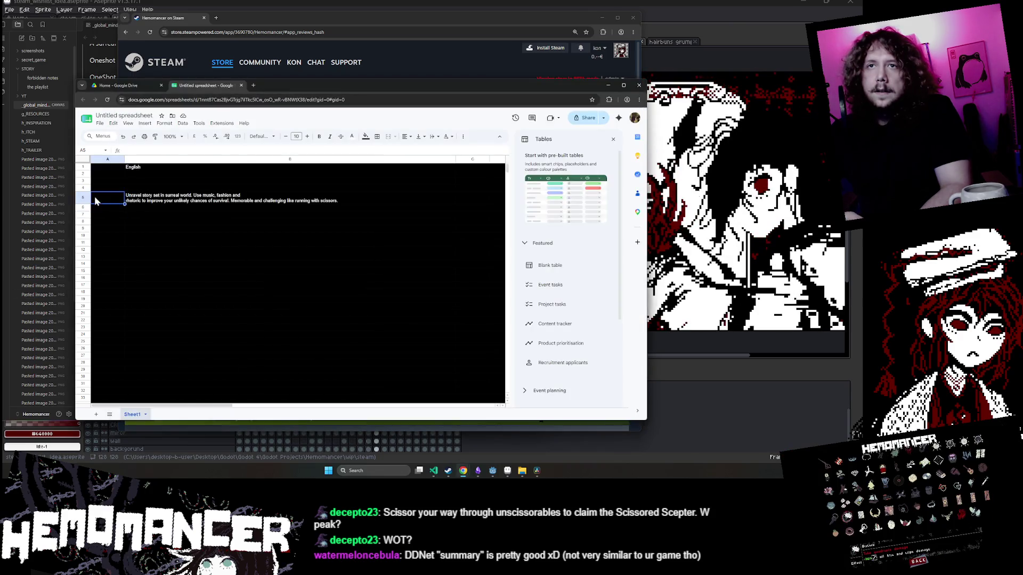
double_click(95, 196)
text(Short Description)
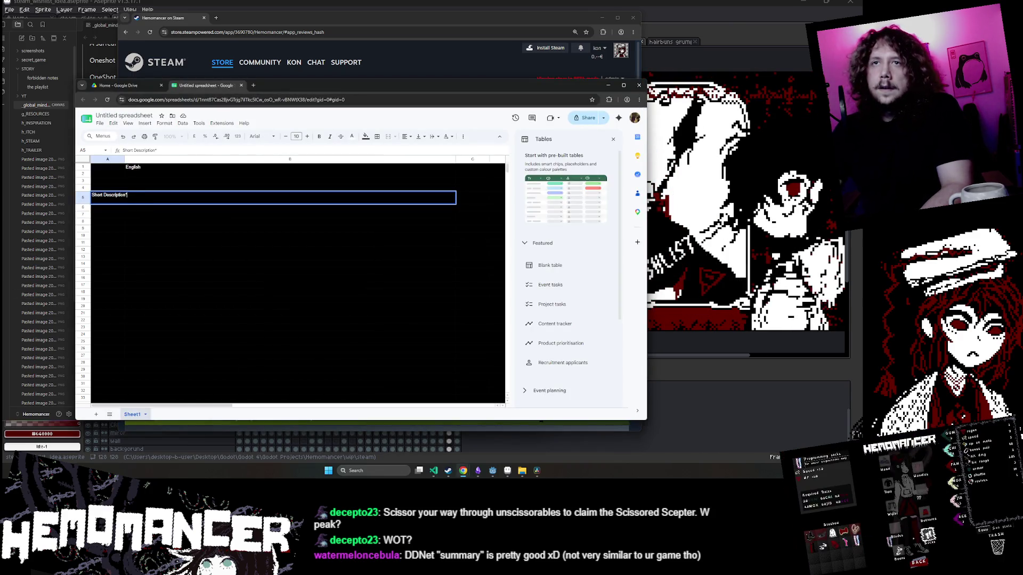
click(208, 301)
double_click(107, 197)
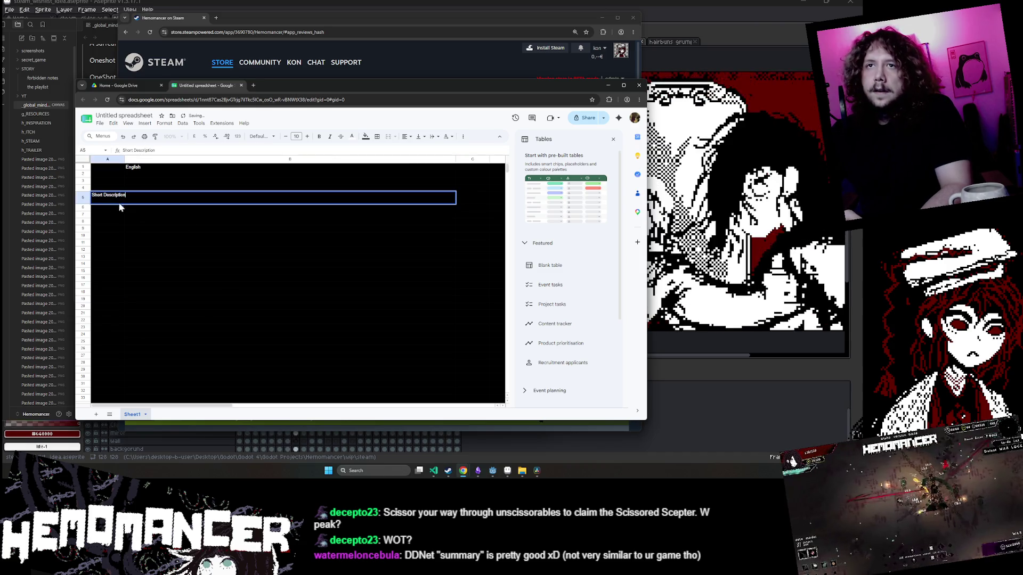
Widen column A for 'Short Description', narrow column B, and minimize the spreadsheet window.
drag(126, 160, 145, 160)
click(135, 256)
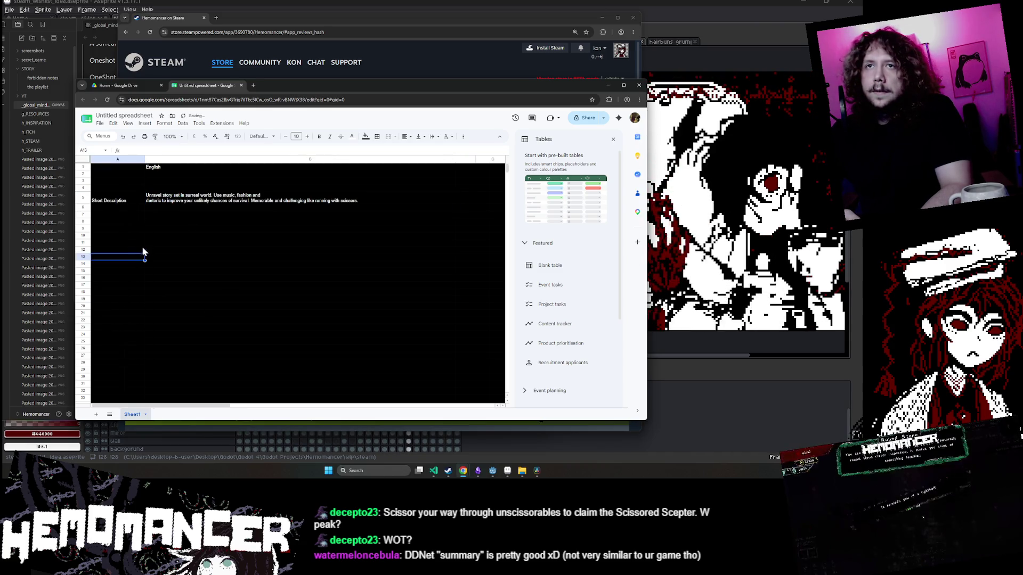
click(124, 200)
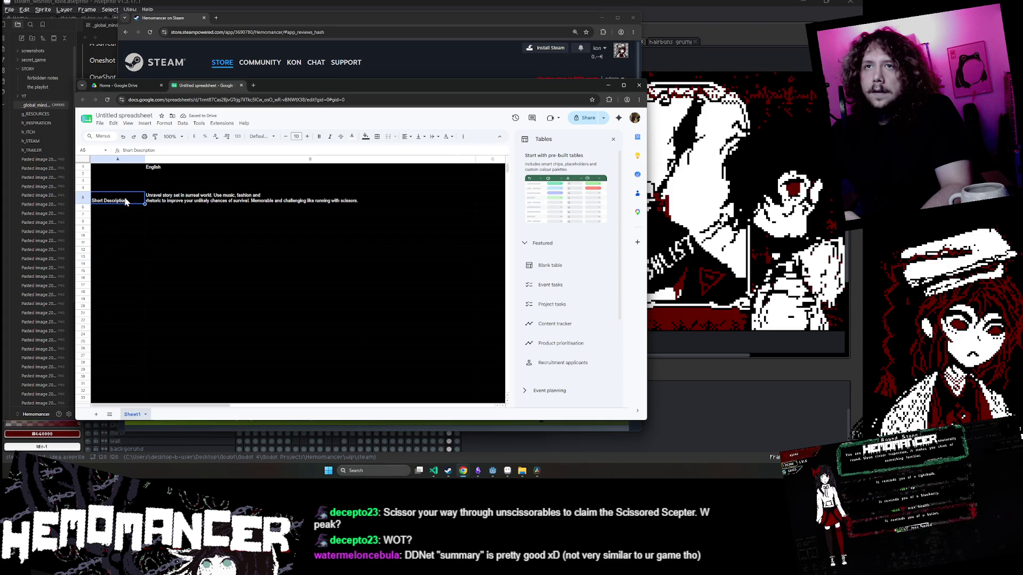
click(123, 208)
click(313, 181)
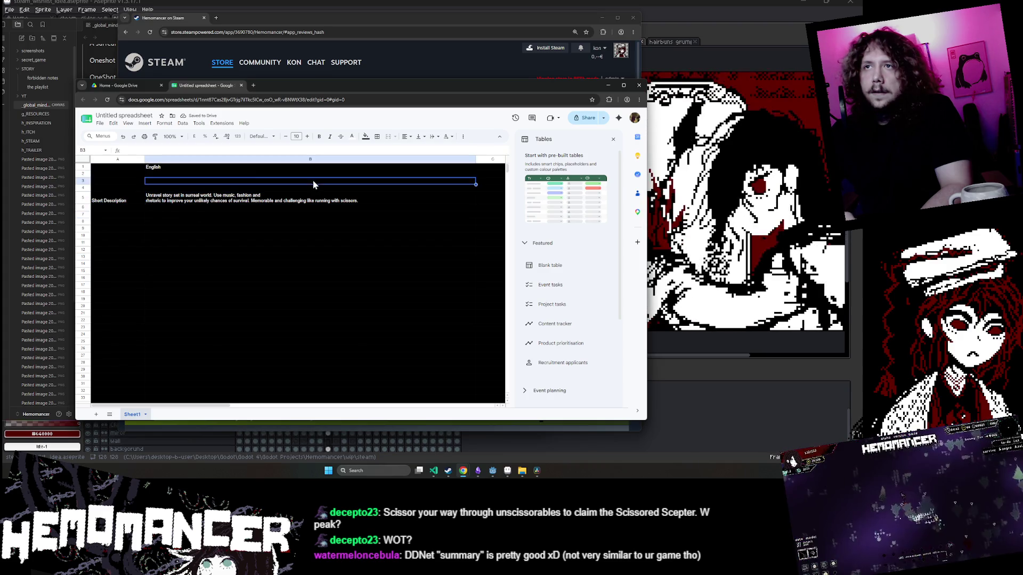
drag(475, 159, 363, 158)
click(414, 242)
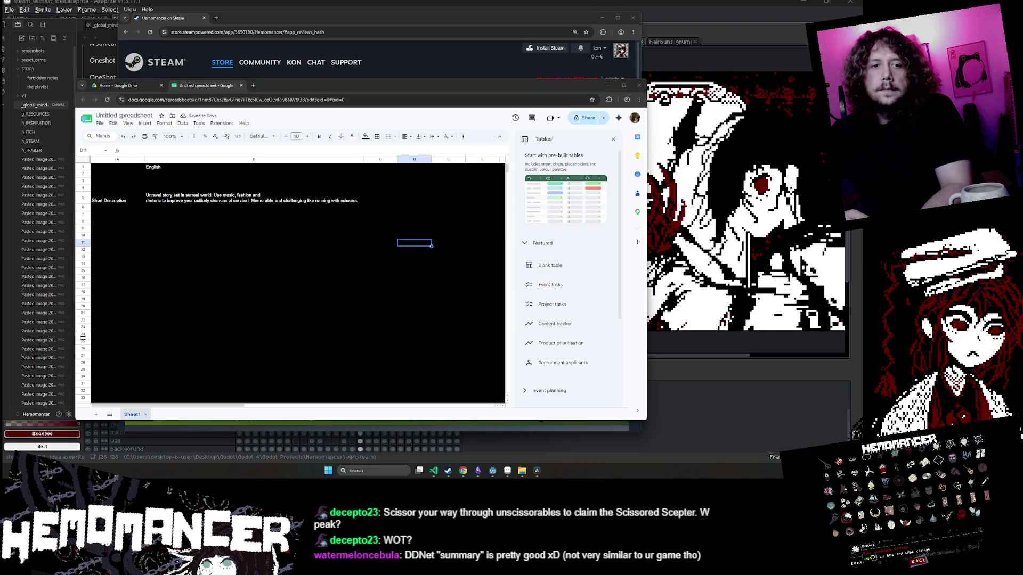
click(358, 228)
click(608, 85)
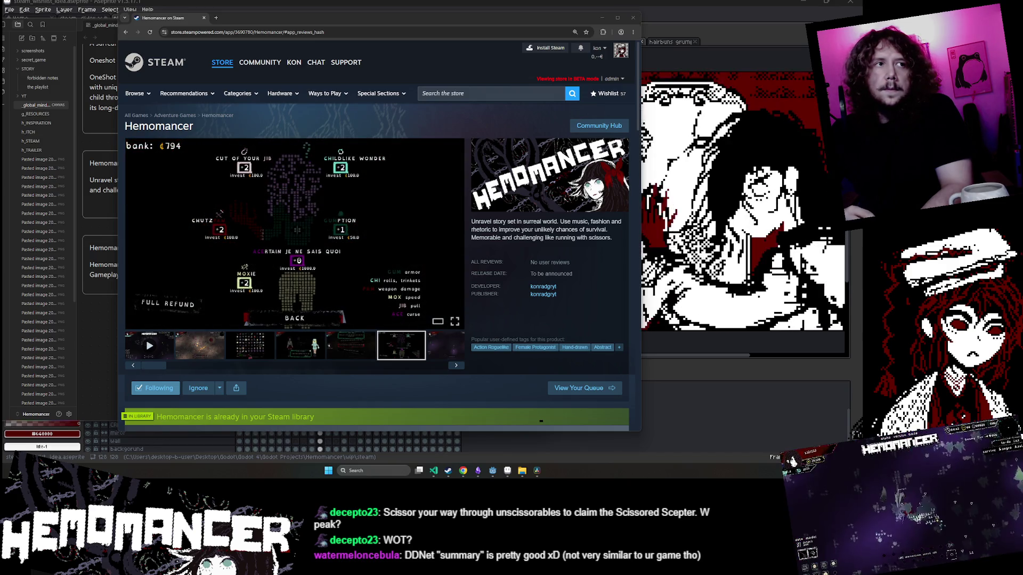
Rename the spreadsheet to 'Hemomancer steam page text'.
key(alt+Tab)
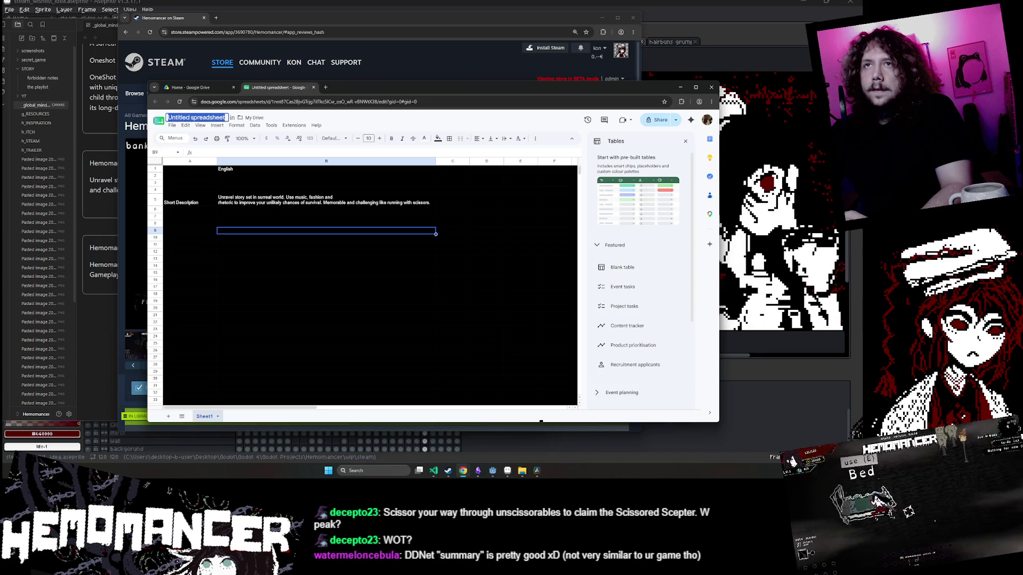
text(Hemomancer steam page)
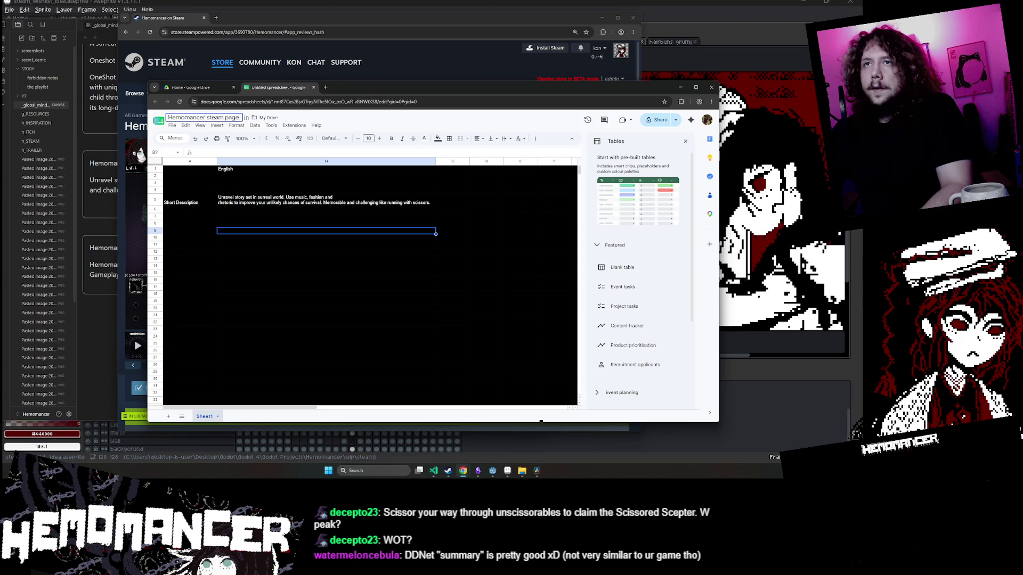
text( text)
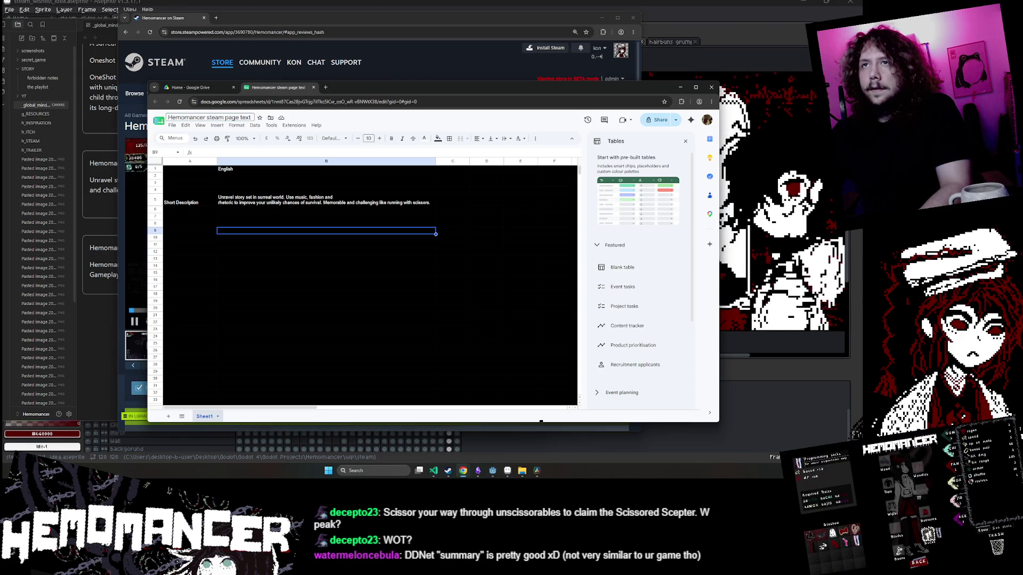
click(191, 204)
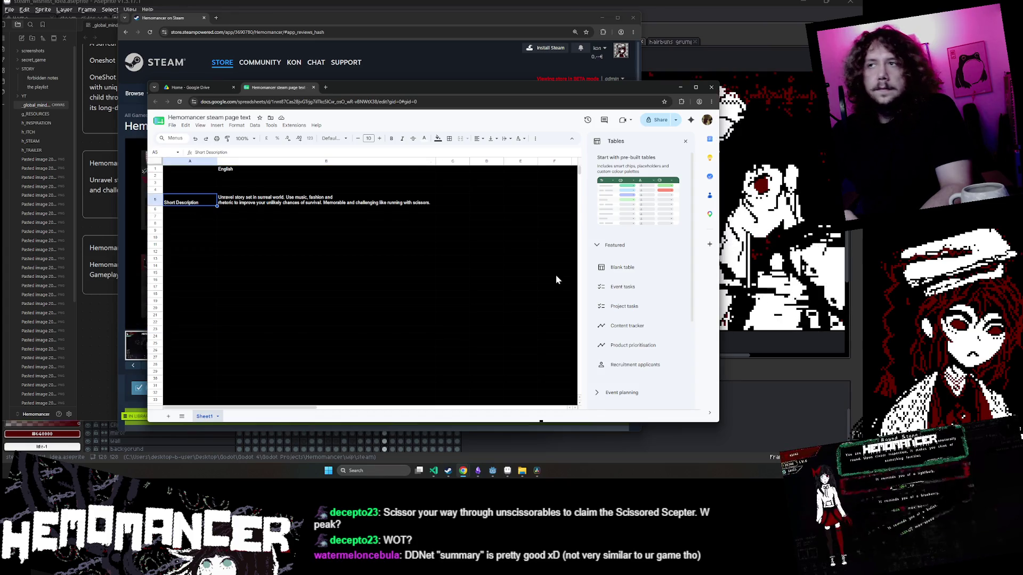
Make column B slightly narrower and compare with the Steam page.
click(404, 215)
drag(434, 163, 431, 202)
click(452, 231)
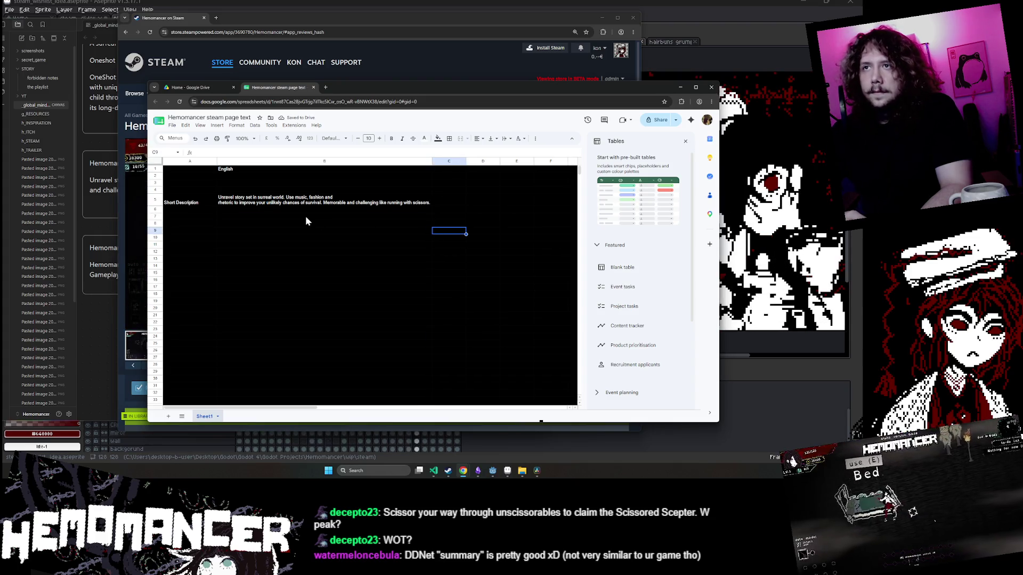
click(389, 56)
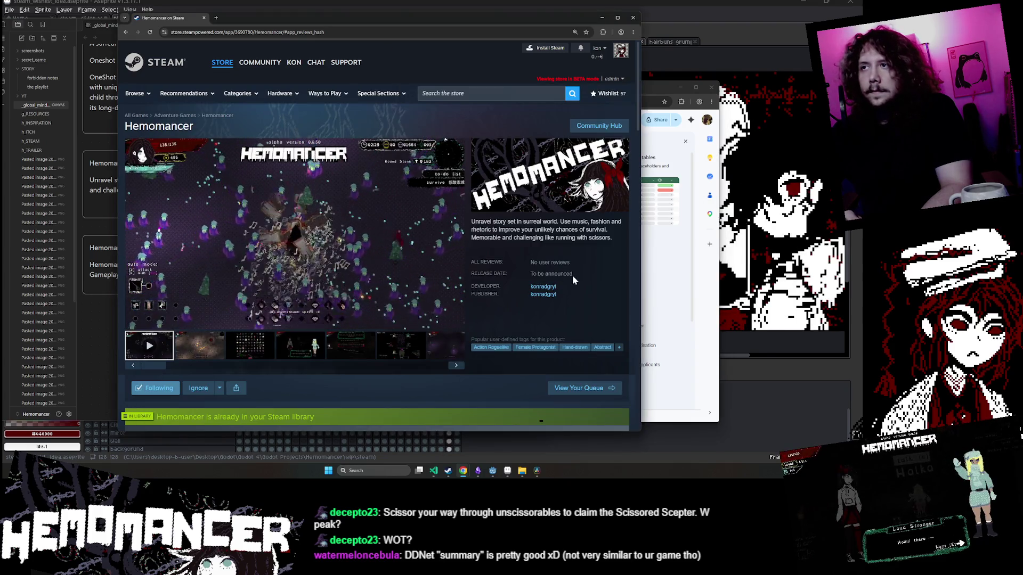
key(alt+Tab)
Put 'Memorable and challenging' on its own line in the B5 description.
double_click(319, 200)
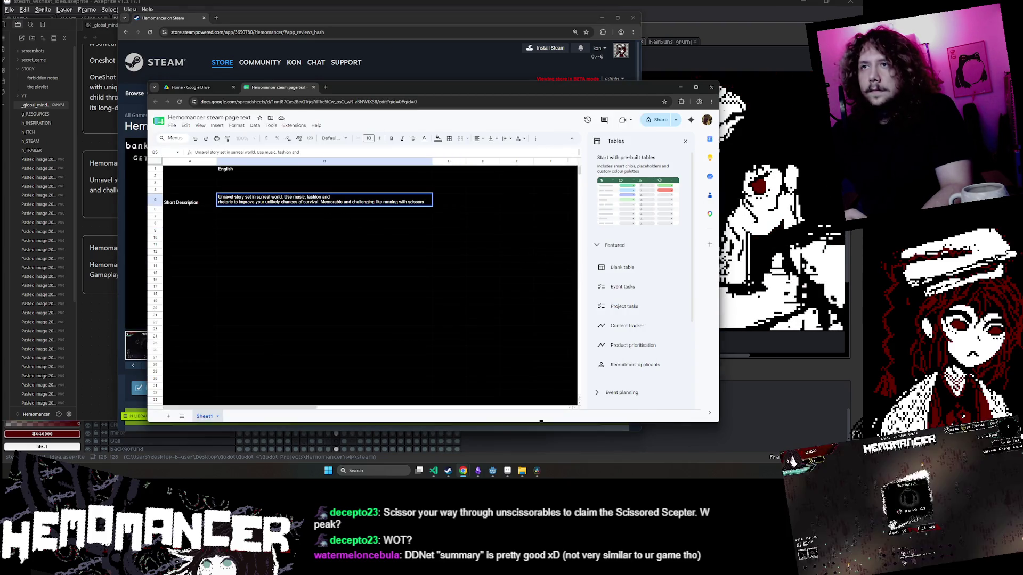
click(321, 202)
key(alt+Return)
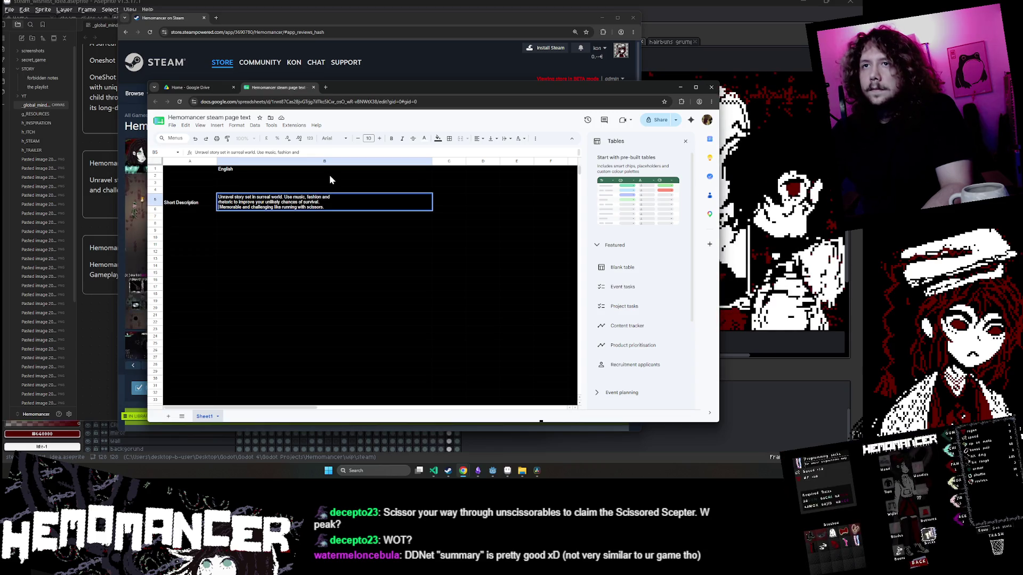
click(351, 277)
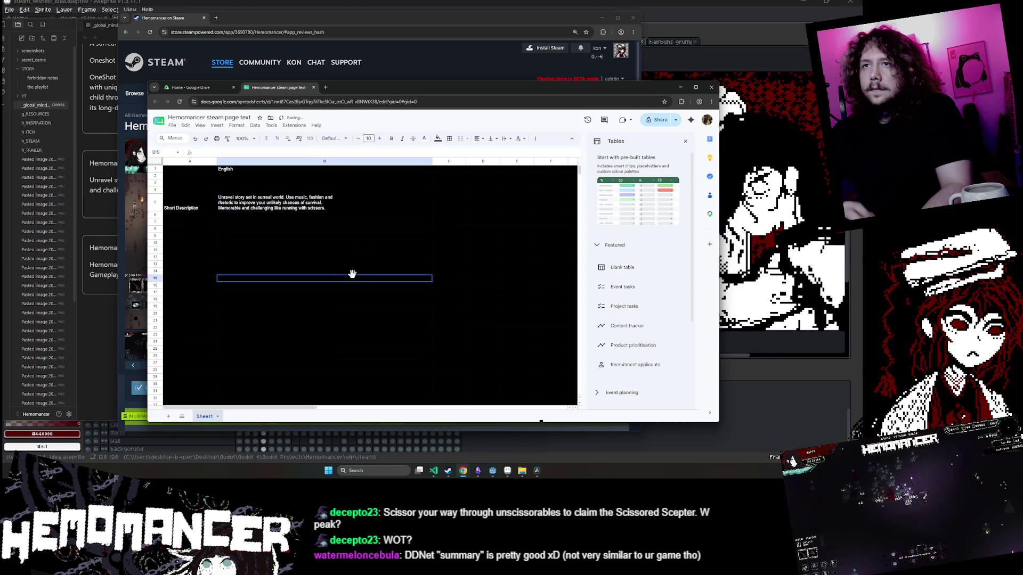
click(343, 203)
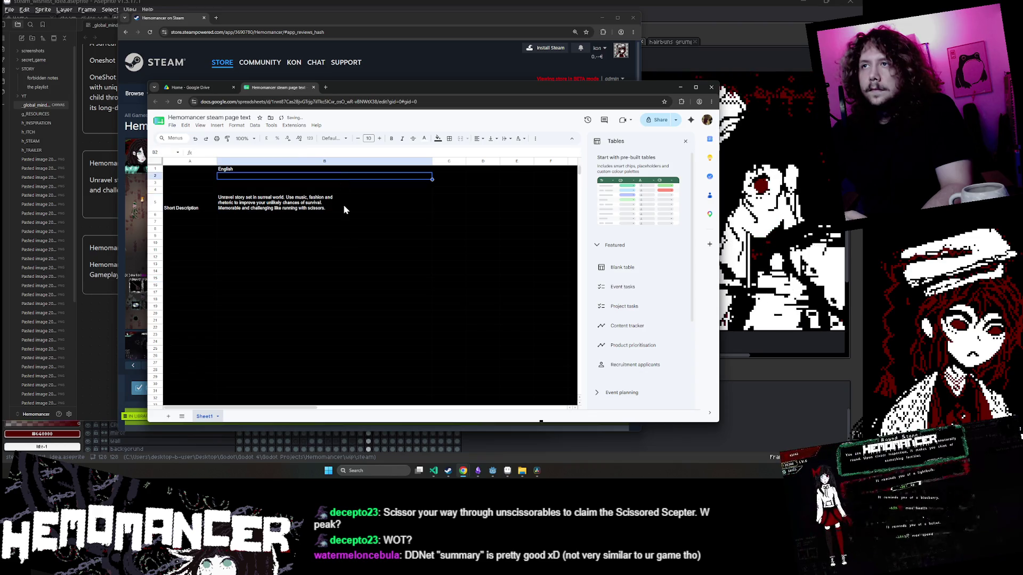
Narrow column B further and widen column C.
key(alt+Tab)
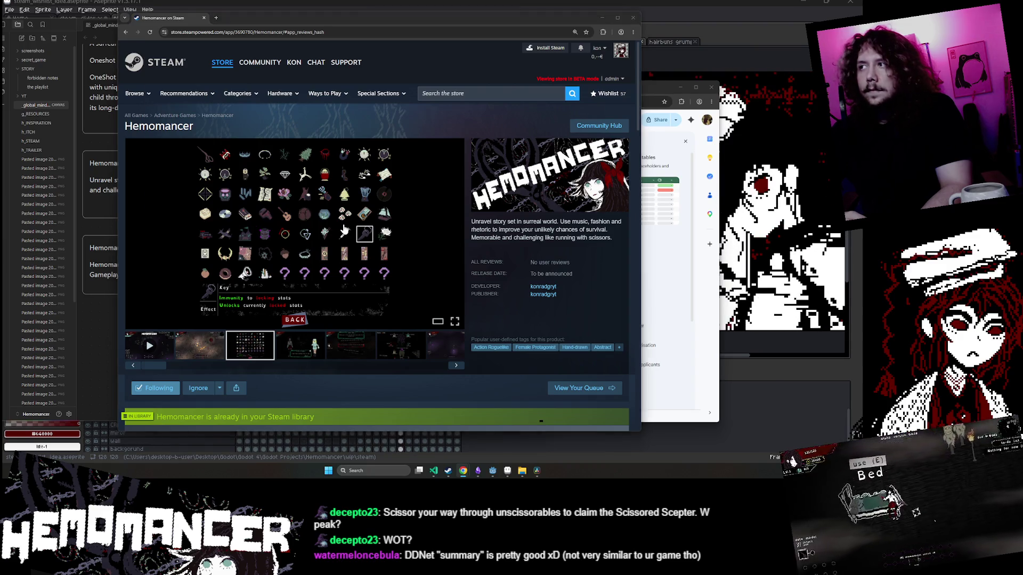
key(alt+Tab)
click(327, 176)
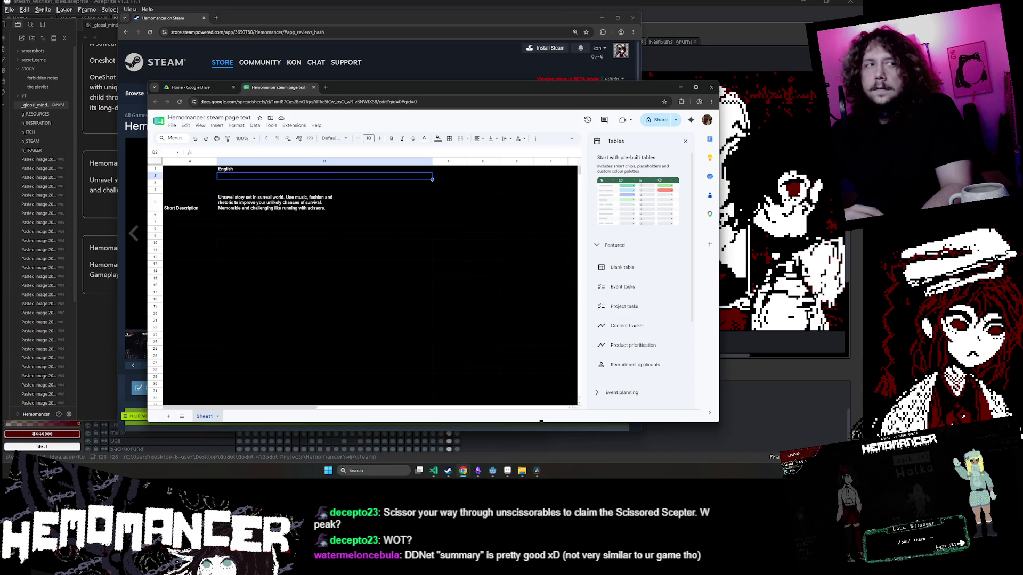
click(299, 202)
mouse_move(432, 161)
mouse_down()
mouse_move(335, 161)
mouse_move(409, 161)
mouse_up()
click(420, 271)
click(354, 202)
click(418, 72)
scroll(580, 284, down, 5)
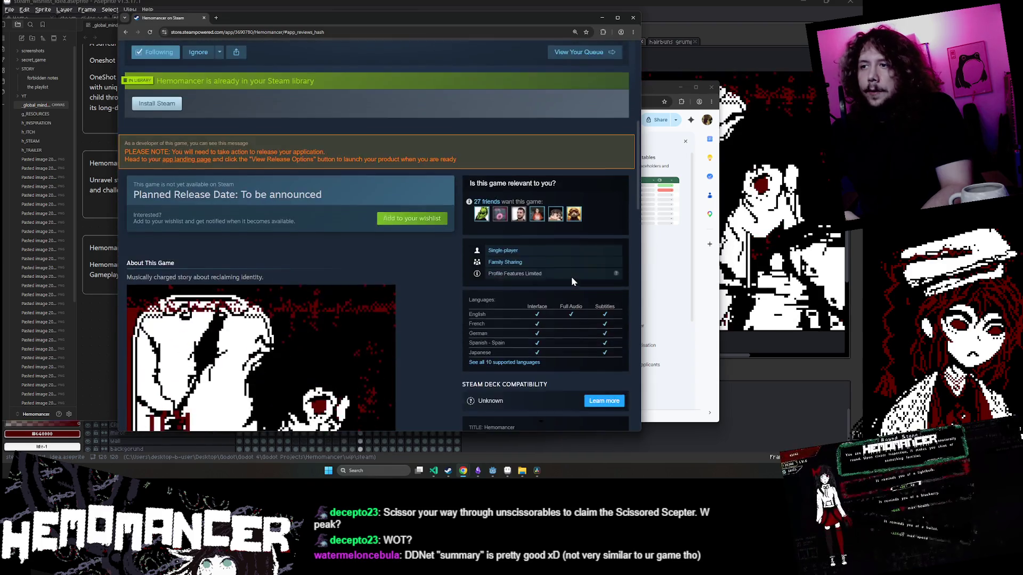
Enter 'French' as the column C header in C1.
scroll(571, 277, down, 3)
click(666, 266)
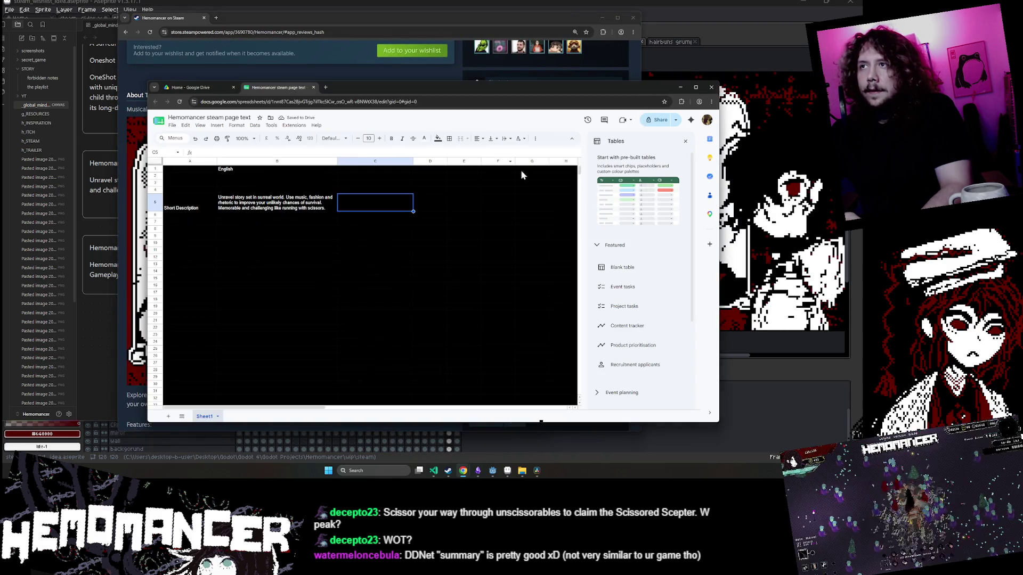
click(349, 170)
text(French)
click(401, 216)
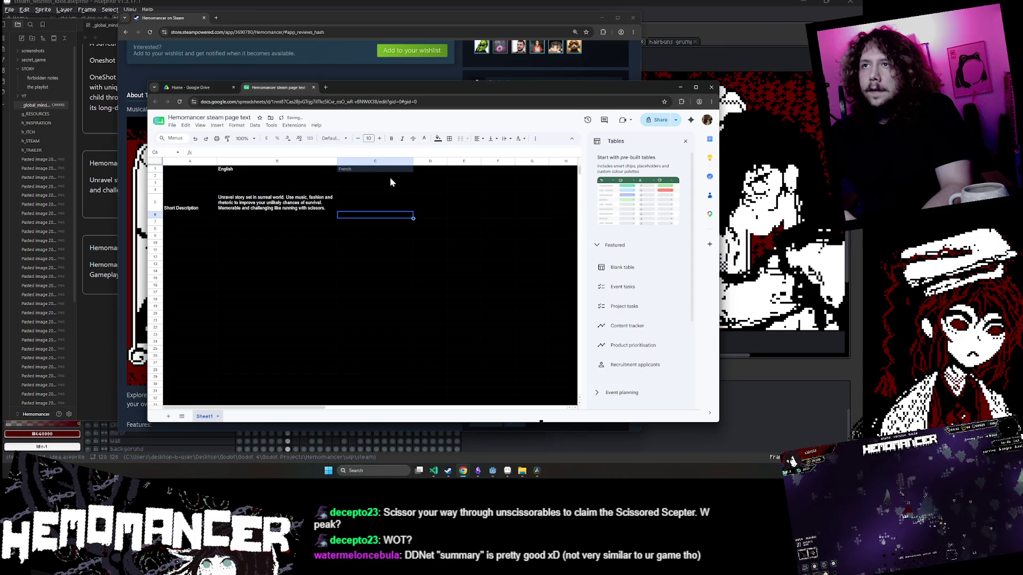
click(360, 171)
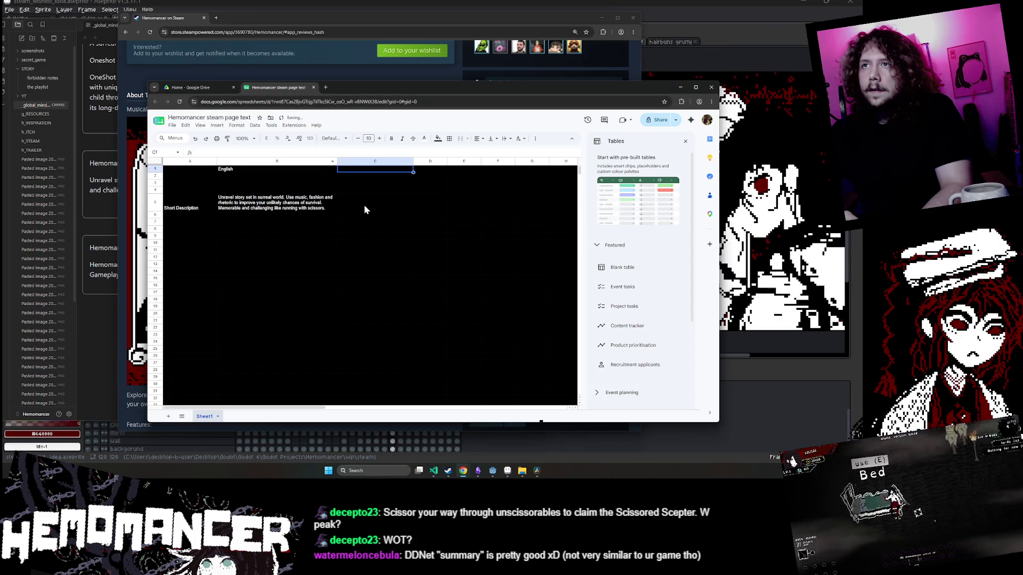
text(Frnch)
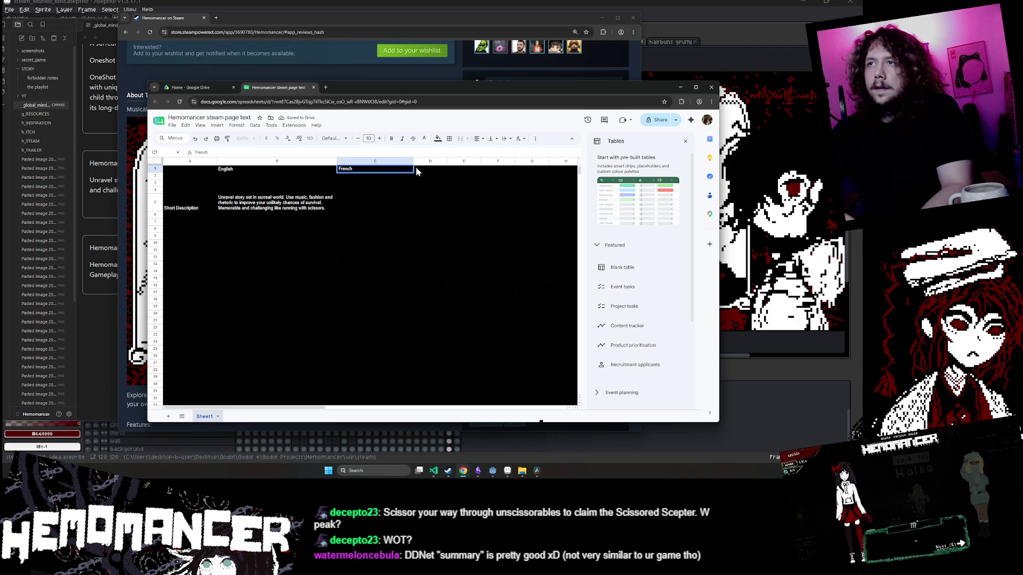
key(alt+Tab)
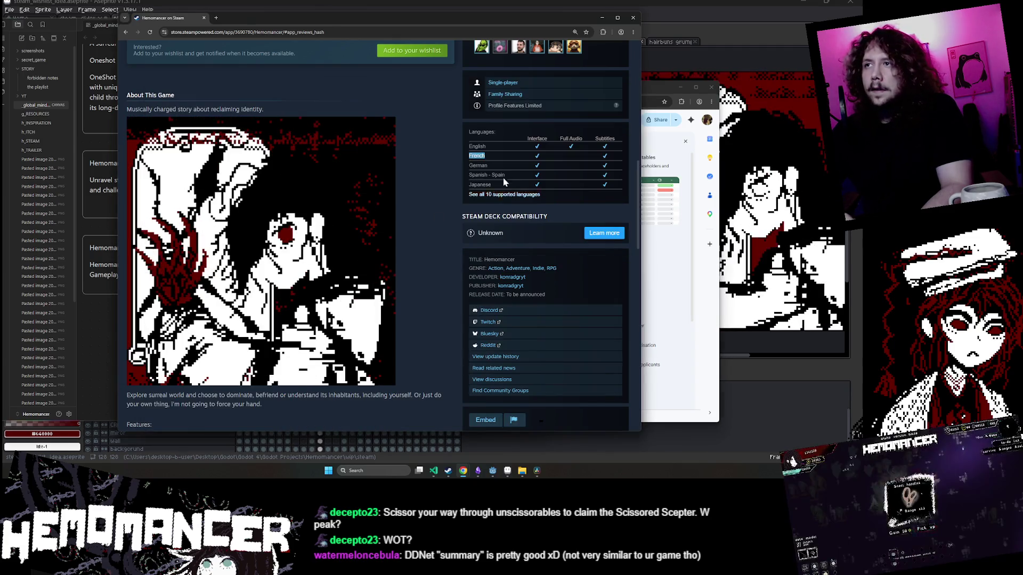
key(alt+Tab)
Add German, Spanish - Spain and Japanese headers in D1 to F1, narrowing column D.
click(446, 169)
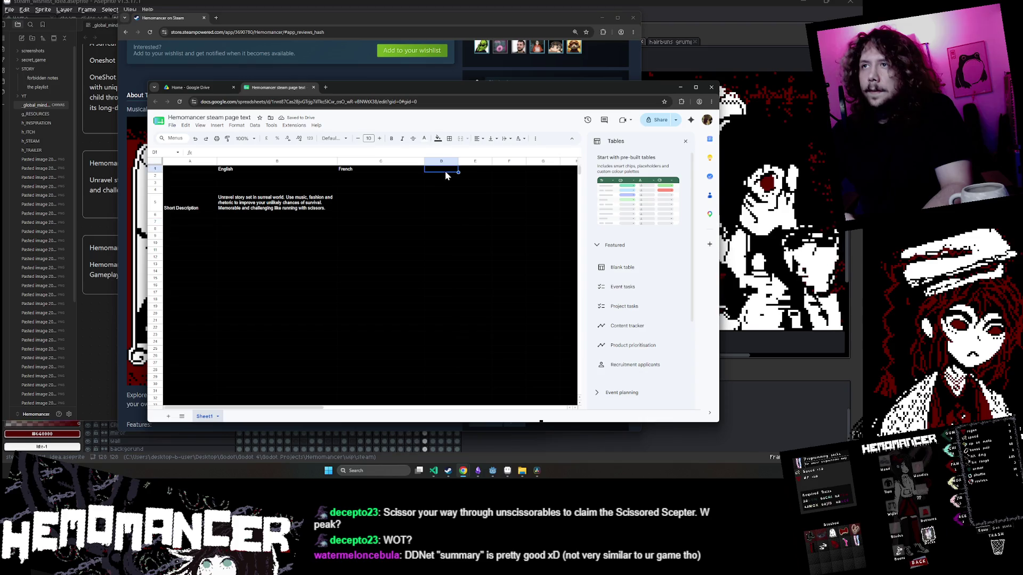
text(German)
click(474, 214)
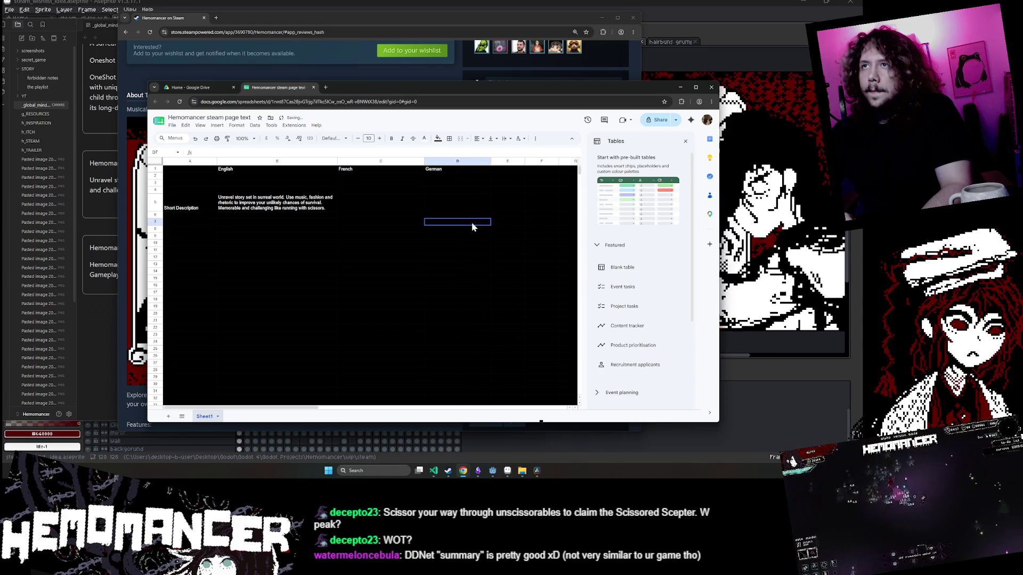
key(alt+Tab)
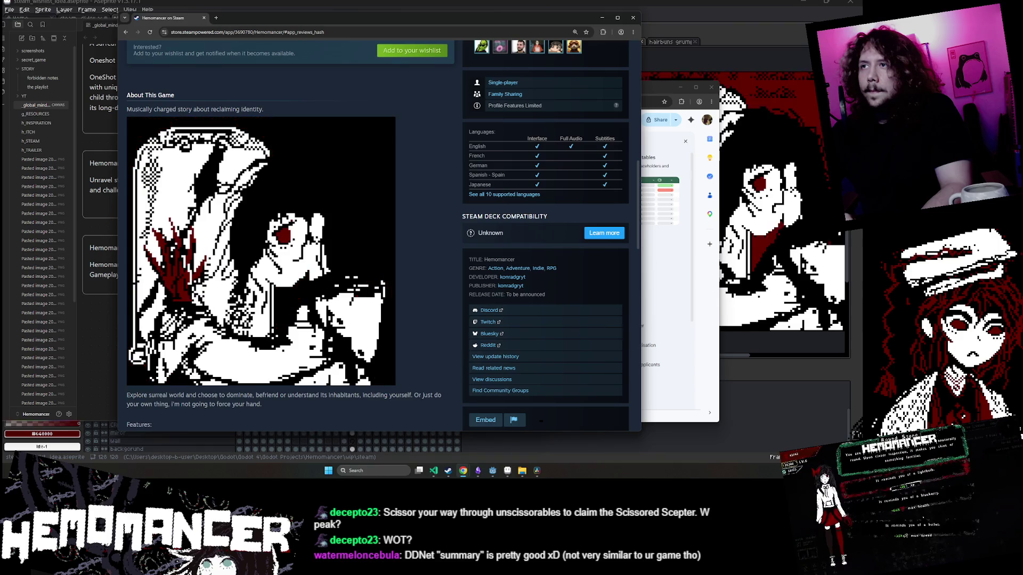
key(alt+Tab)
double_click(494, 169)
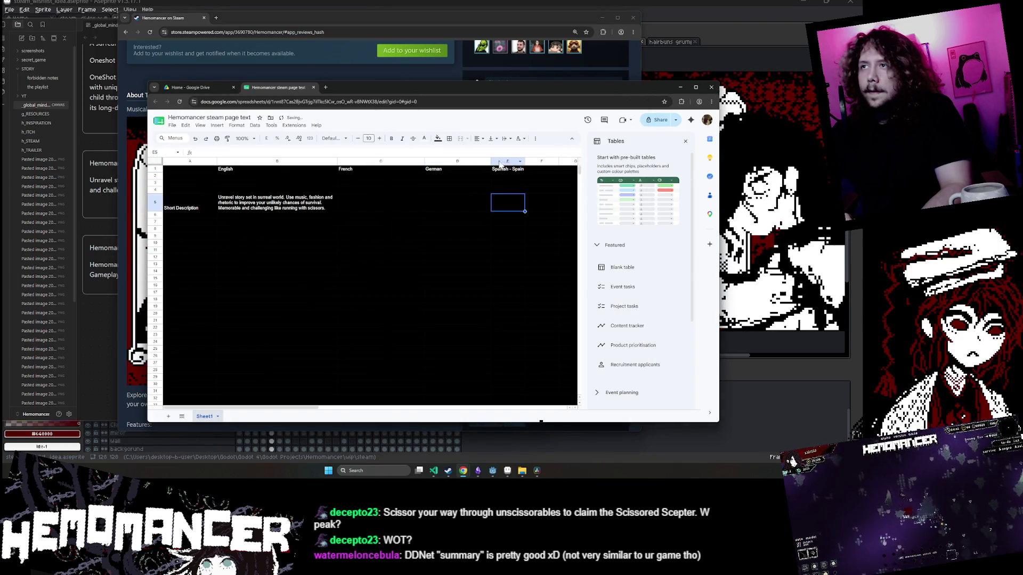
drag(492, 161, 357, 162)
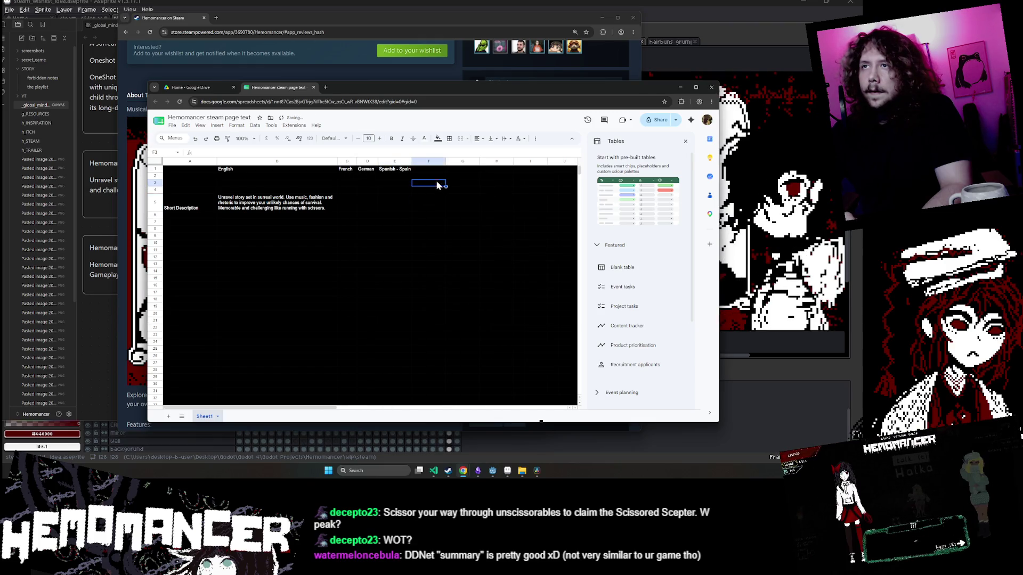
key(alt+Tab)
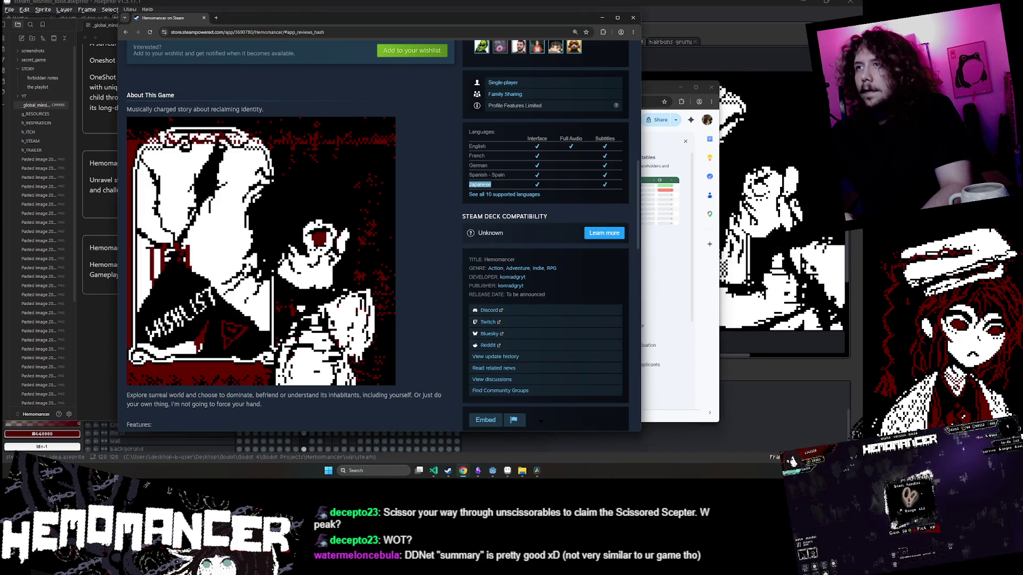
key(alt+Tab)
click(431, 168)
text(Japanese)
click(463, 202)
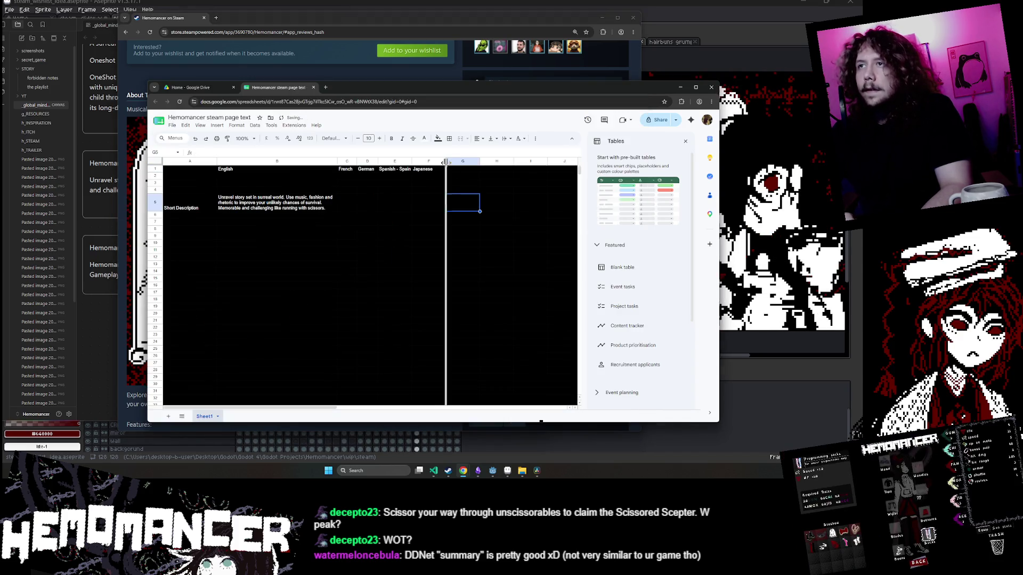
Add Korean, Polish and Portuguese - Brazil headers in G1 to I1, resizing columns G and I.
key(alt+Tab)
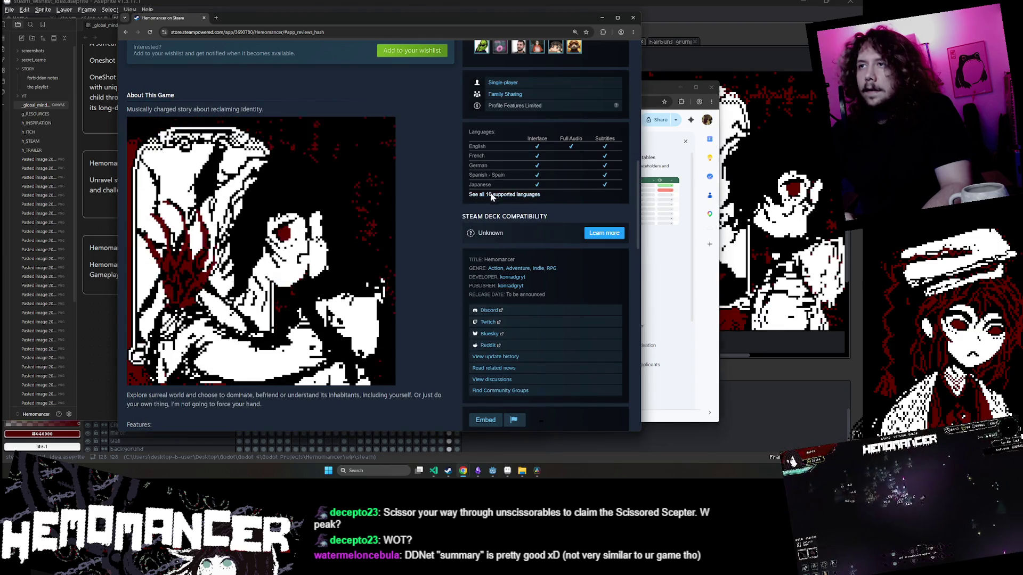
key(alt+Tab)
click(444, 174)
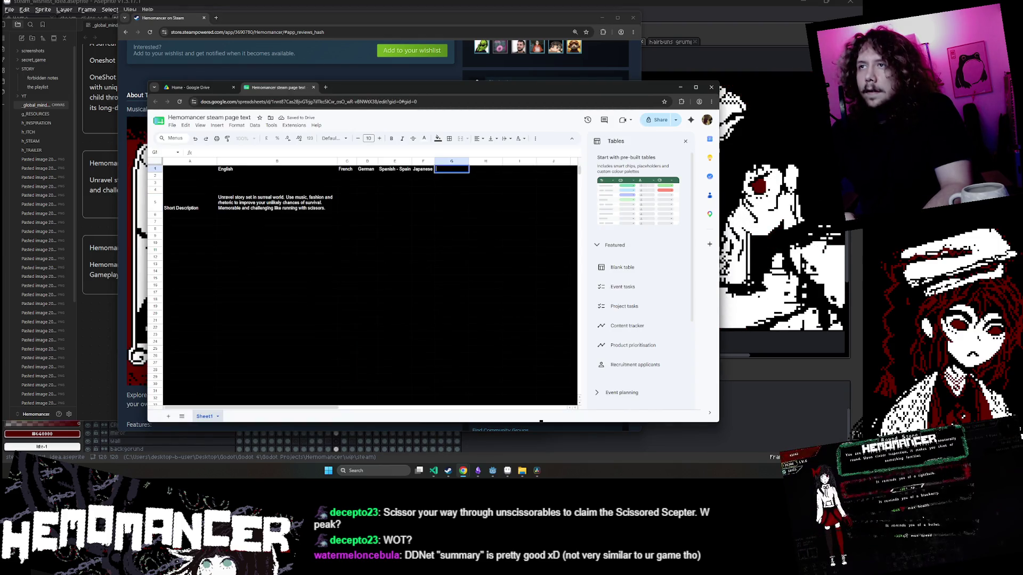
text(Korean)
click(448, 191)
drag(469, 162, 455, 162)
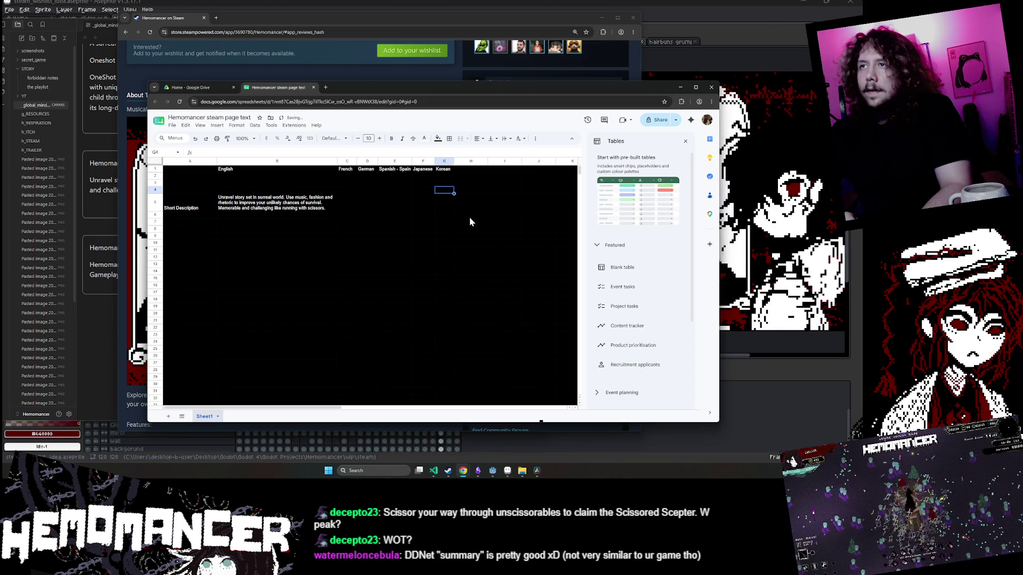
key(alt+Tab)
key(alt+Tab)
click(468, 171)
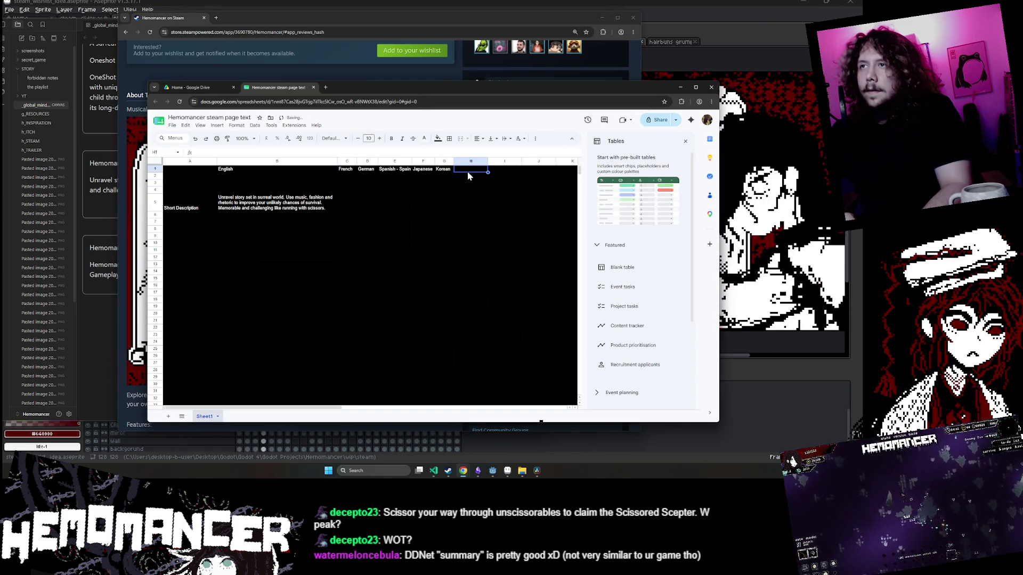
key(alt+Tab)
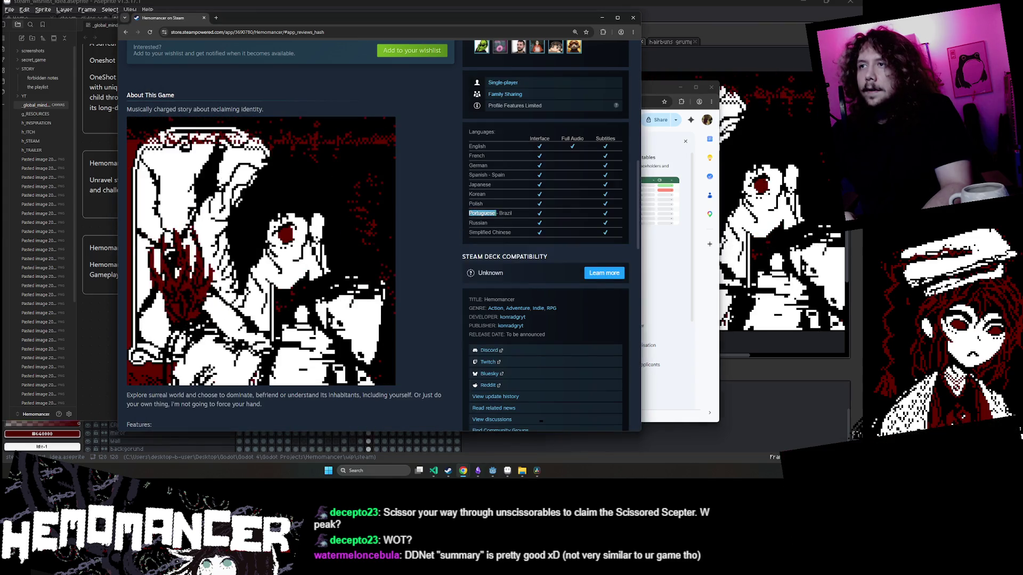
key(alt+Tab)
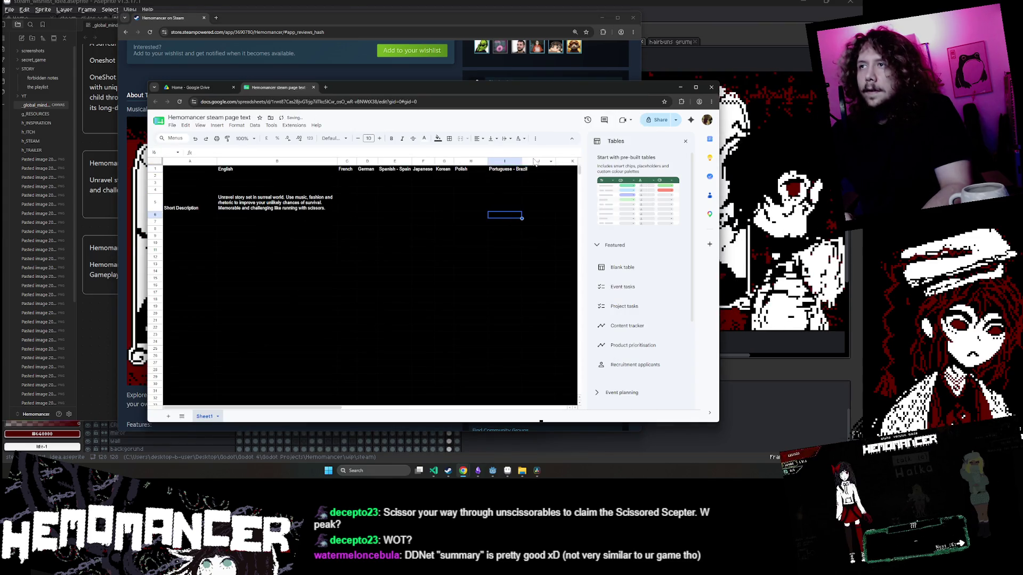
drag(522, 161, 533, 161)
click(503, 227)
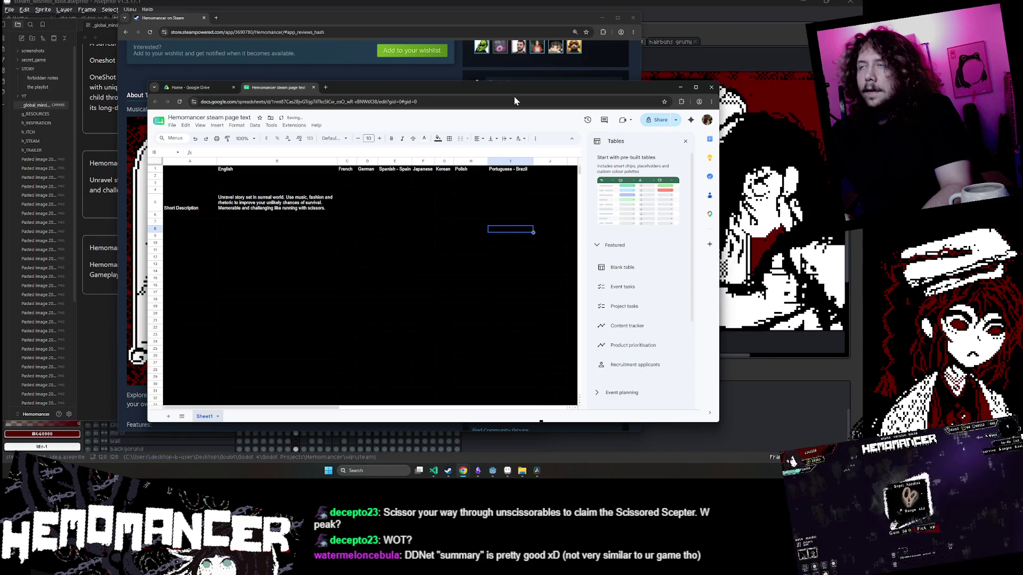
key(alt+Tab)
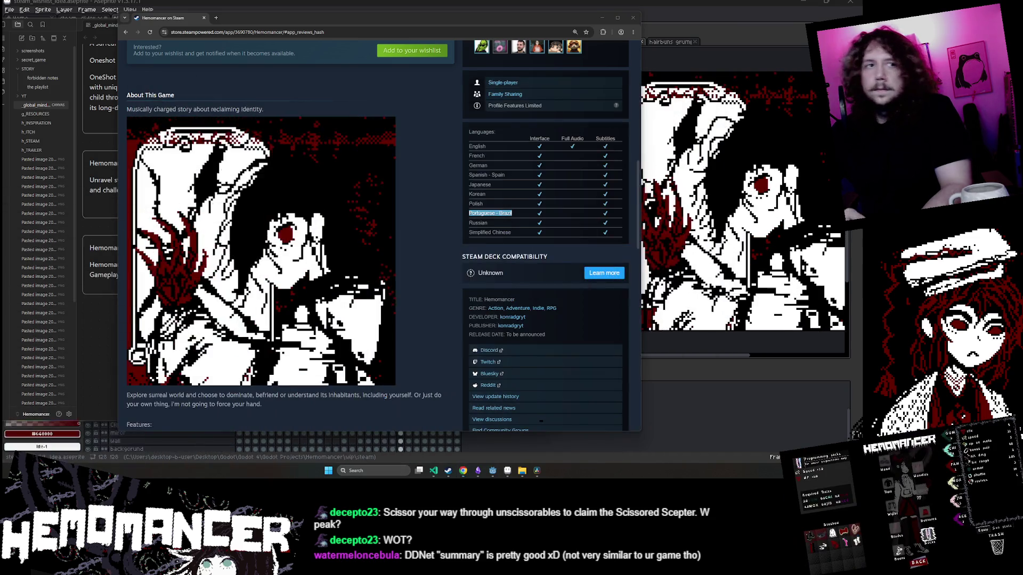
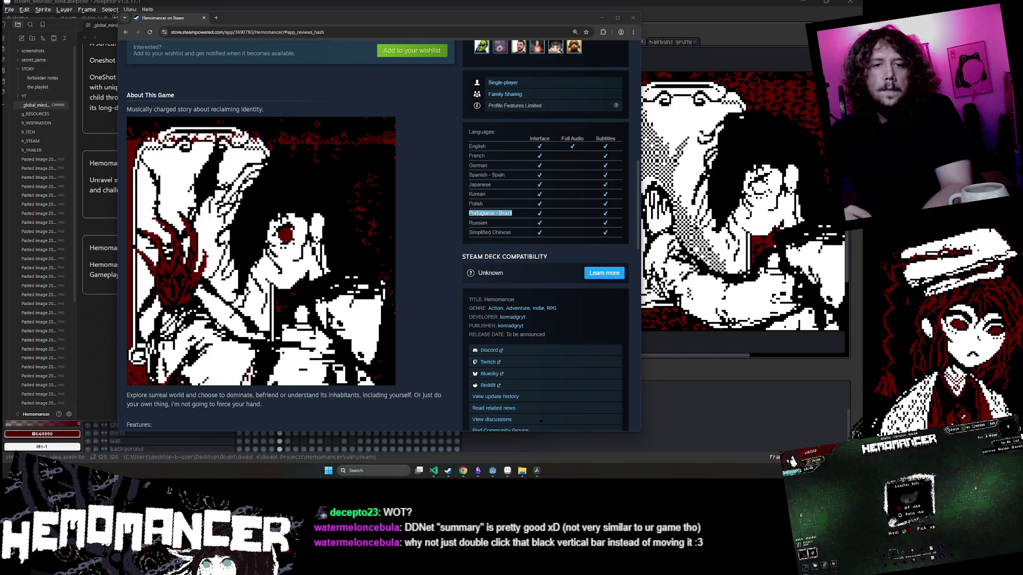
Move the Chrome window with the Hemomancer Google Sheet up over the Steam store window.
mouse_move(357, 474)
mouse_down()
mouse_move(364, 325)
mouse_move(448, 88)
mouse_move(394, 58)
mouse_up()
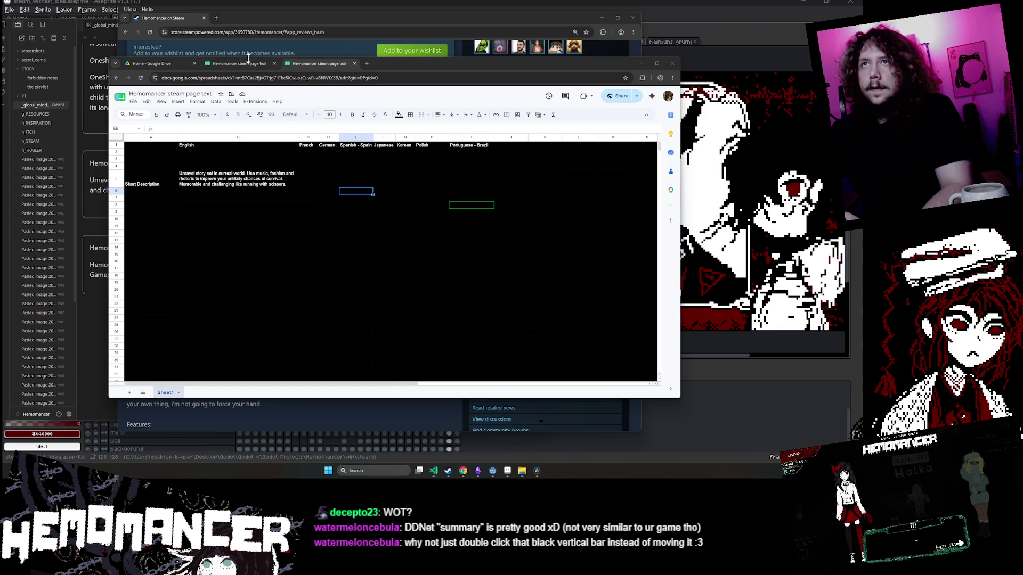
Open the sheet's link in a new Incognito window to test access.
key(ctrl+l)
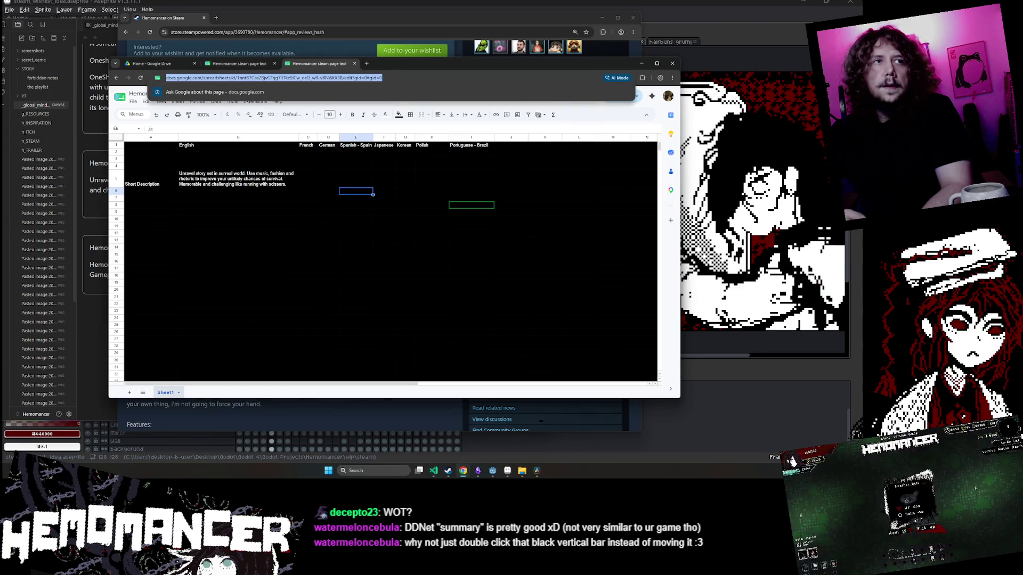
click(672, 78)
click(667, 116)
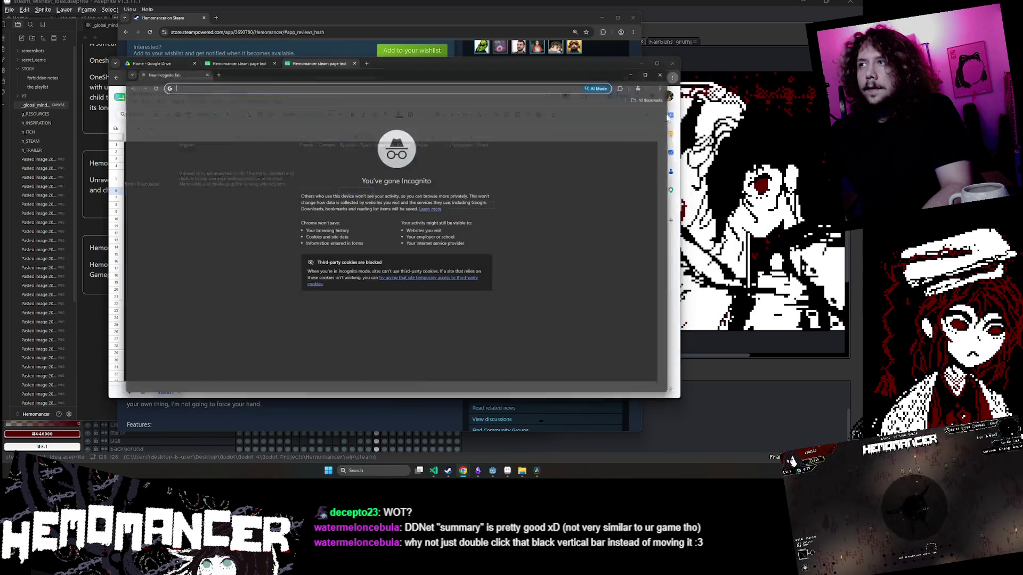
key(ctrl+v)
key(Return)
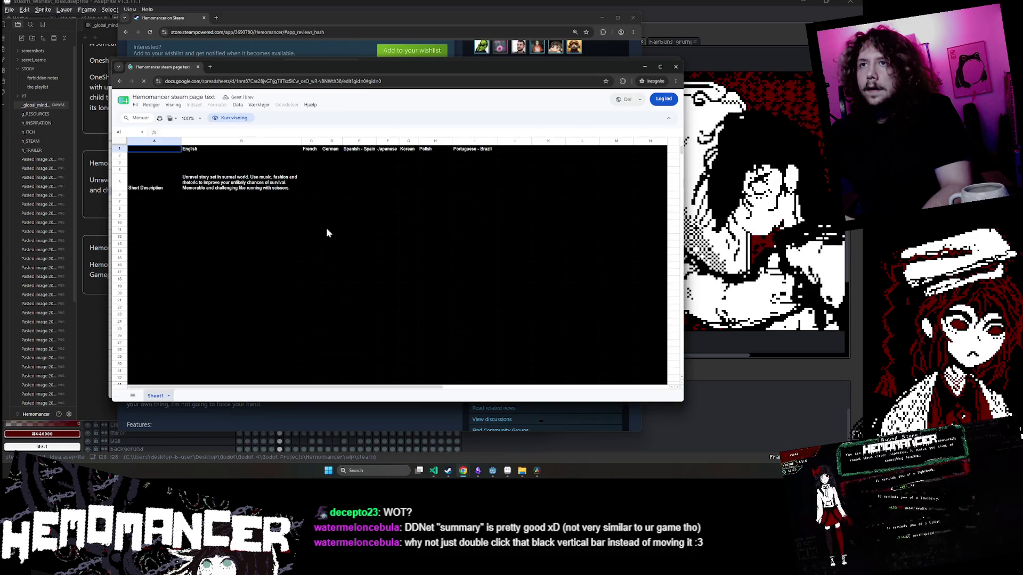
click(232, 203)
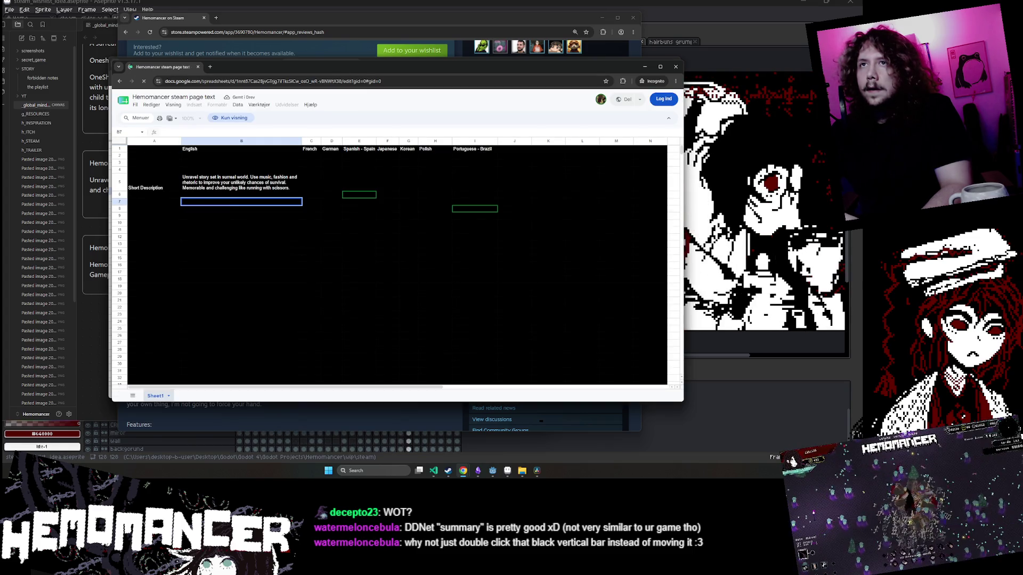
drag(316, 66, 285, 139)
Set the sheet's general link access so anyone with the link is an Editor.
click(541, 101)
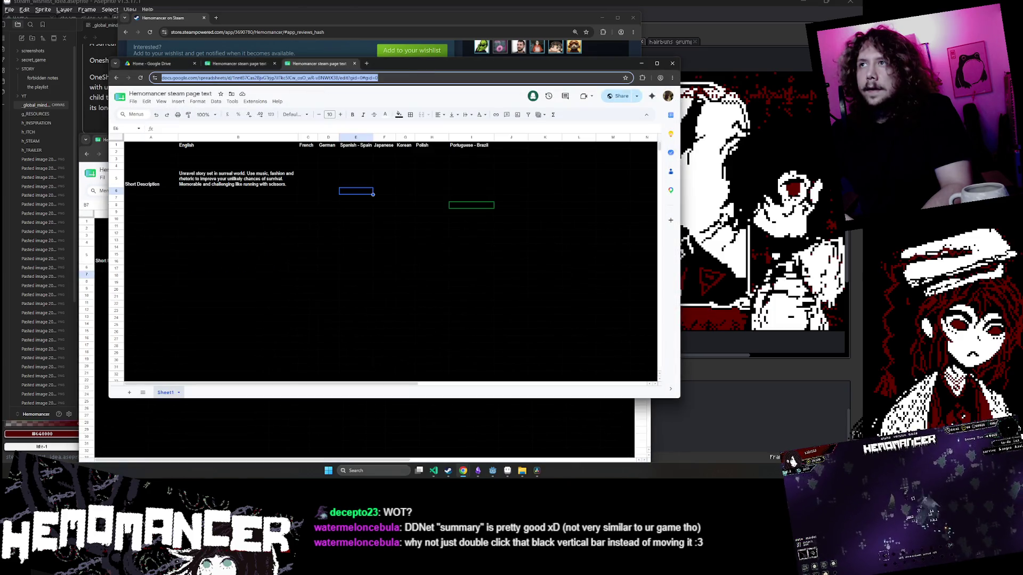
click(620, 96)
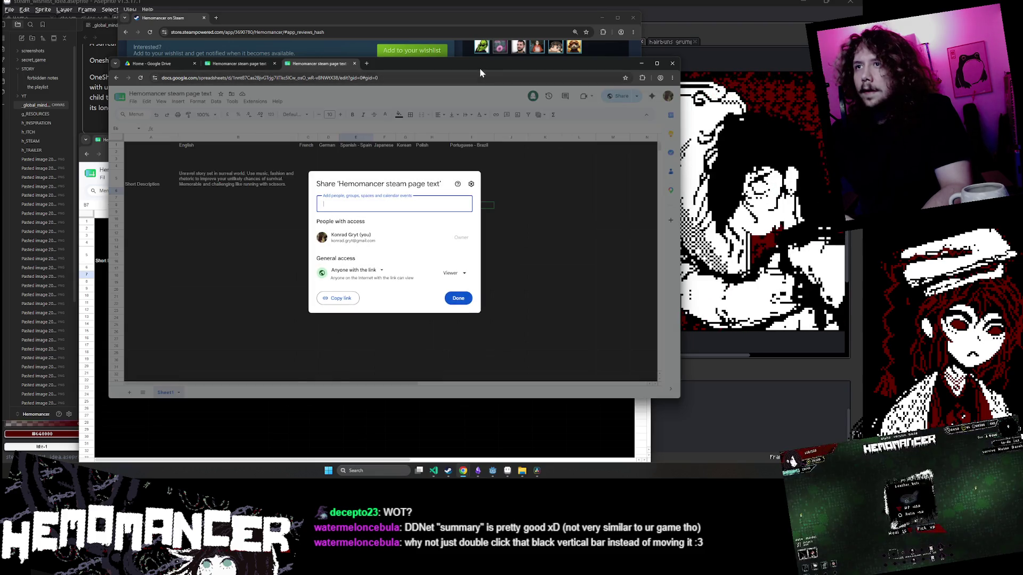
drag(479, 68, 476, 70)
click(450, 278)
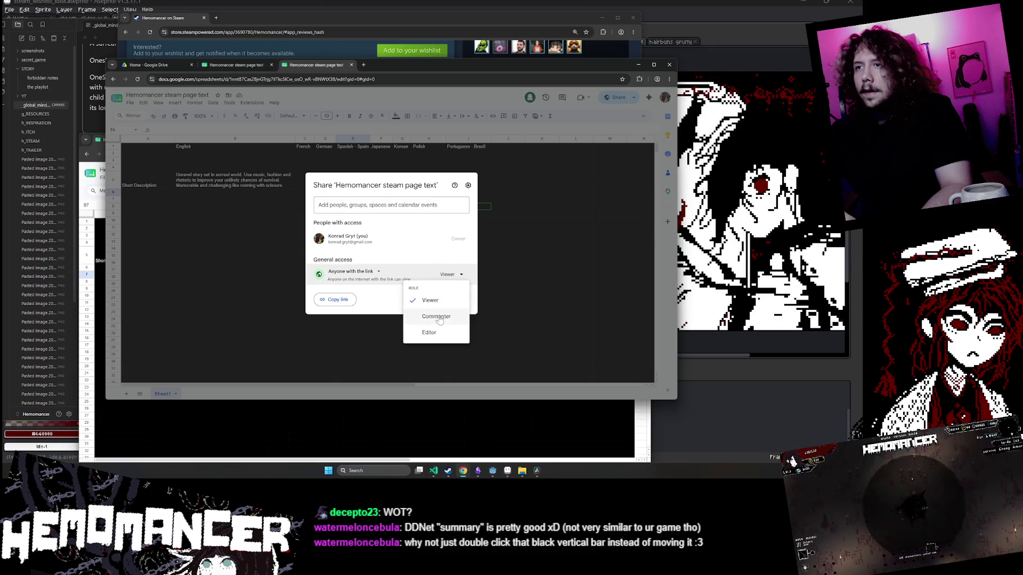
click(445, 327)
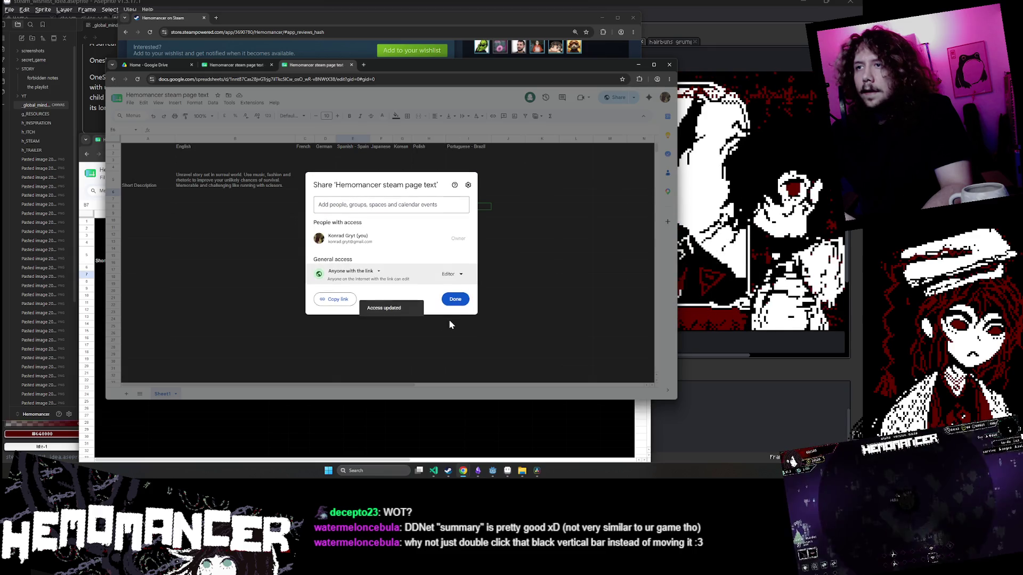
click(454, 301)
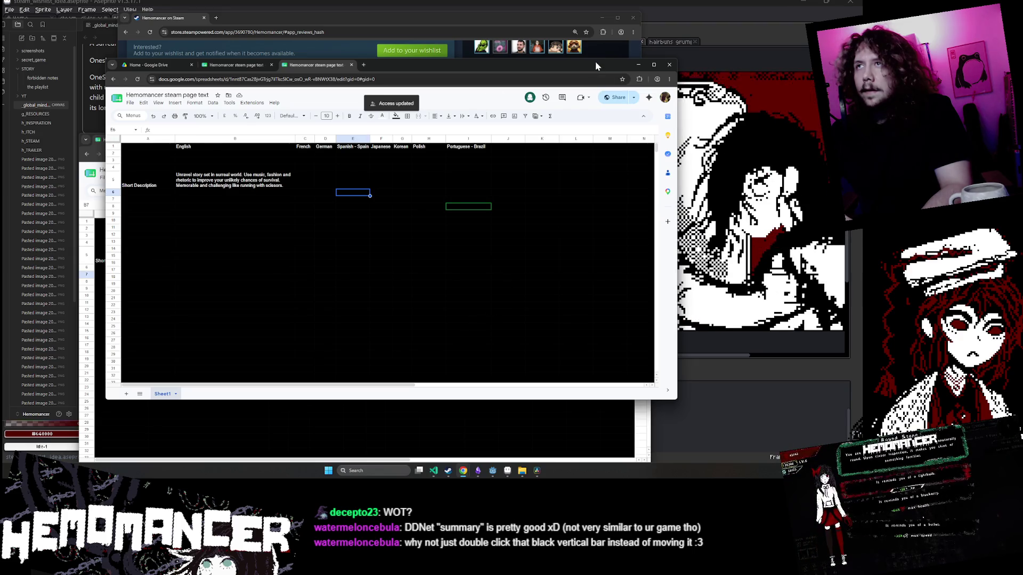
click(346, 439)
Reload the sheet in the Incognito window and confirm cell B13 can be edited.
mouse_move(455, 136)
mouse_down()
mouse_move(459, 119)
mouse_move(432, 120)
mouse_up()
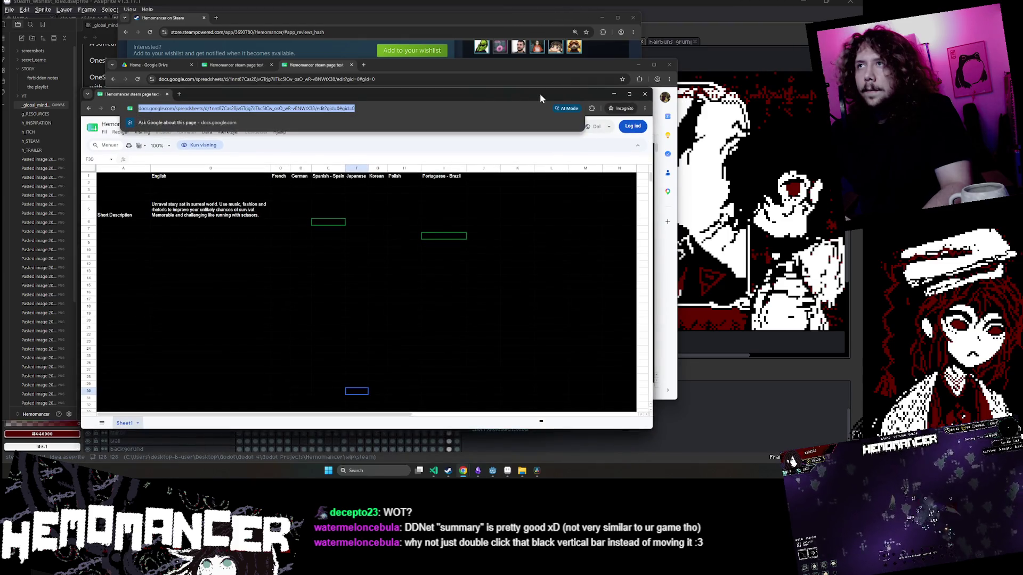
click(539, 80)
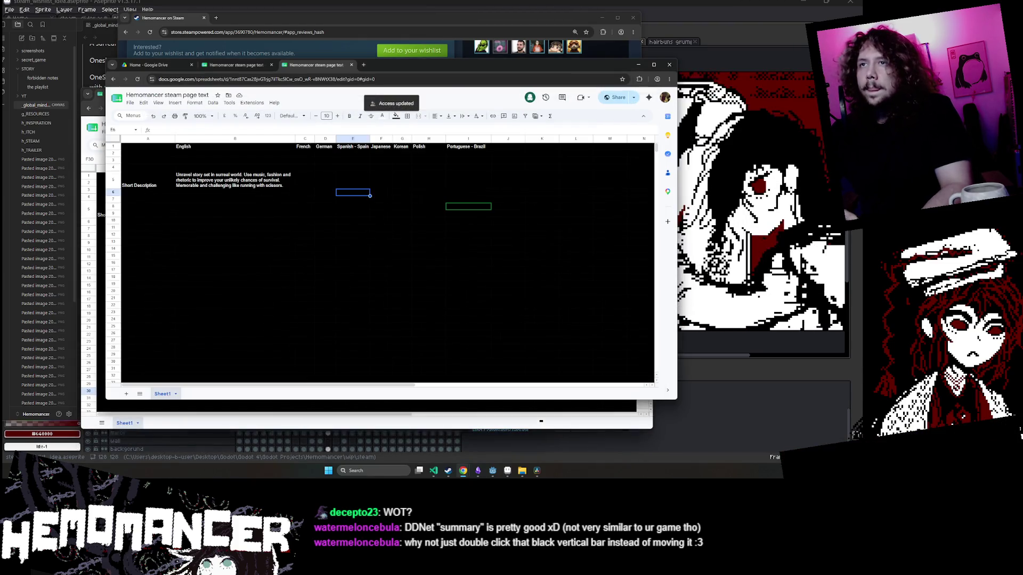
click(453, 200)
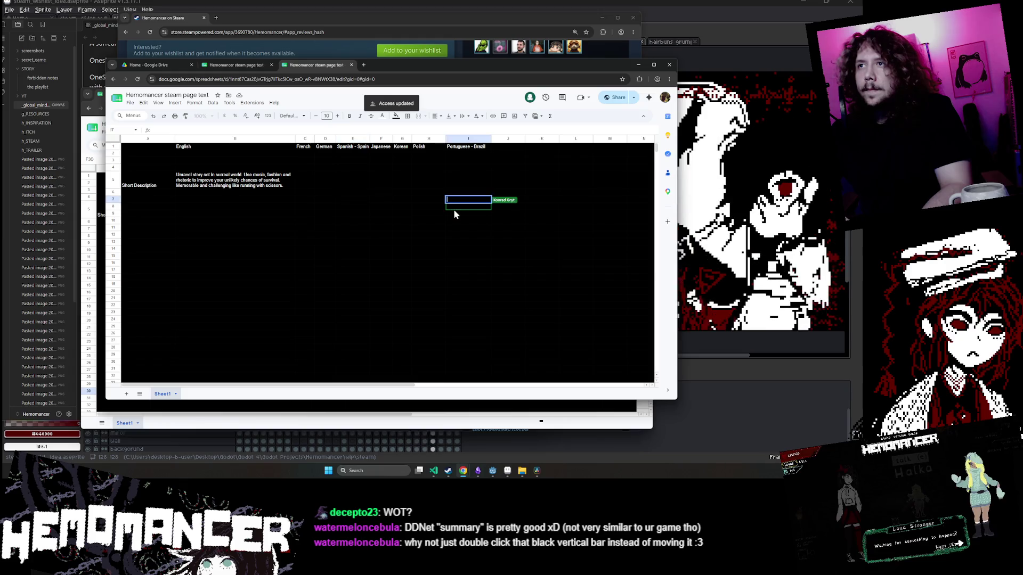
click(432, 408)
drag(234, 236, 243, 244)
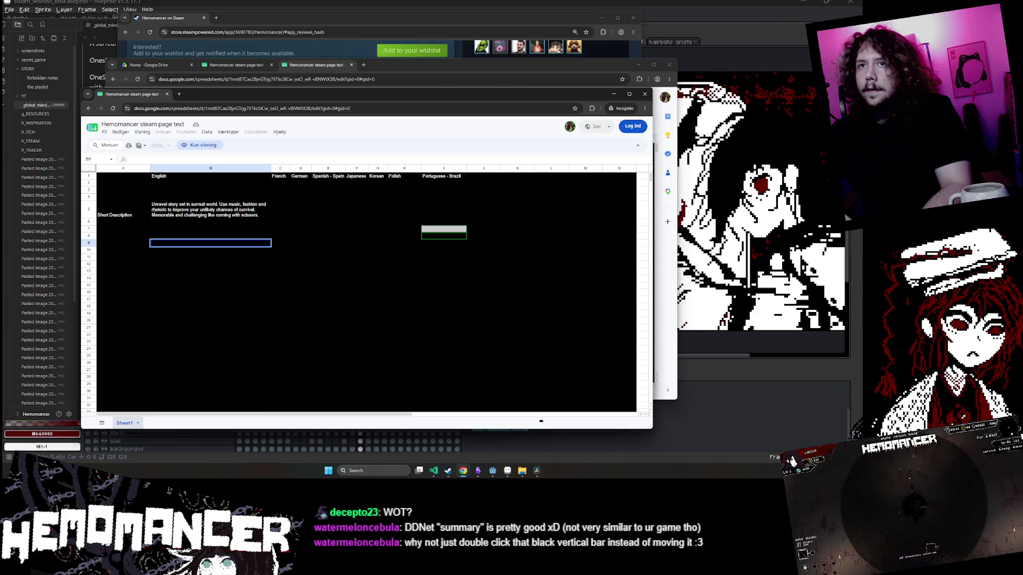
click(112, 108)
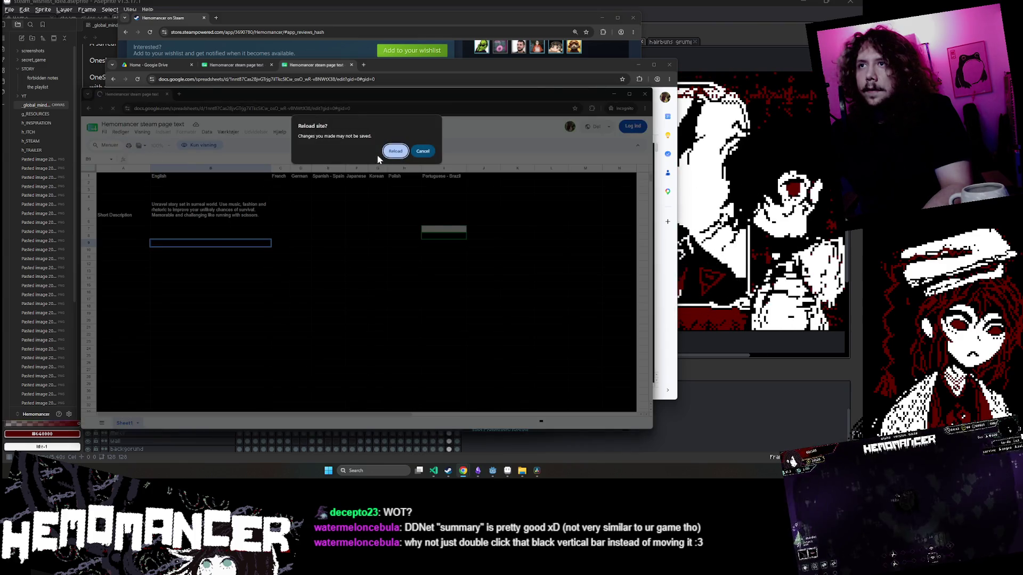
click(394, 152)
double_click(241, 271)
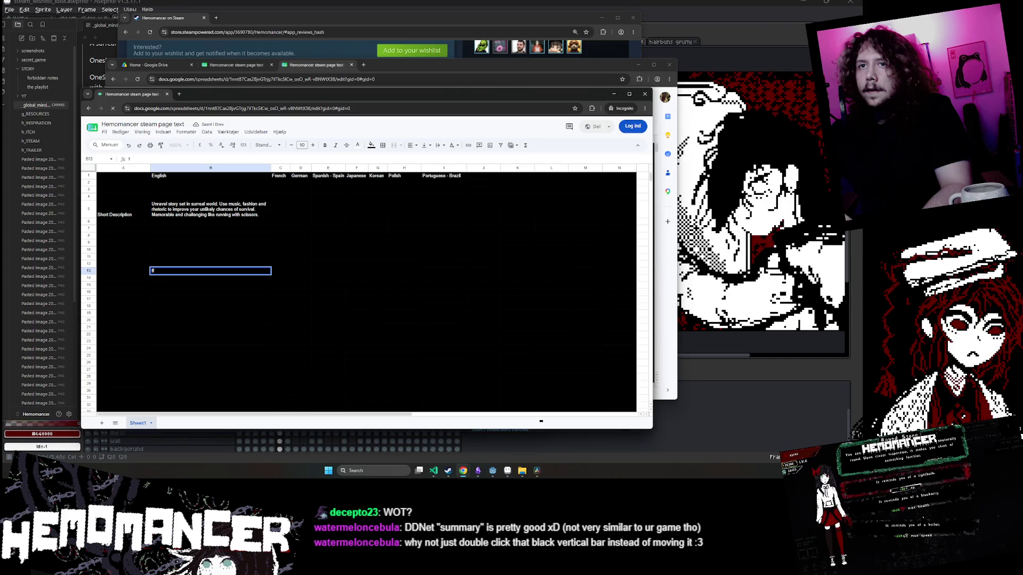
Close the Incognito window, returning to the owner's editable sheet.
key(ctrl+l)
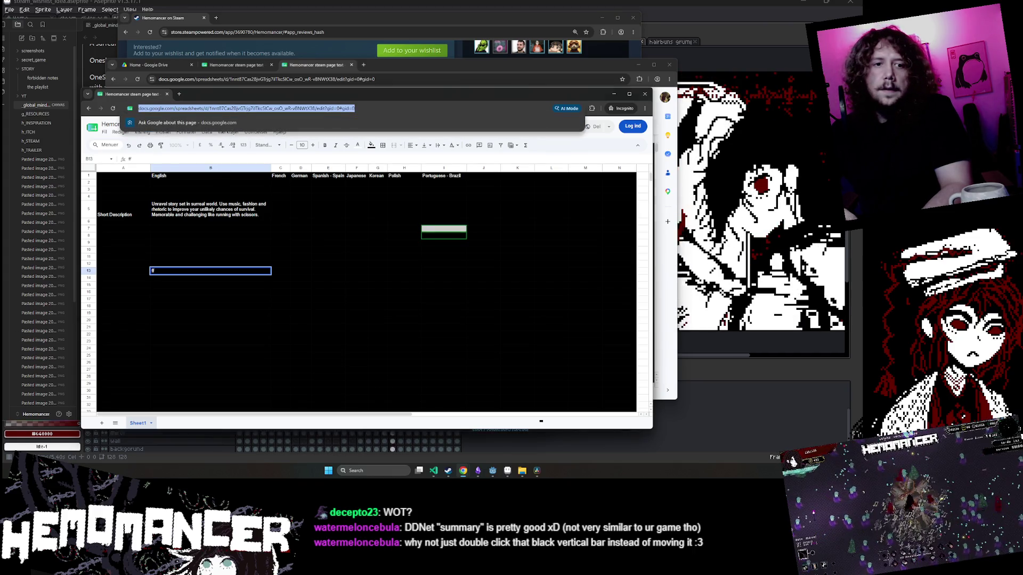
key(Escape)
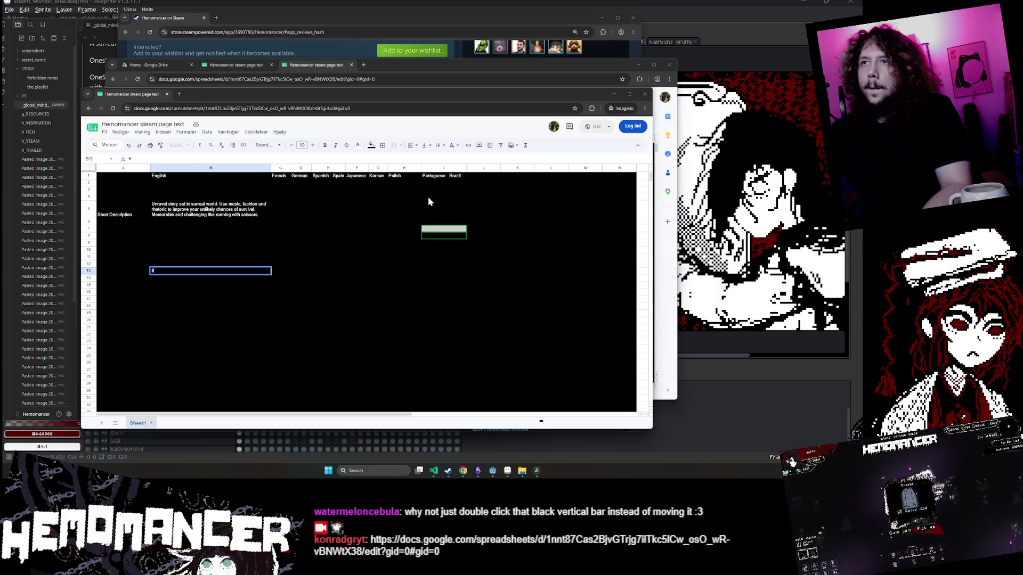
key(ctrl+w)
click(483, 253)
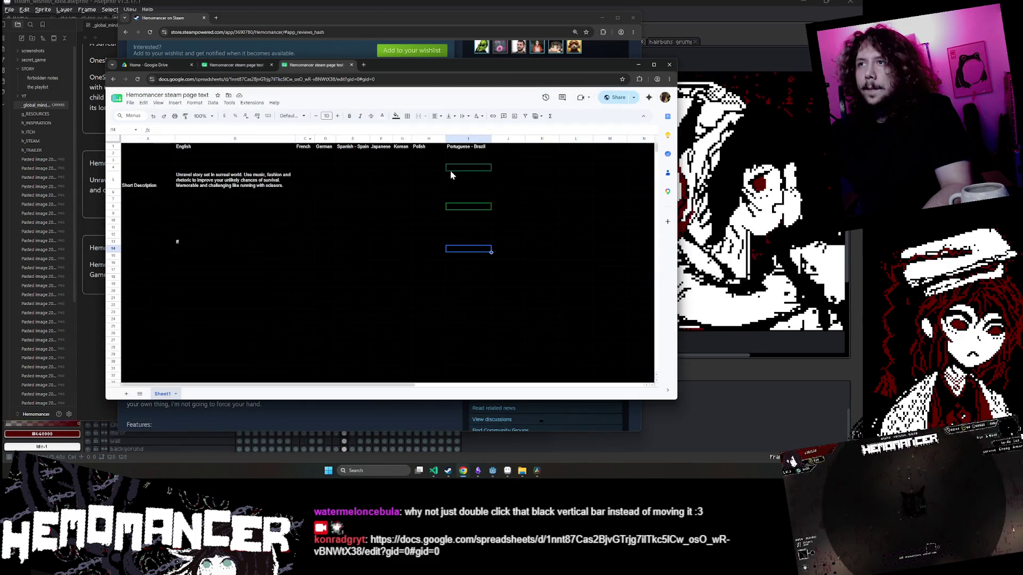
Close the duplicate tab, narrow column H and delete the test text in B13.
key(ctrl+w)
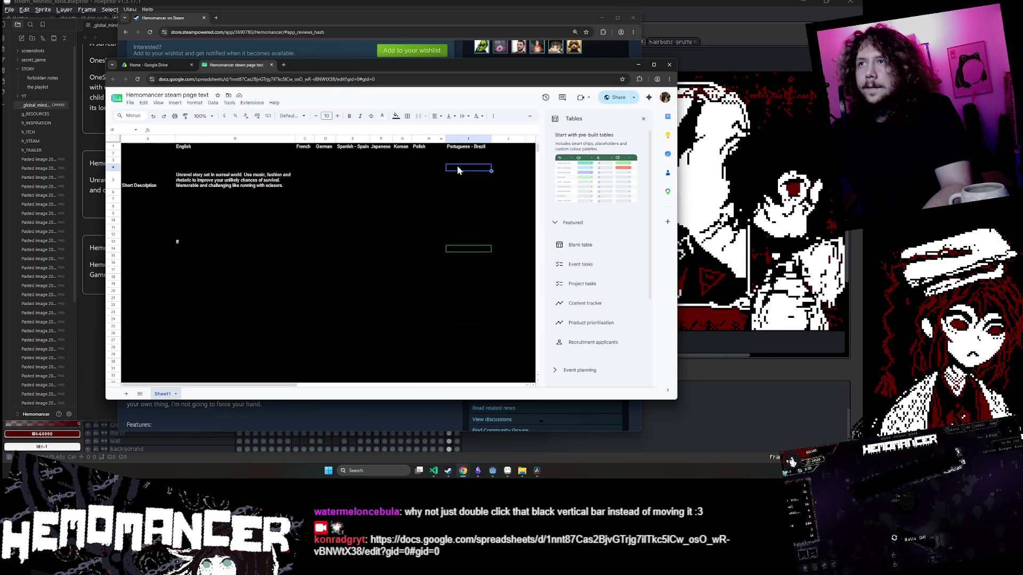
drag(446, 138, 435, 138)
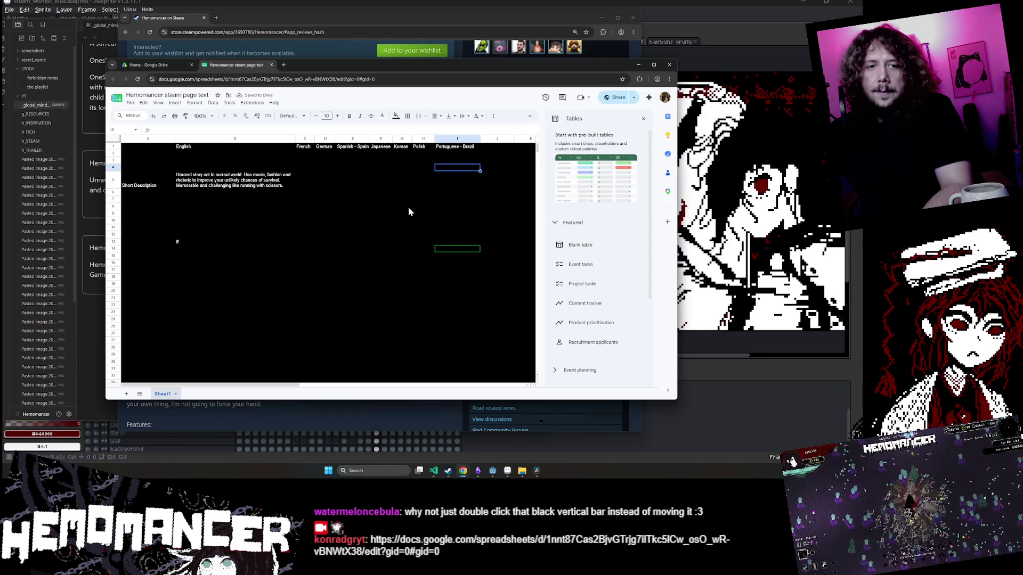
key(Down)
key(Down)
key(Down)
click(263, 168)
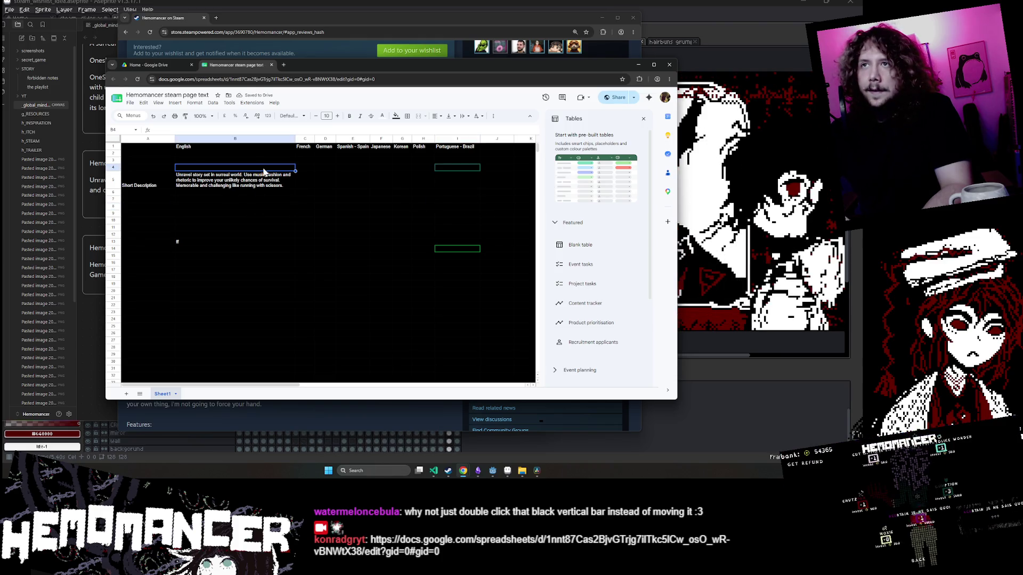
click(209, 183)
click(191, 239)
double_click(178, 242)
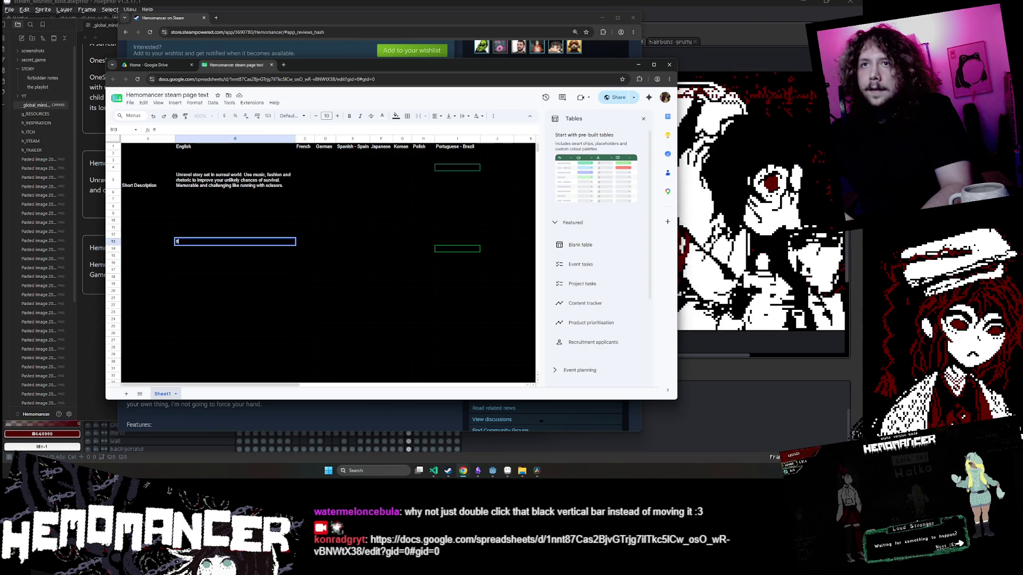
key(BackSpace)
key(BackSpace)
key(BackSpace)
click(192, 270)
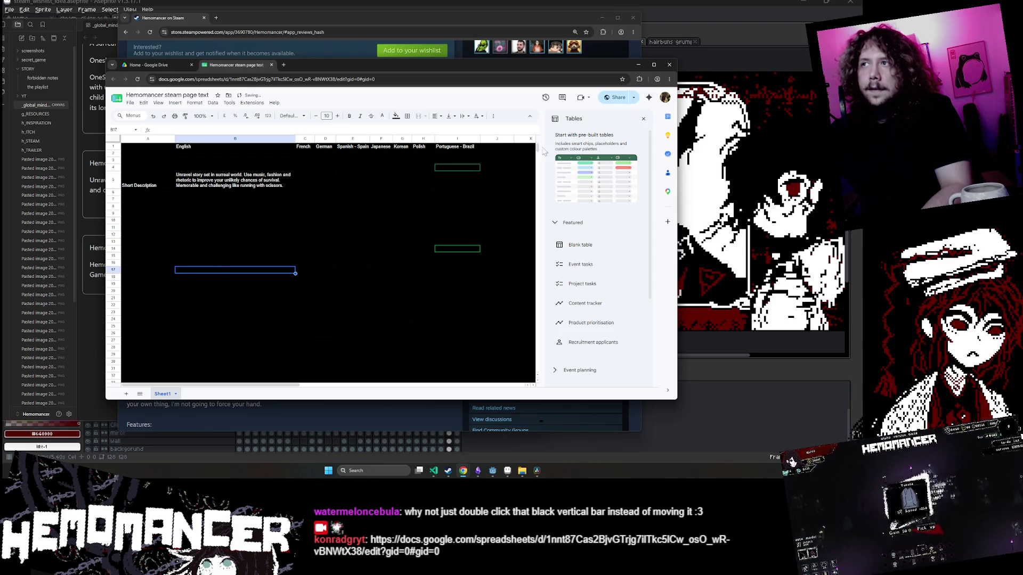
drag(195, 384, 232, 384)
Add Russian and Simplified Chinese headings in J1 and K1, widening column K.
click(507, 18)
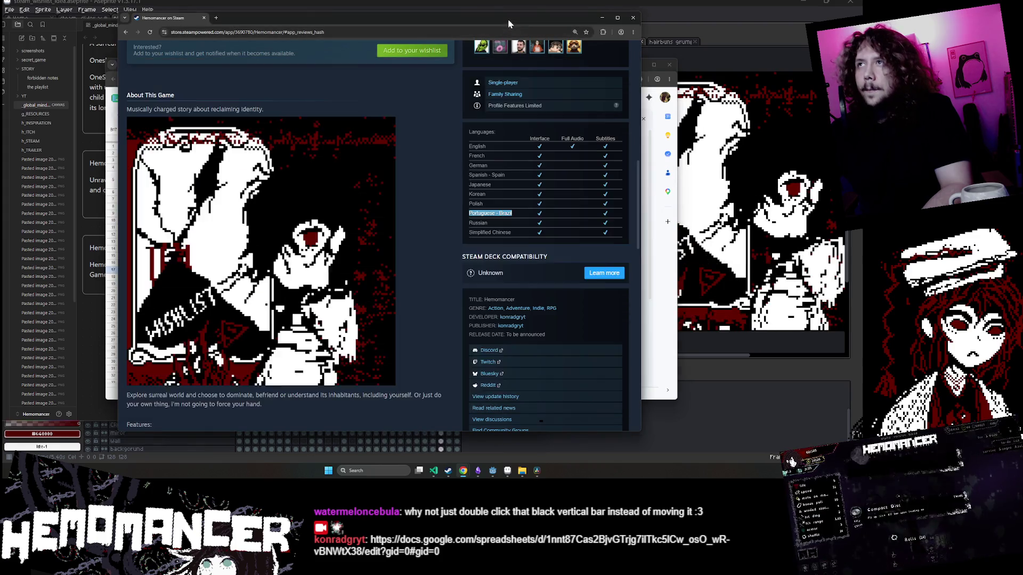
key(alt+Tab)
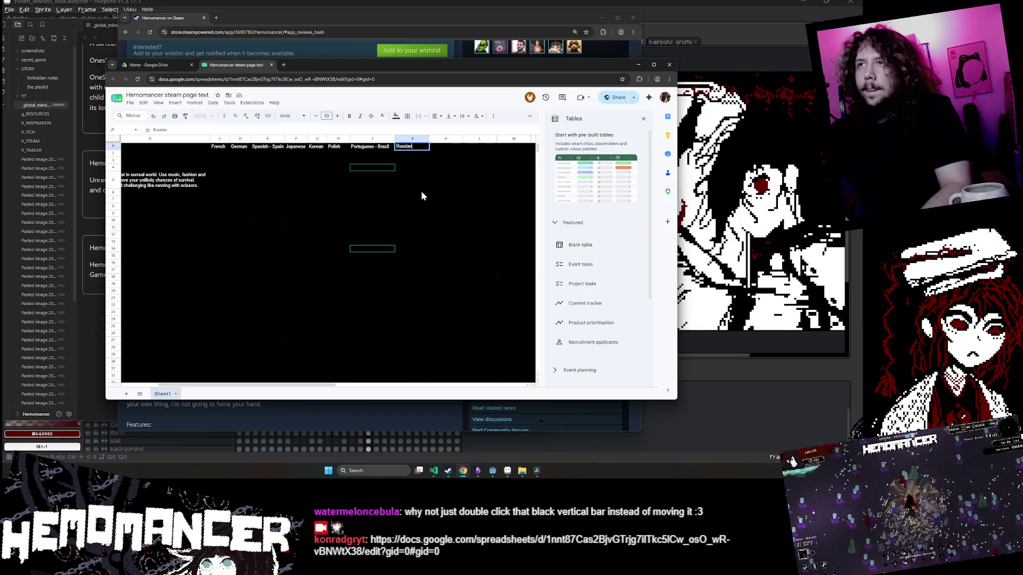
key(alt+Tab)
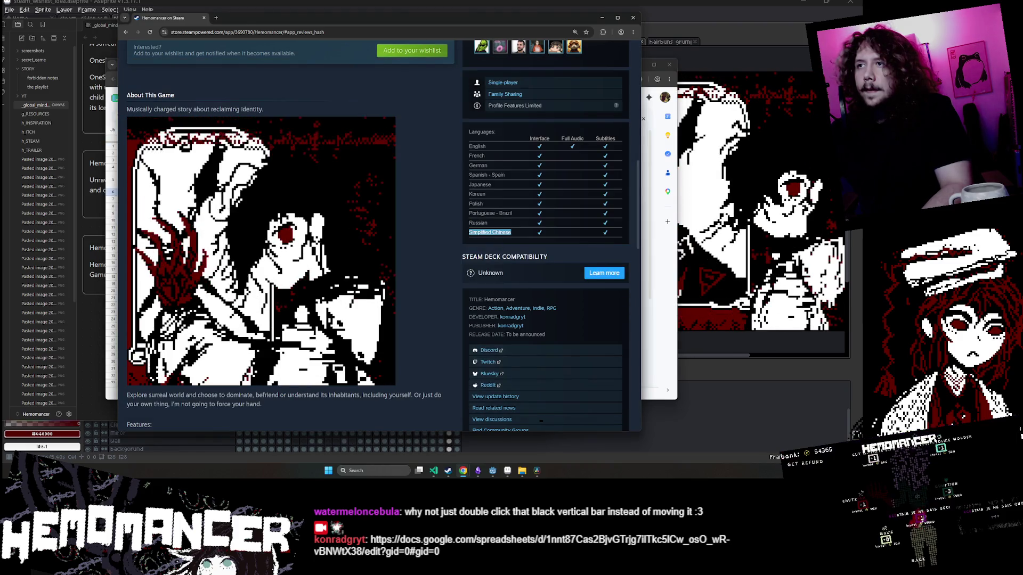
key(alt+Tab)
click(442, 146)
text(Simplified Chinese)
click(445, 234)
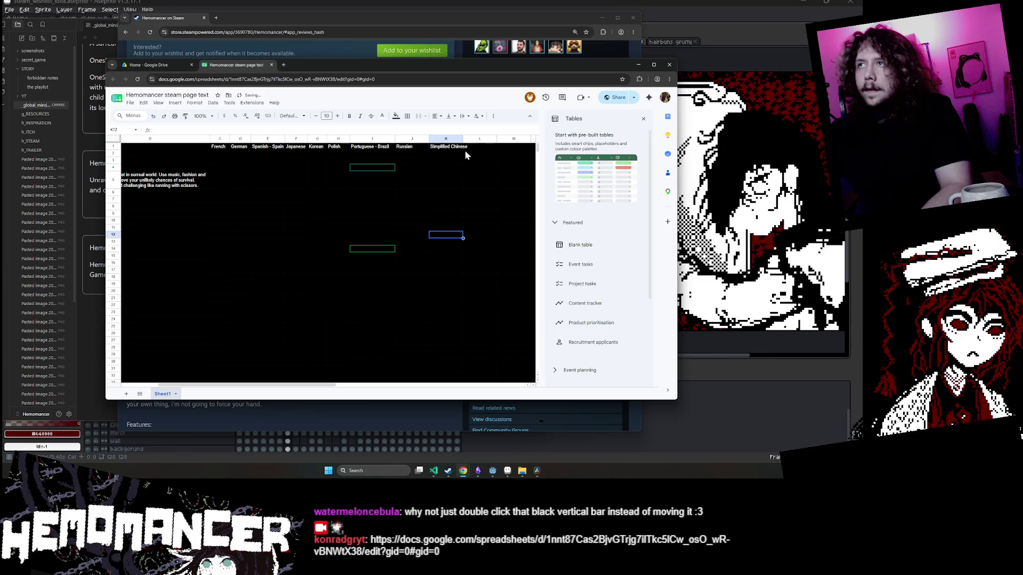
drag(462, 137, 481, 137)
click(372, 227)
Move the table A1:L10 down six rows so it starts at A7.
scroll(396, 324, left, 3)
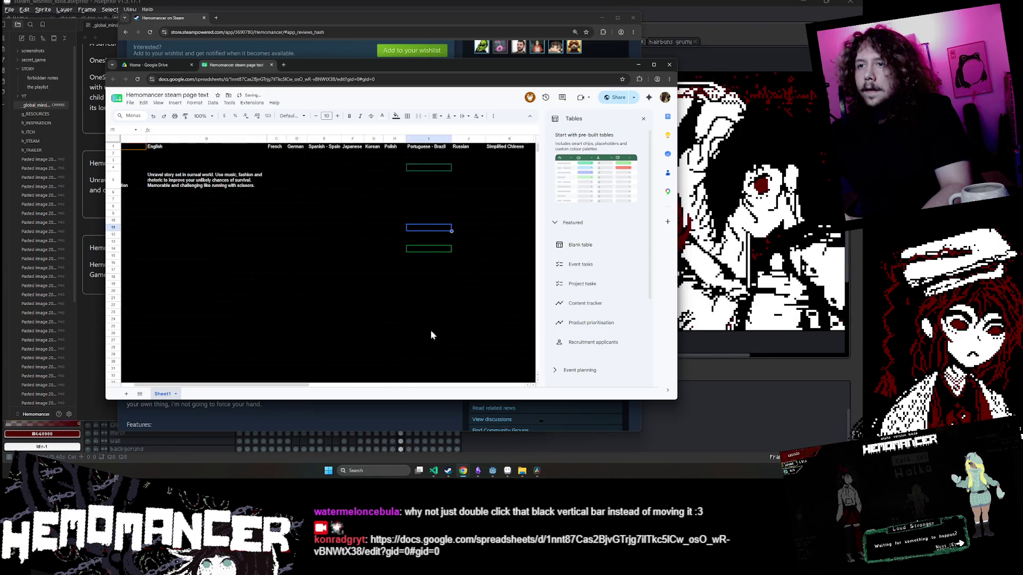
click(402, 305)
mouse_move(154, 148)
mouse_down()
mouse_move(527, 224)
mouse_move(149, 224)
mouse_move(247, 223)
mouse_up()
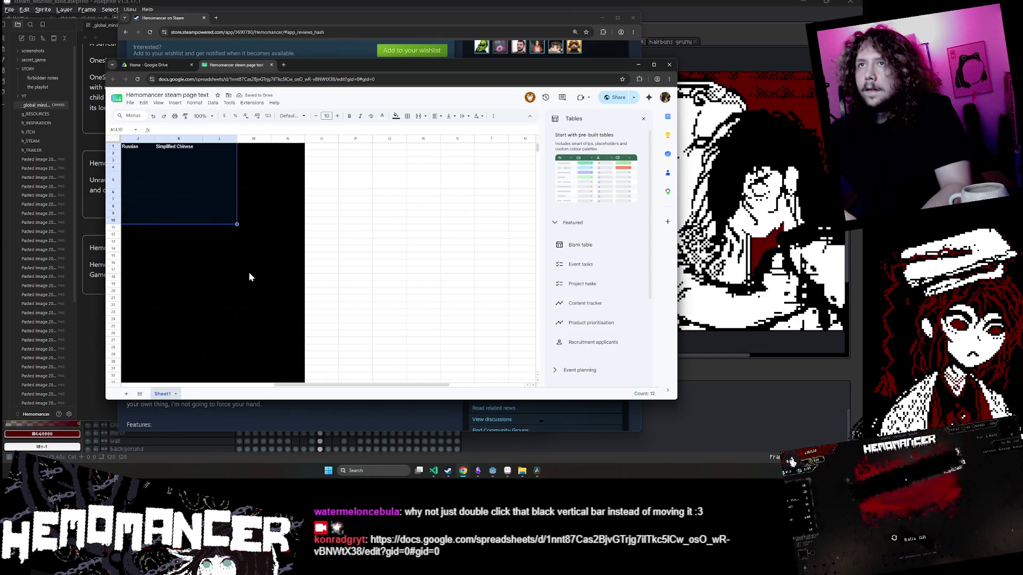
scroll(248, 273, left, 5)
drag(158, 155, 157, 202)
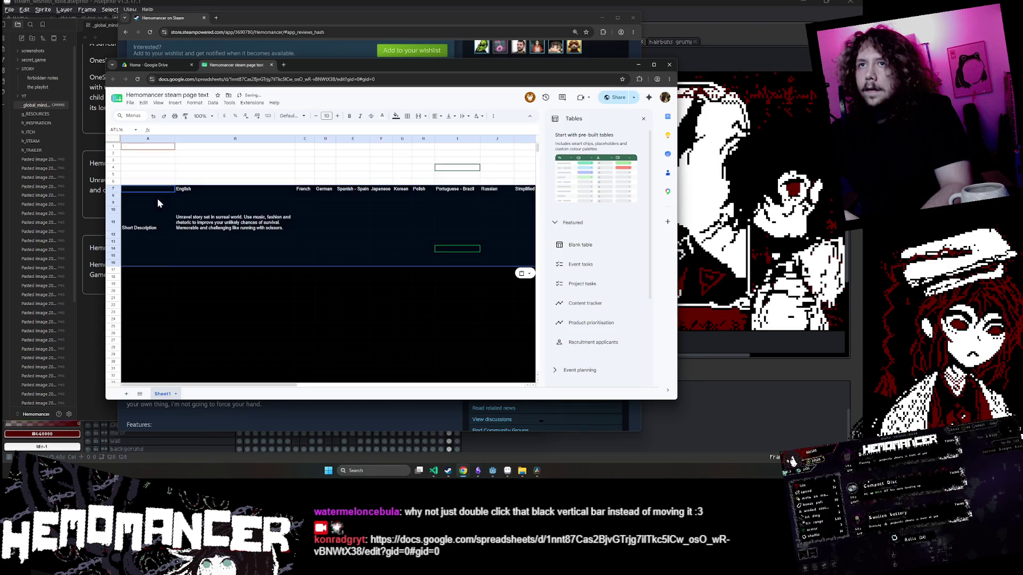
Zoom the browser view out to see more of the sheet.
click(146, 169)
mouse_move(146, 188)
mouse_down()
mouse_move(187, 256)
mouse_move(516, 286)
mouse_up()
click(424, 174)
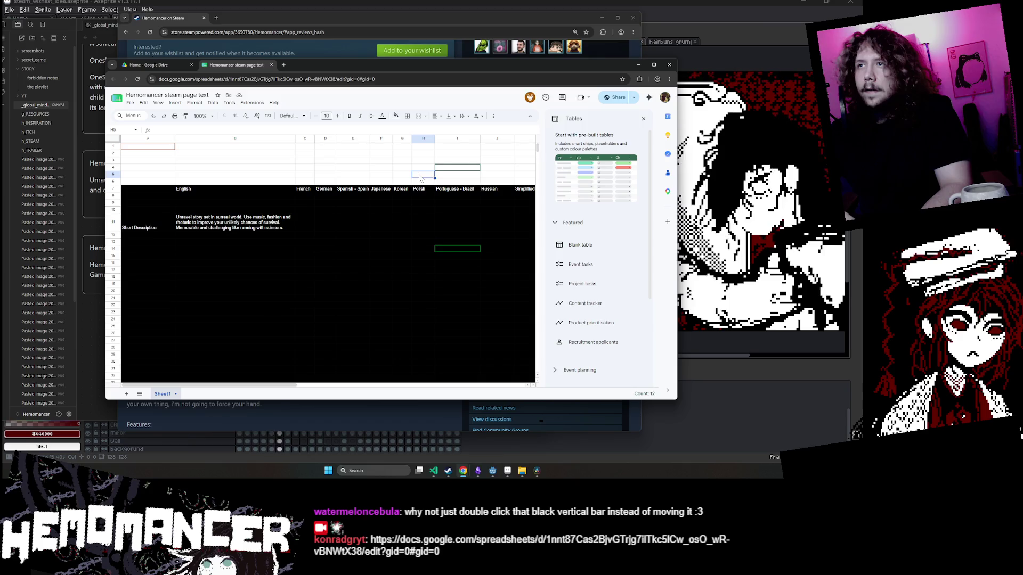
scroll(415, 181, right, 5)
scroll(408, 194, left, 10)
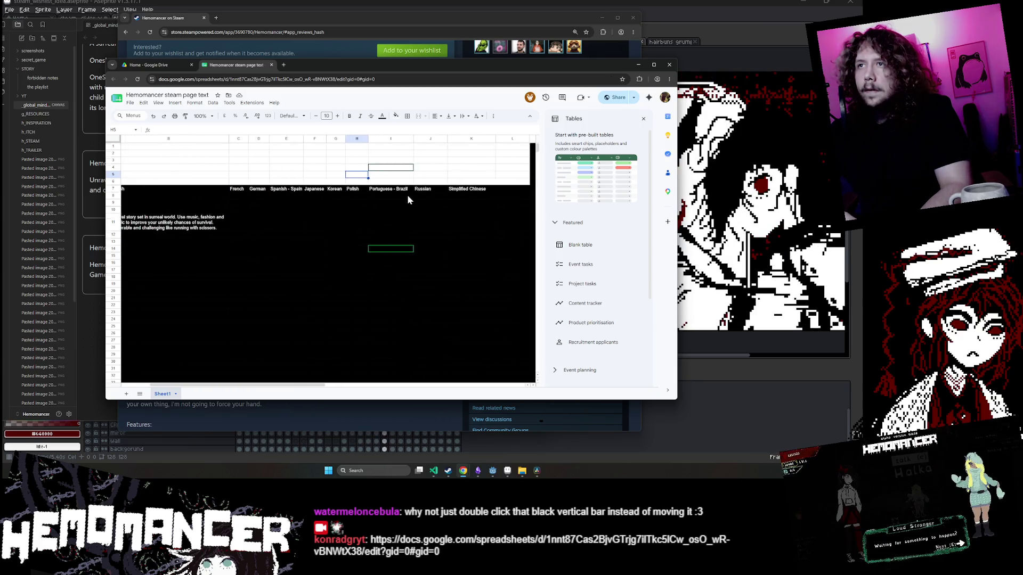
key(ctrl+minus)
key(ctrl+minus)
click(464, 225)
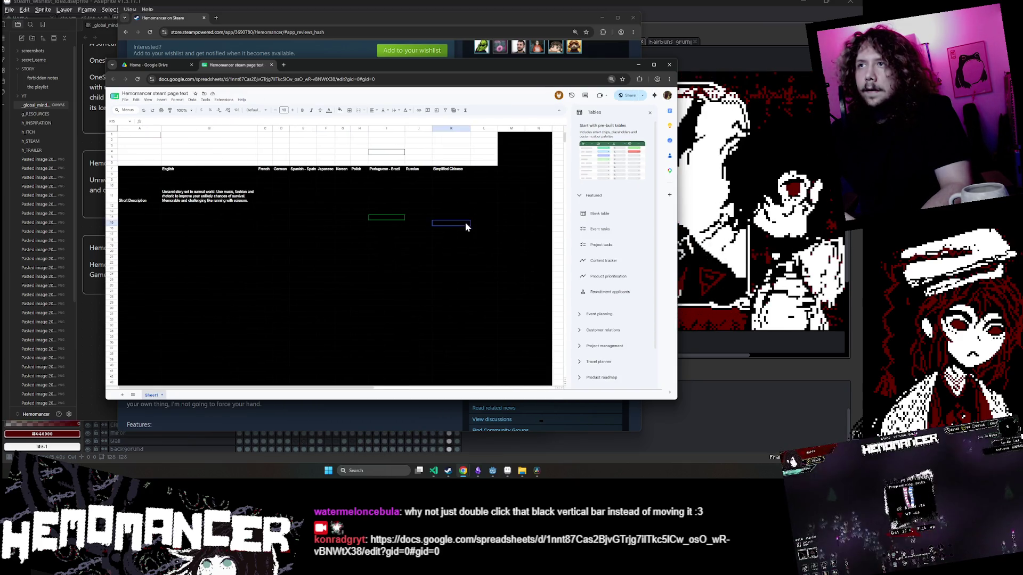
Fill the top rows A1:M6 with black.
drag(505, 164, 140, 138)
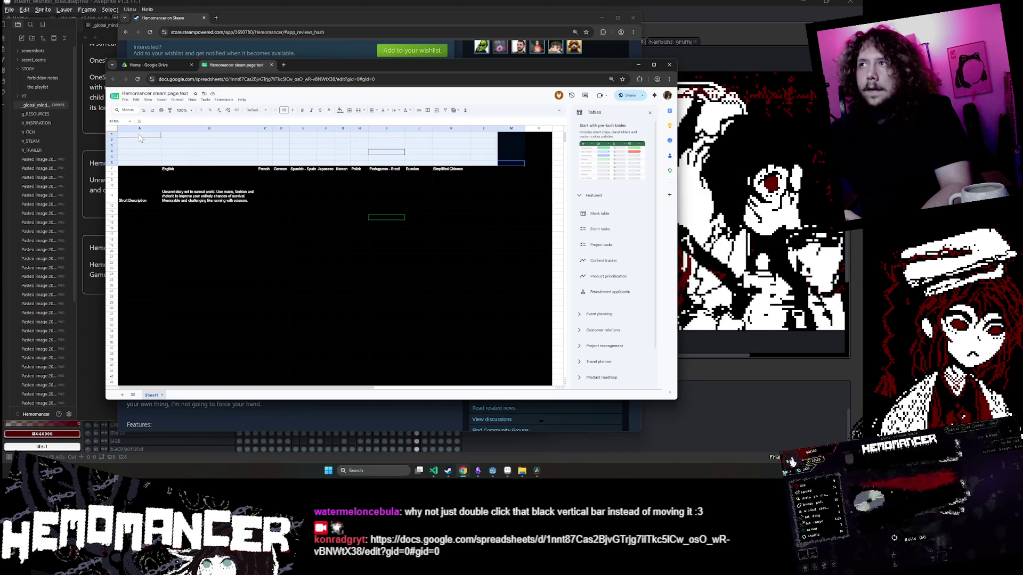
click(342, 110)
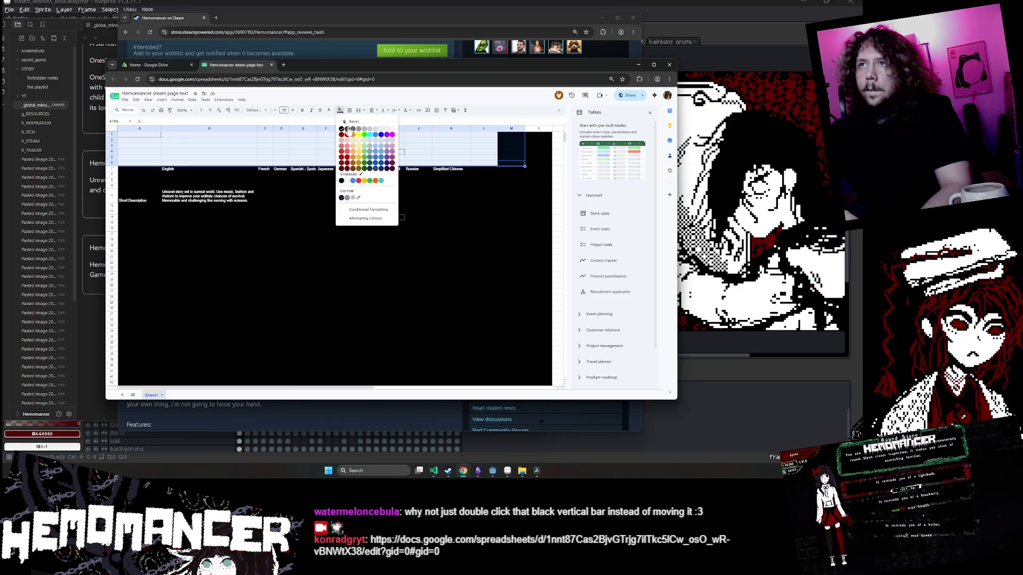
click(344, 133)
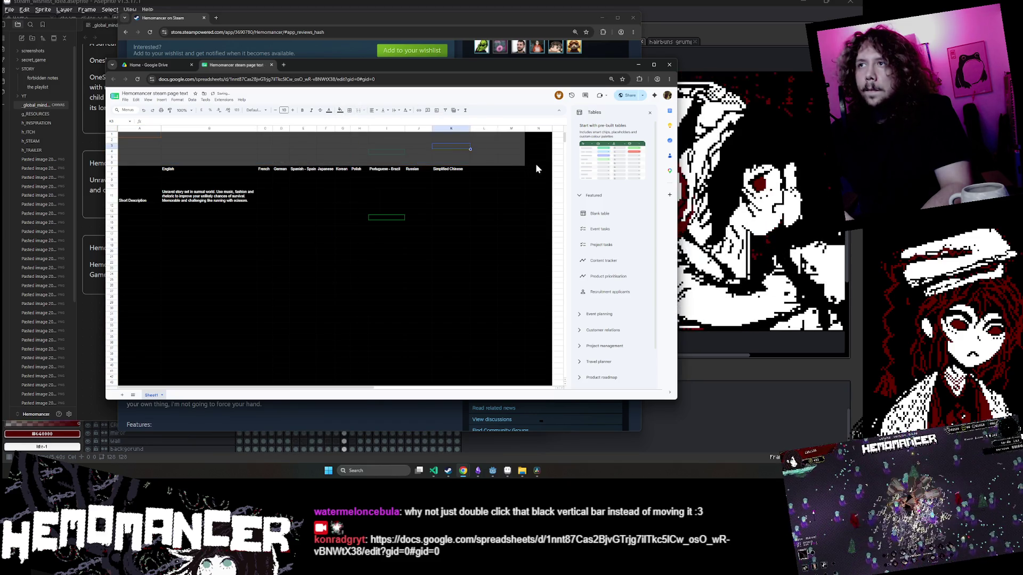
drag(535, 163, 128, 149)
click(340, 110)
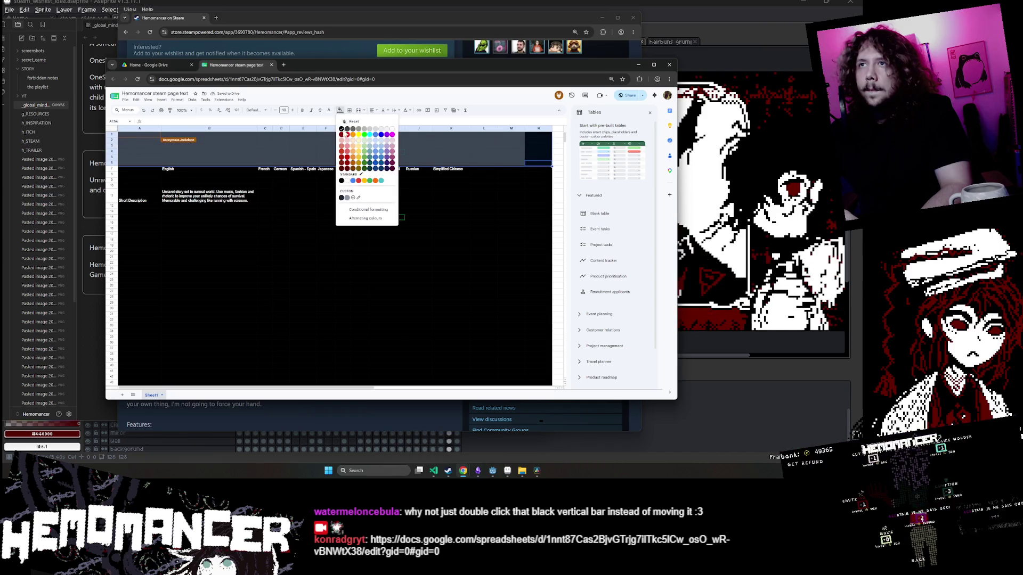
click(341, 130)
click(325, 246)
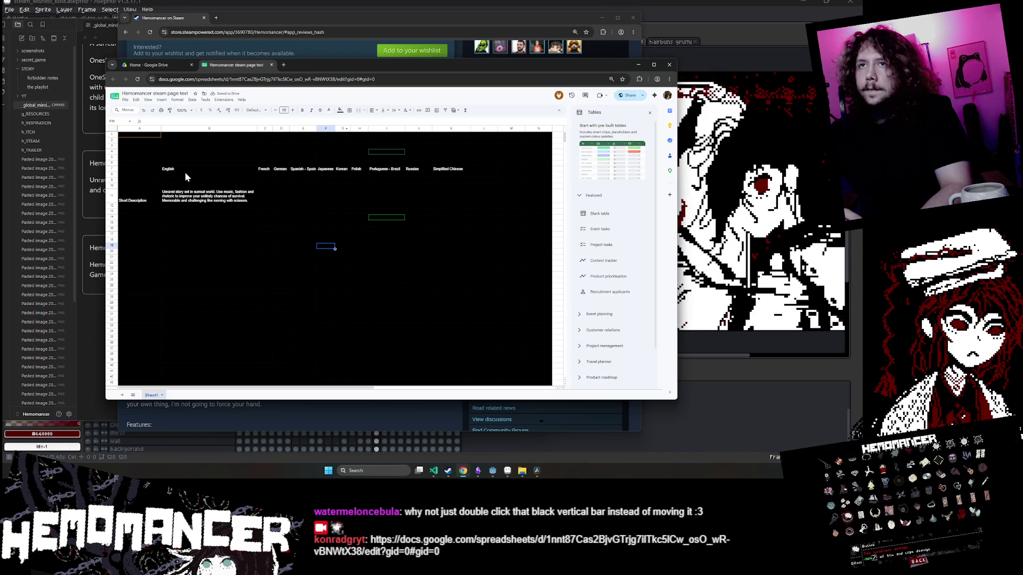
Shade the text area B8:K31 dark grey.
mouse_move(175, 174)
mouse_down()
mouse_move(436, 251)
mouse_move(442, 312)
mouse_up()
click(338, 111)
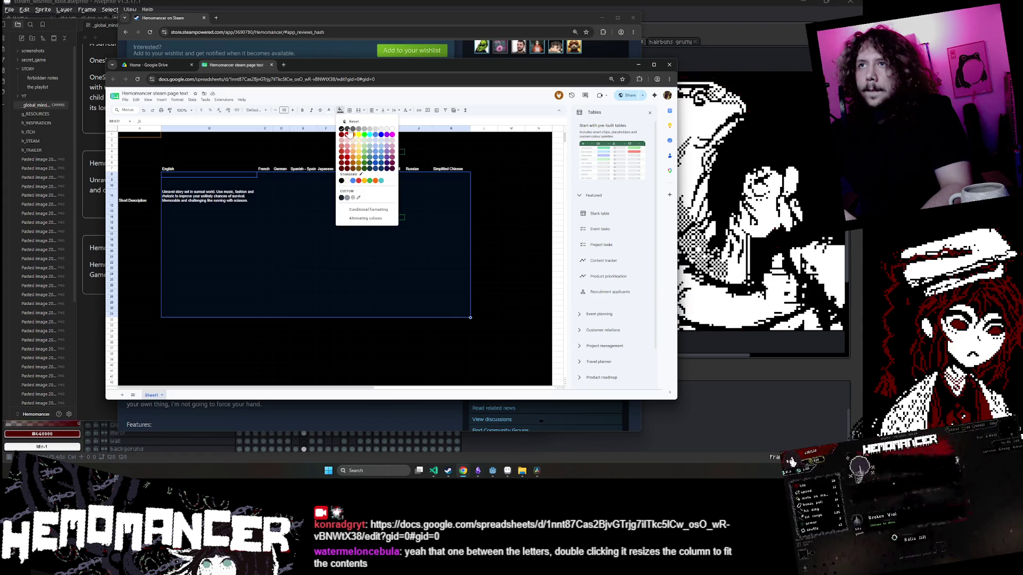
click(349, 135)
click(287, 248)
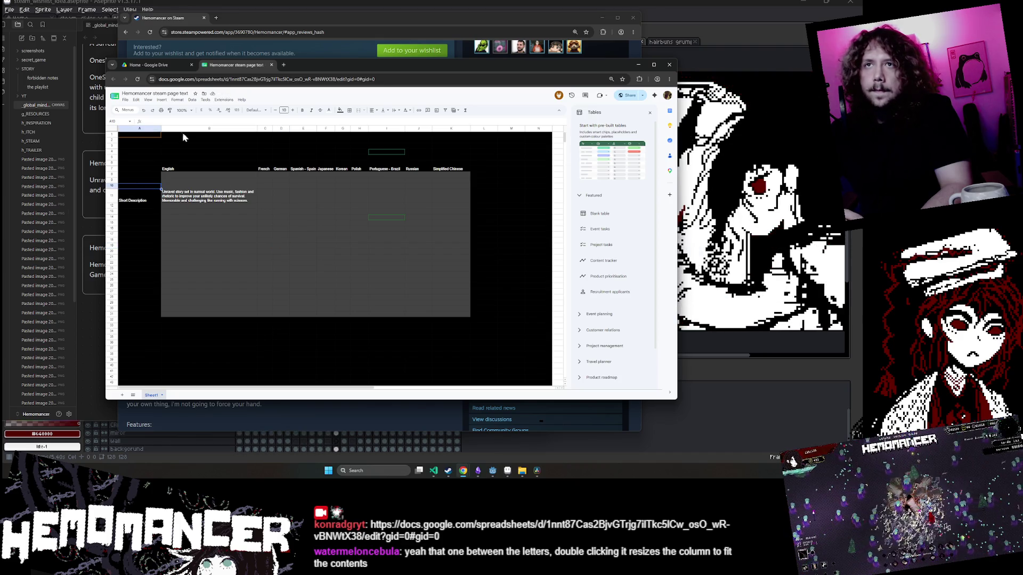
Select columns A, B, D and cells along the Short Description row 11 to review layout.
click(213, 129)
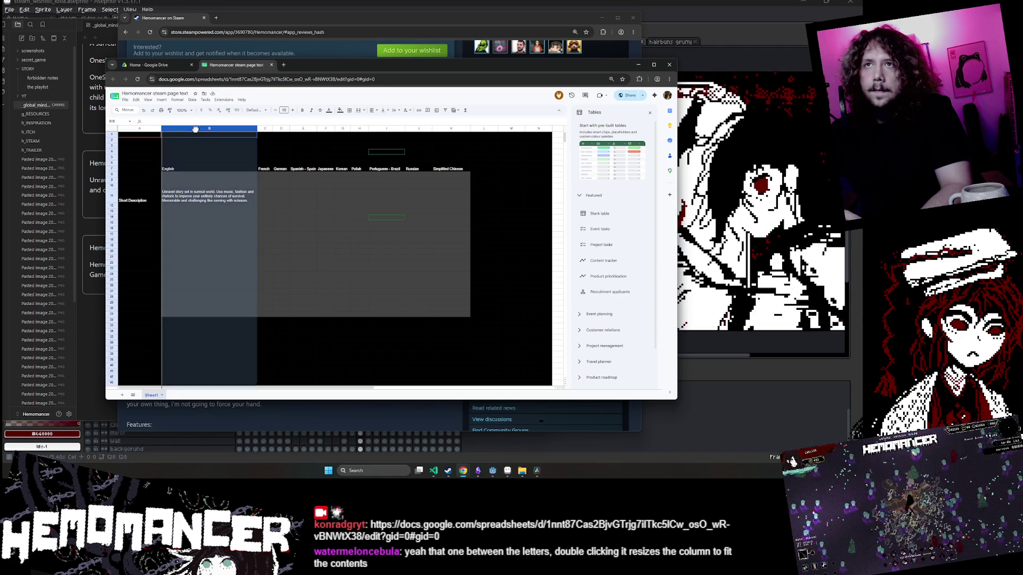
click(275, 127)
click(139, 128)
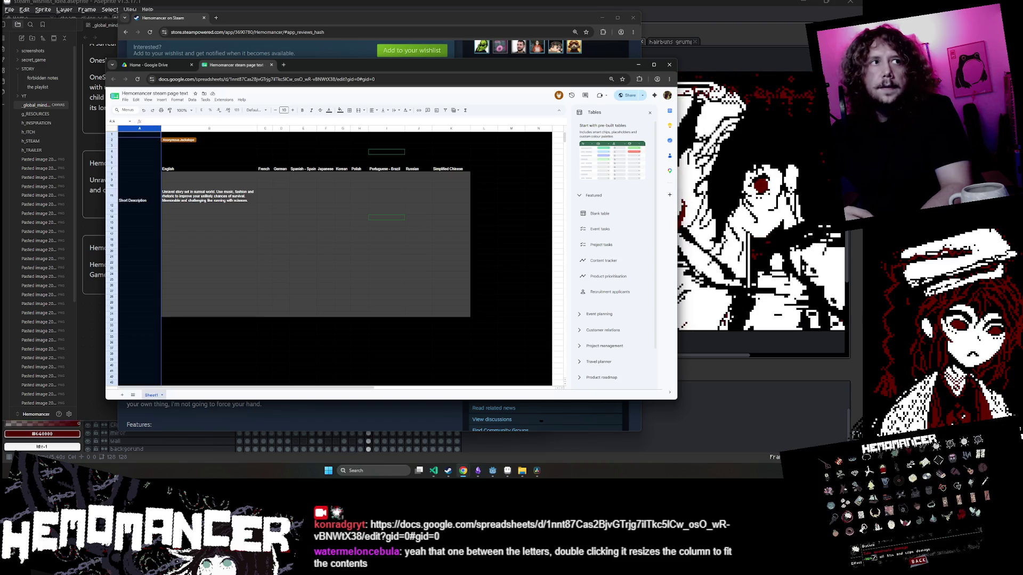
click(419, 315)
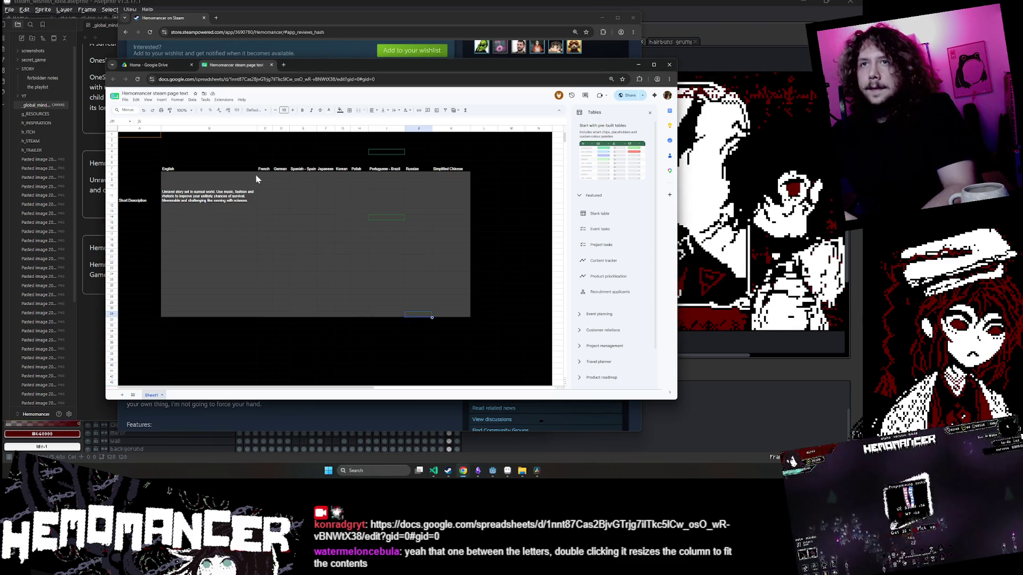
click(151, 197)
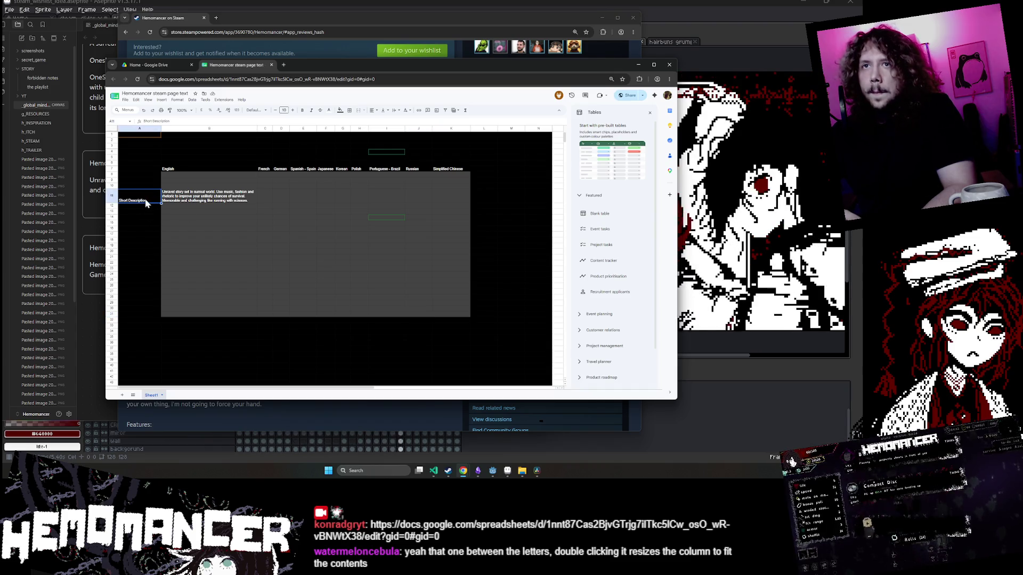
click(234, 241)
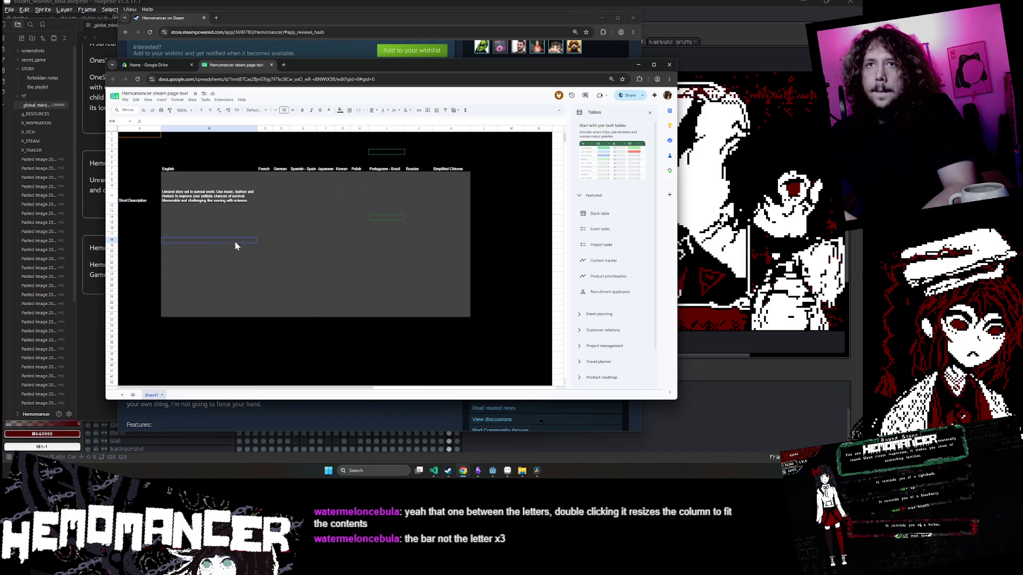
click(157, 198)
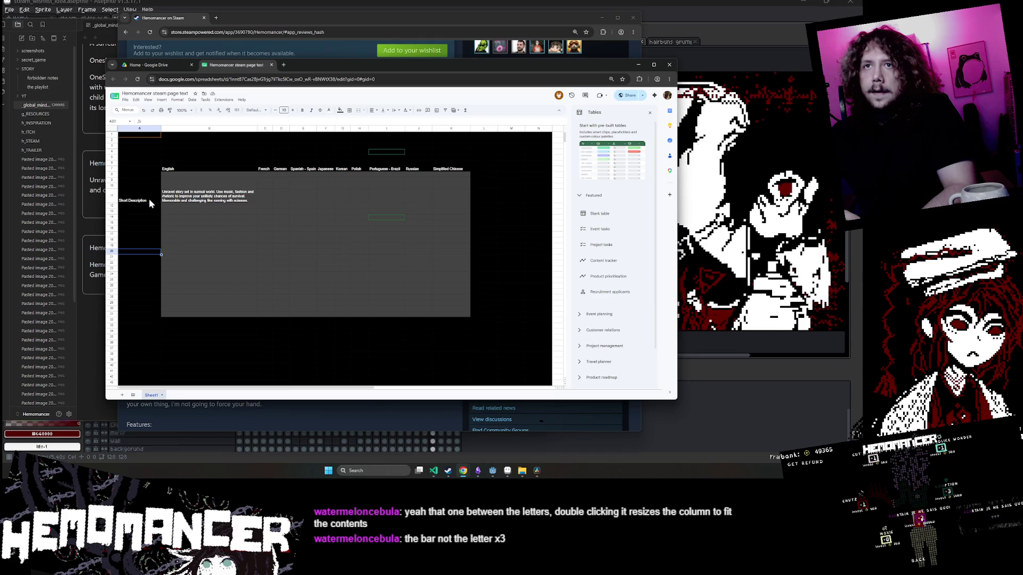
click(111, 196)
click(133, 184)
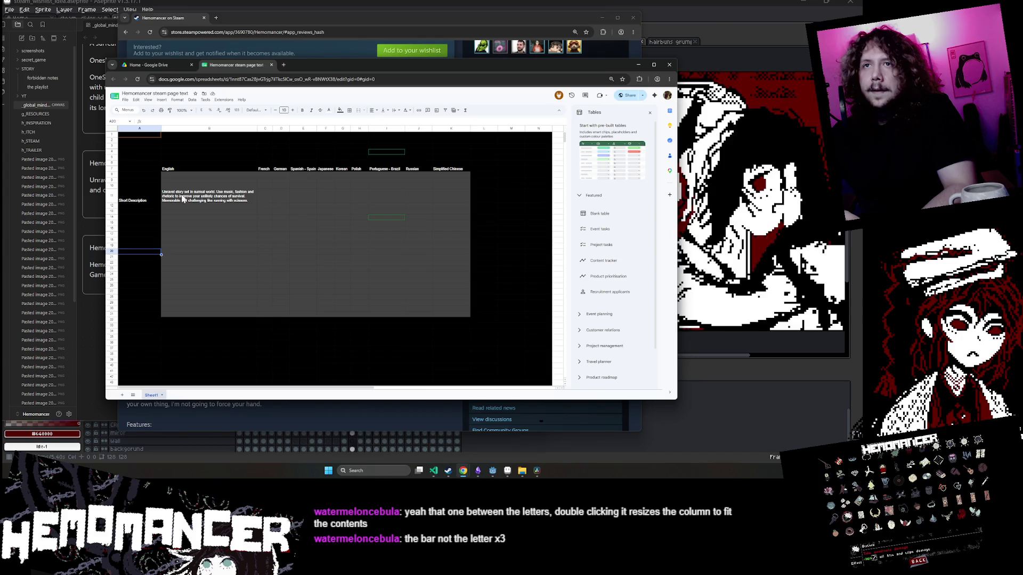
click(214, 196)
click(296, 201)
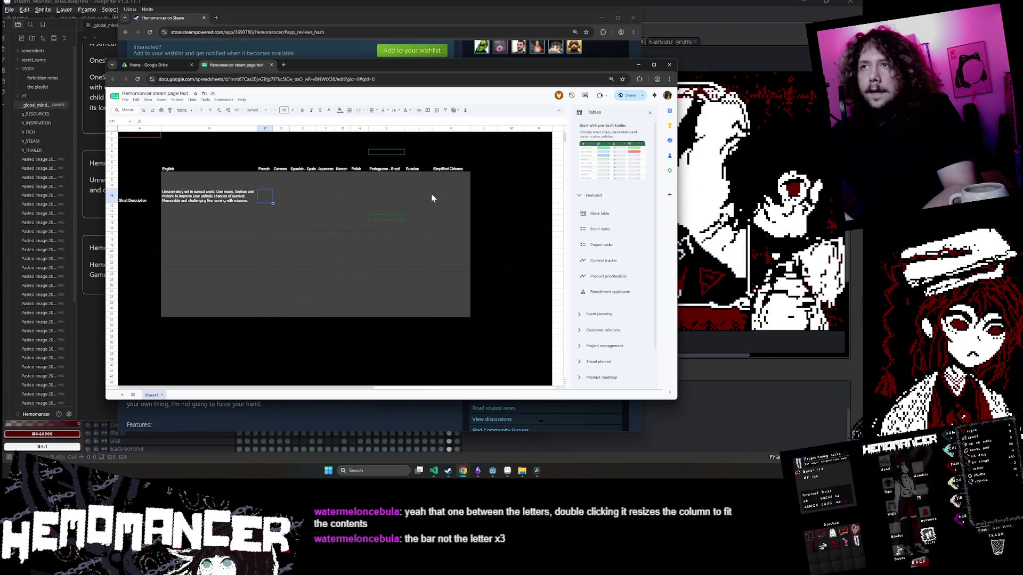
click(387, 195)
click(416, 196)
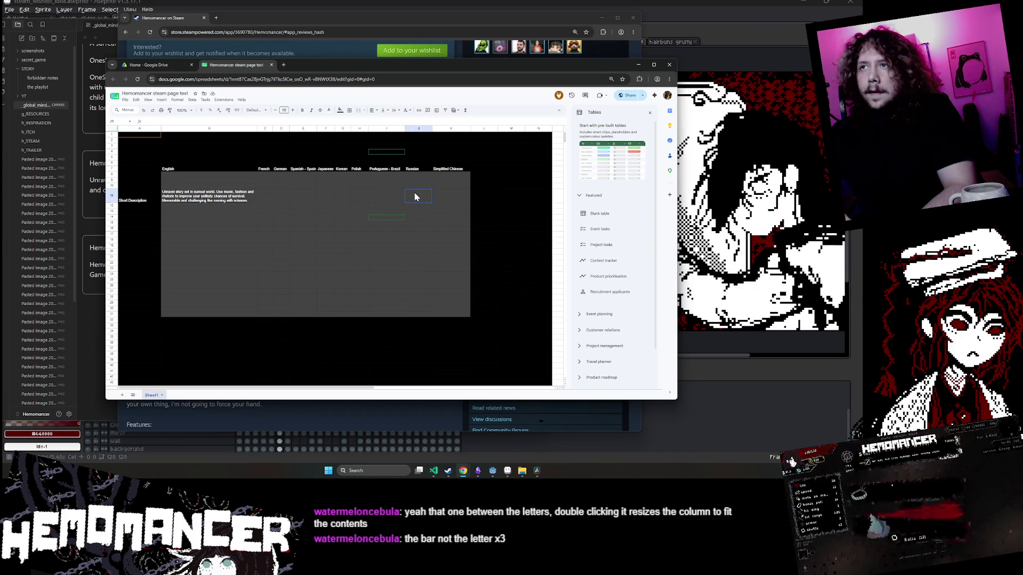
click(374, 260)
Turn the header row B7:K7 black.
drag(173, 172, 463, 171)
click(340, 110)
click(345, 140)
mouse_move(141, 135)
mouse_down()
mouse_move(288, 158)
mouse_move(464, 158)
mouse_up()
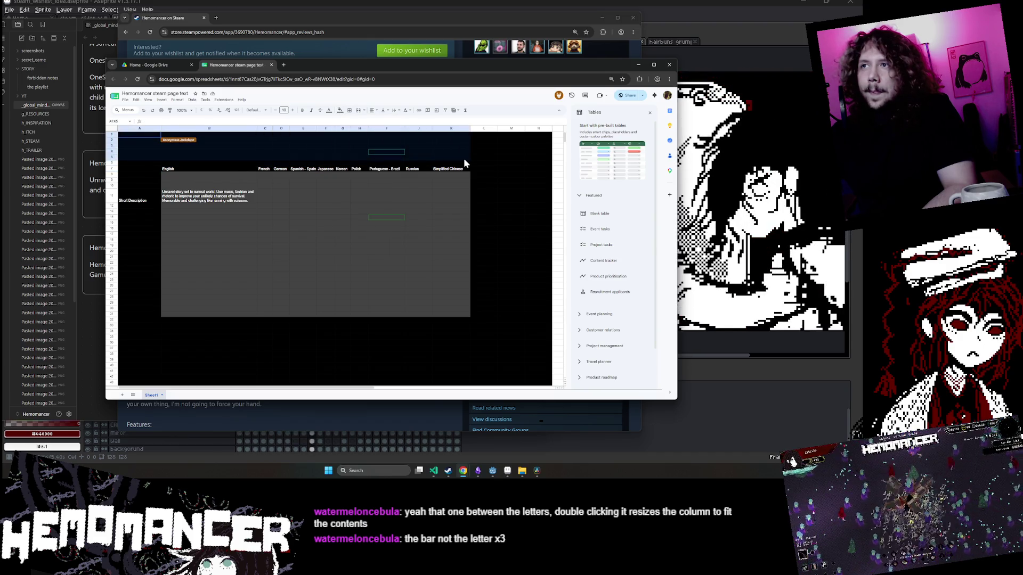
Fill A1:K5 and rows 2–5 across to column N dark grey.
click(340, 111)
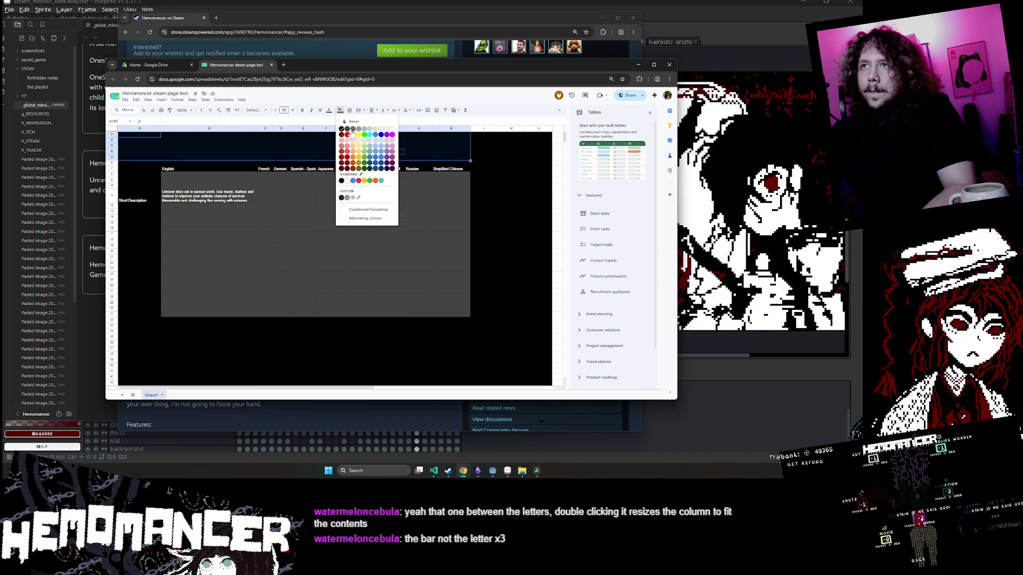
click(352, 129)
click(484, 152)
drag(541, 146, 121, 159)
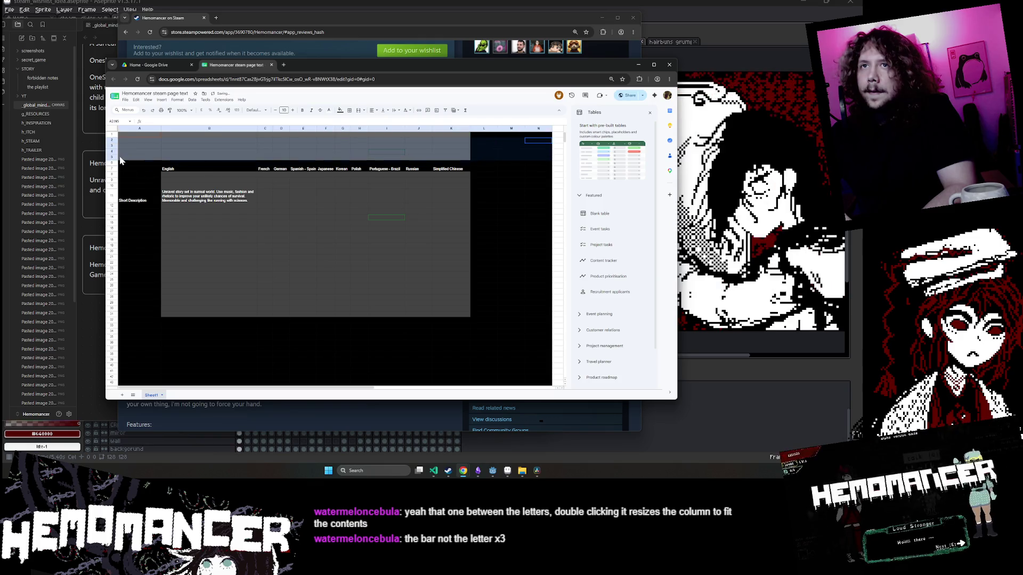
click(340, 110)
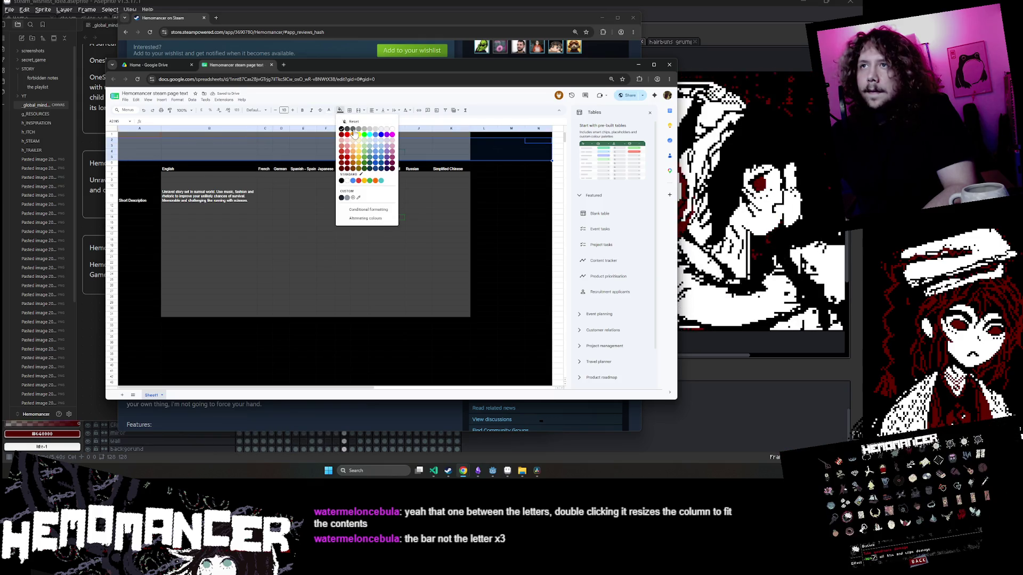
click(353, 129)
click(510, 163)
Fill columns L–N with a grey shade.
drag(484, 129, 538, 129)
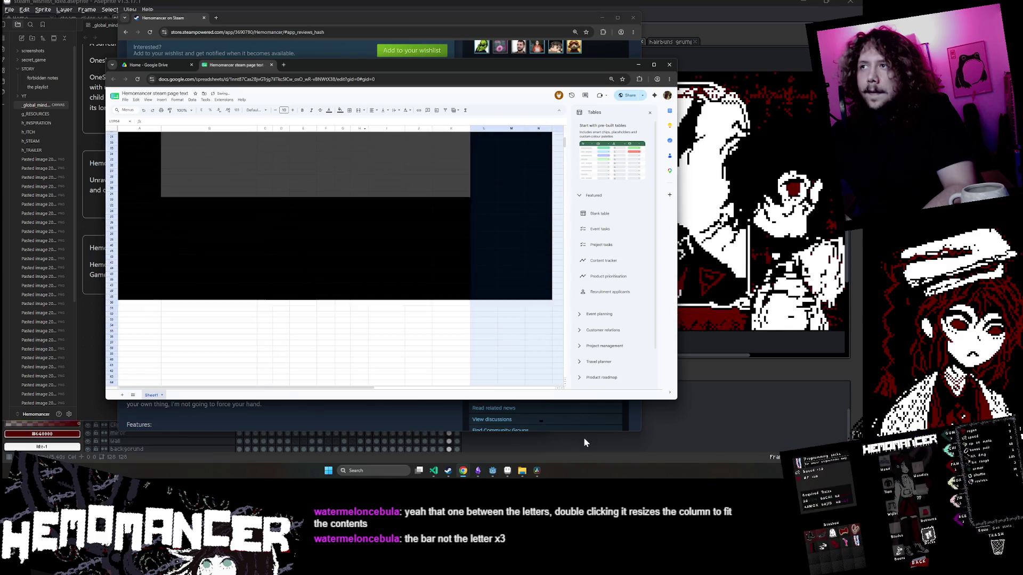
click(339, 111)
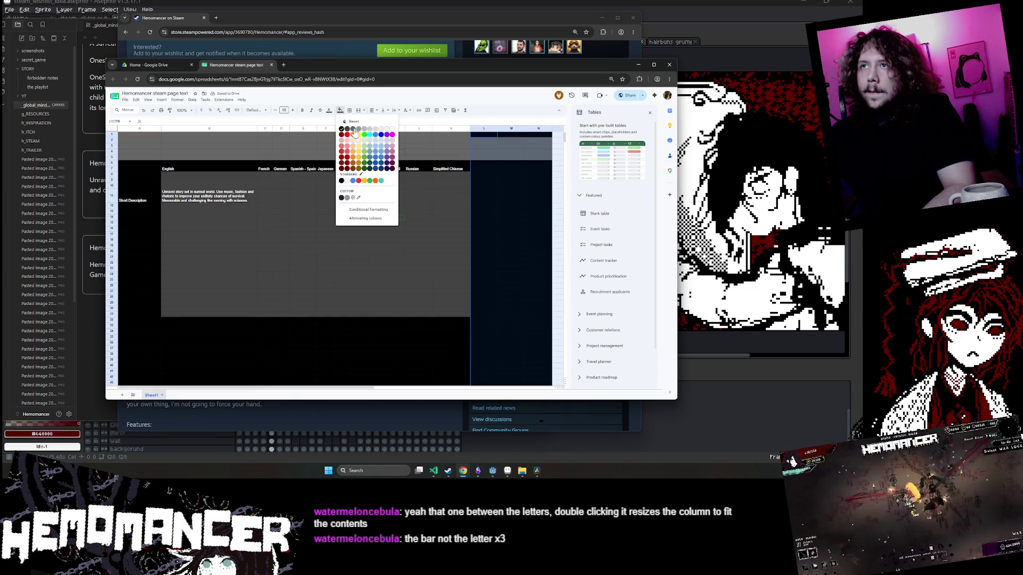
click(355, 130)
click(340, 110)
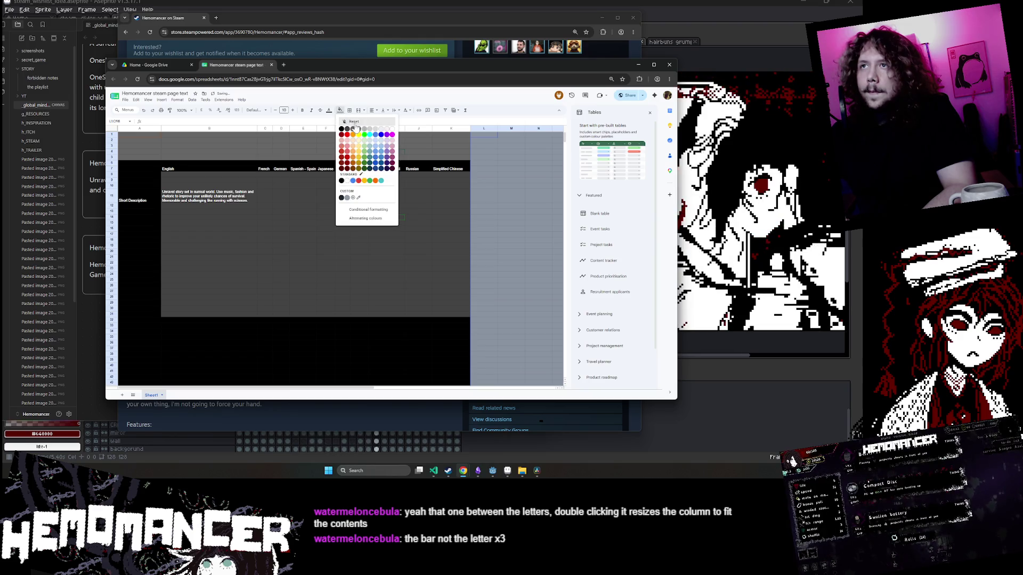
click(355, 128)
Fill the lower block A32:M53 grey.
scroll(530, 182, down, 3)
click(538, 272)
mouse_move(505, 258)
mouse_down()
mouse_move(122, 351)
mouse_move(120, 375)
mouse_up()
click(340, 110)
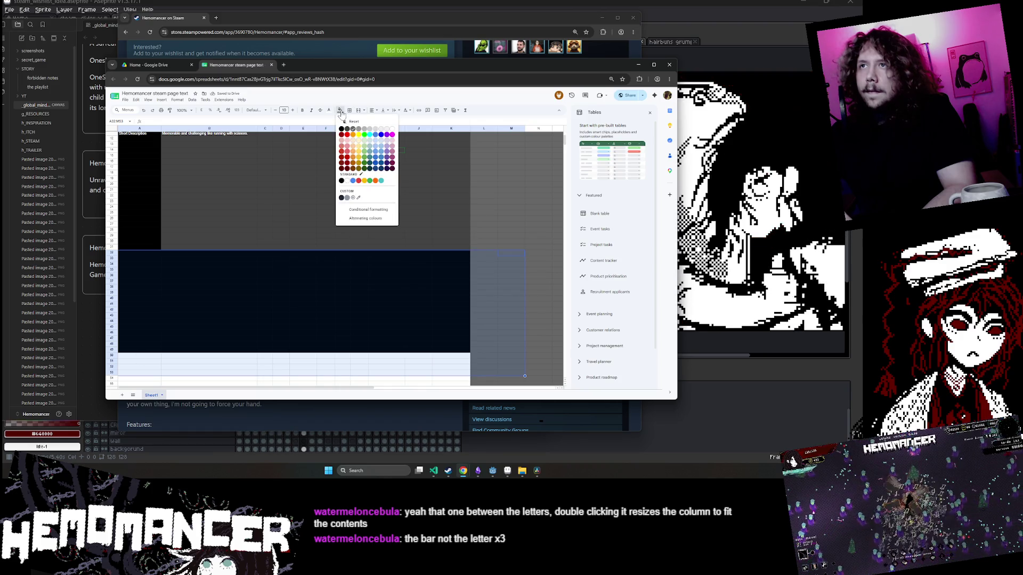
click(356, 129)
click(469, 264)
Fill the merged cell A6:A7 grey.
scroll(469, 256, up, 3)
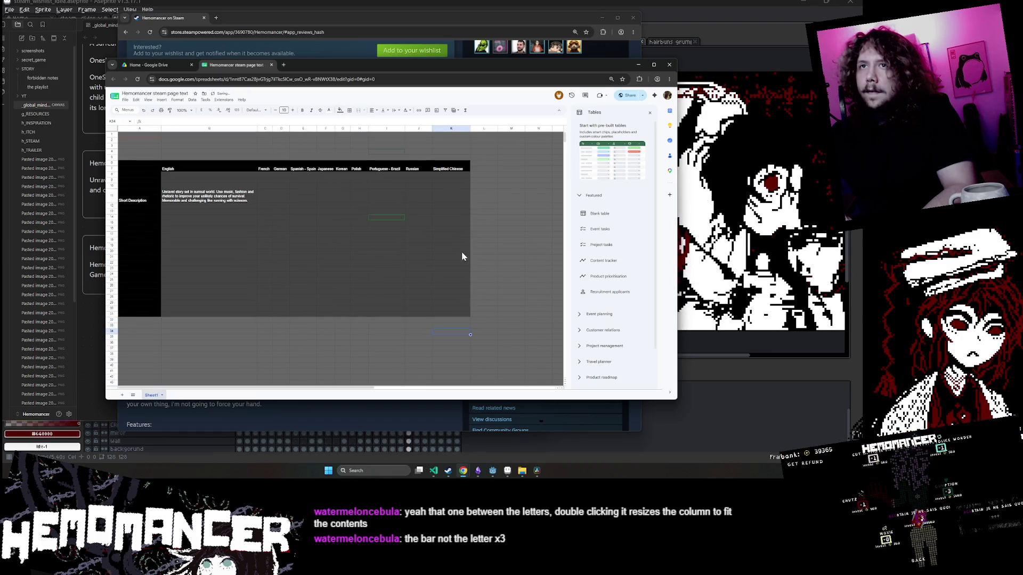
click(126, 162)
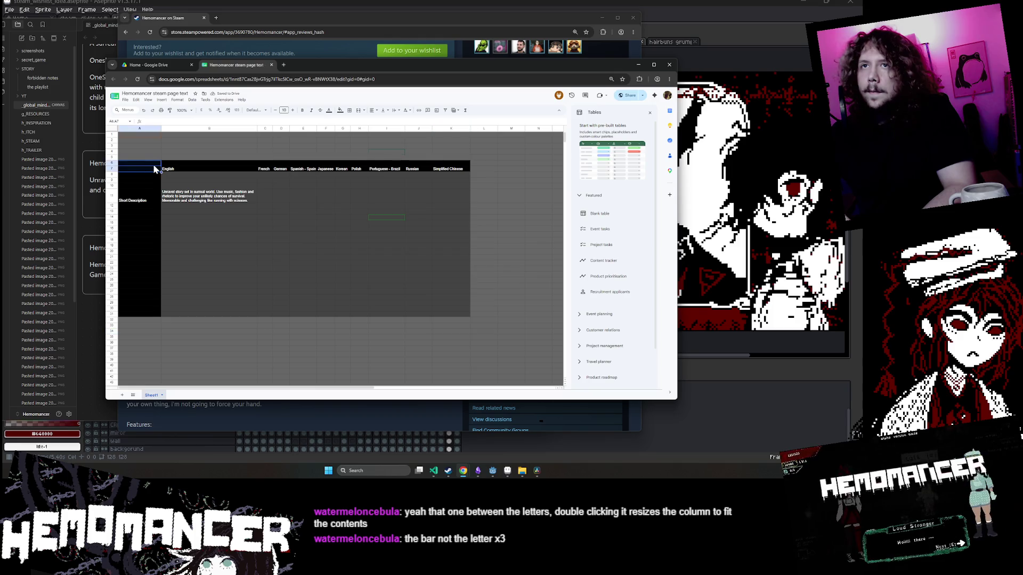
click(328, 110)
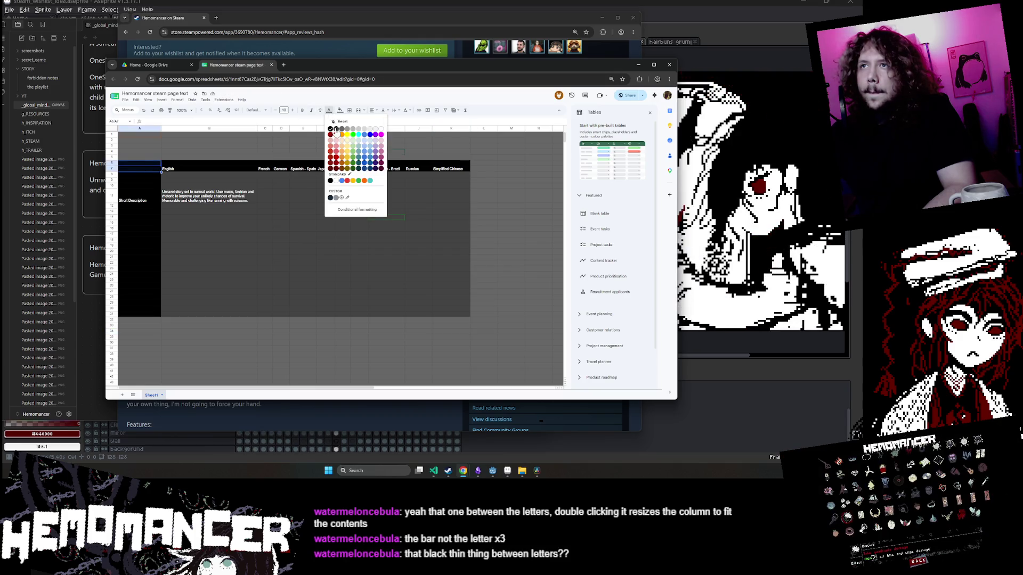
click(336, 136)
click(252, 144)
click(149, 169)
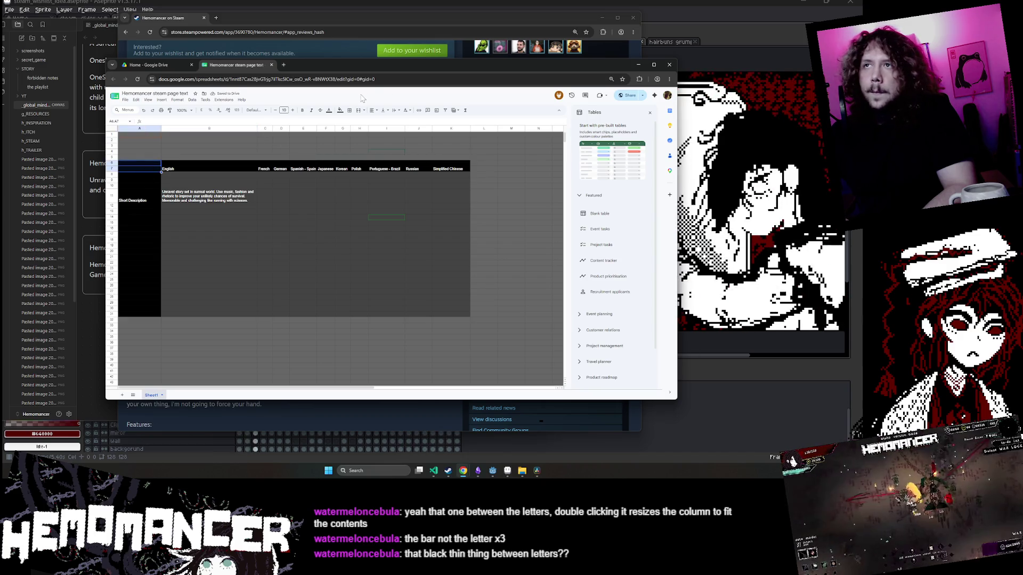
click(340, 110)
click(361, 132)
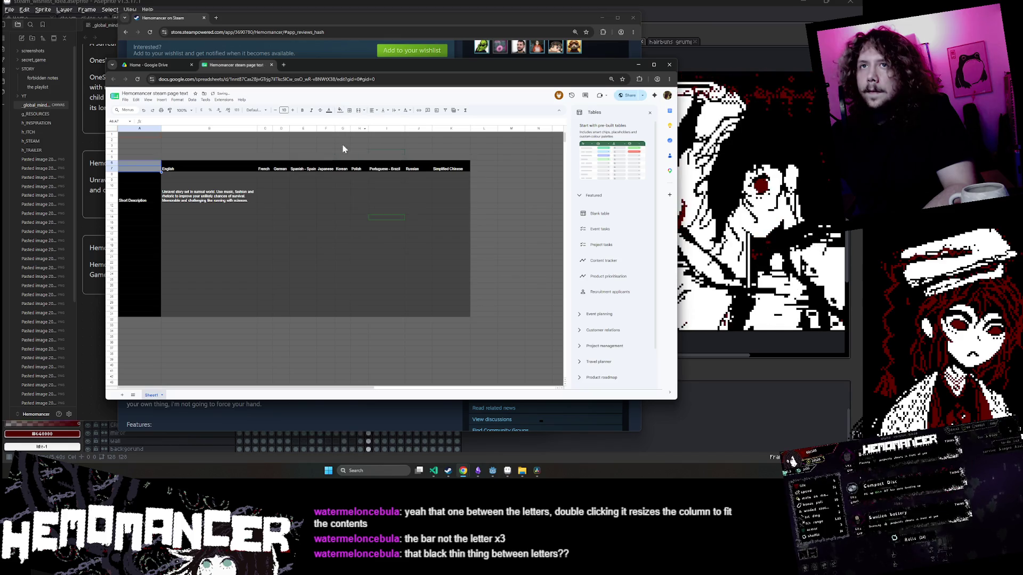
Apply a grey fill to cells A4:A7.
drag(141, 153, 154, 174)
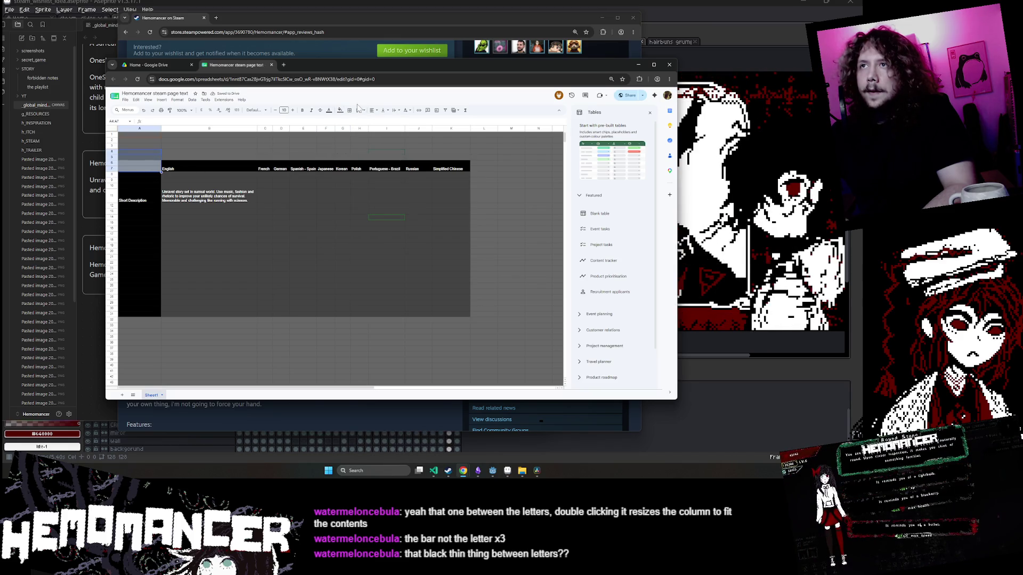
click(340, 111)
click(357, 135)
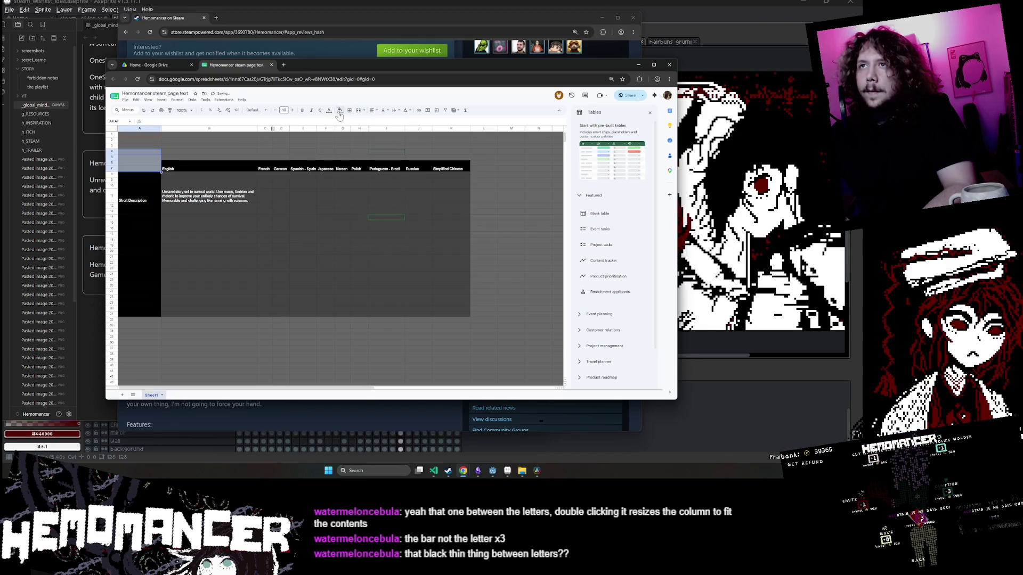
click(339, 111)
click(352, 132)
click(351, 136)
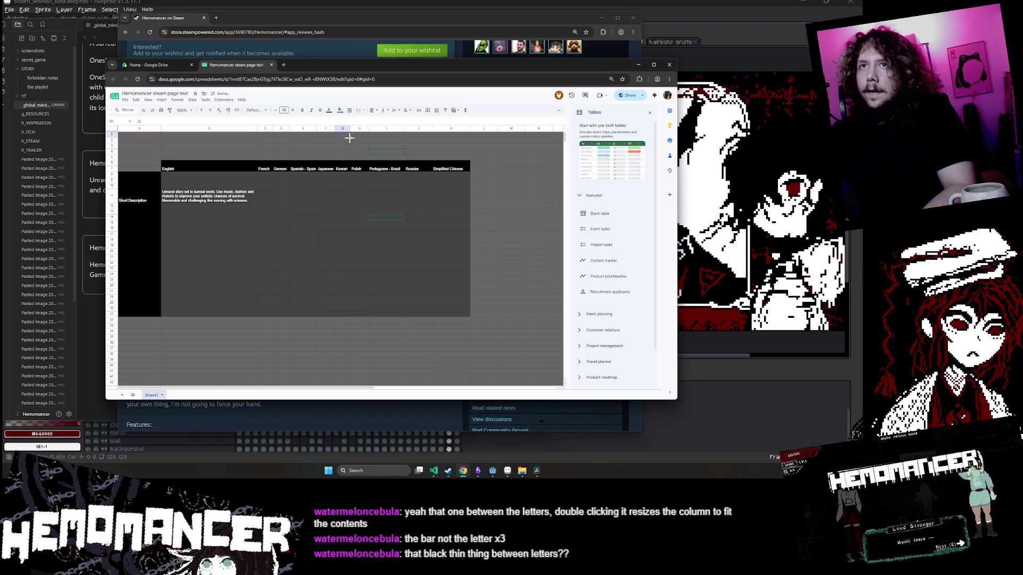
Fill row 6 across columns B to K with a dark colour.
drag(175, 163, 453, 169)
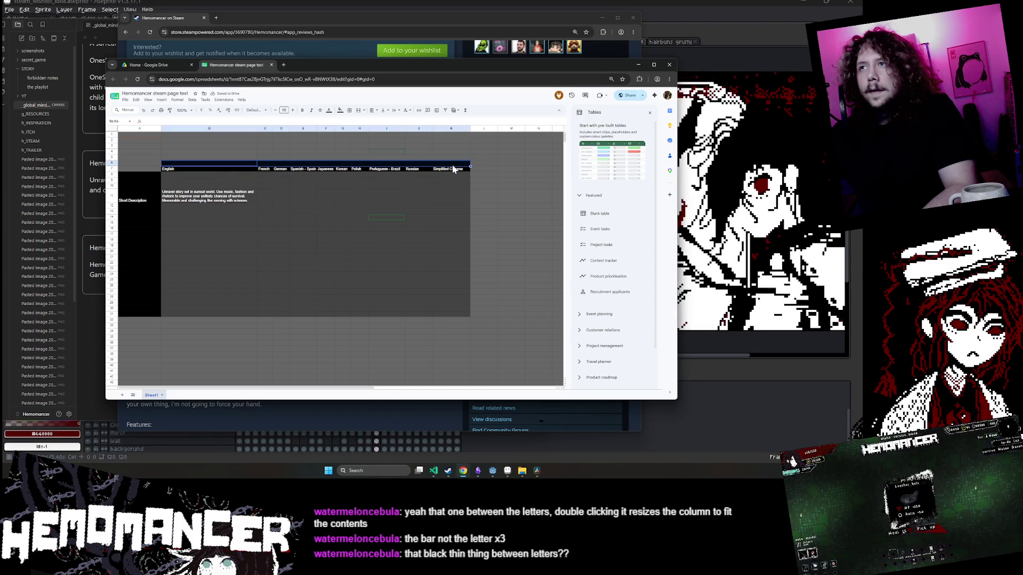
click(340, 110)
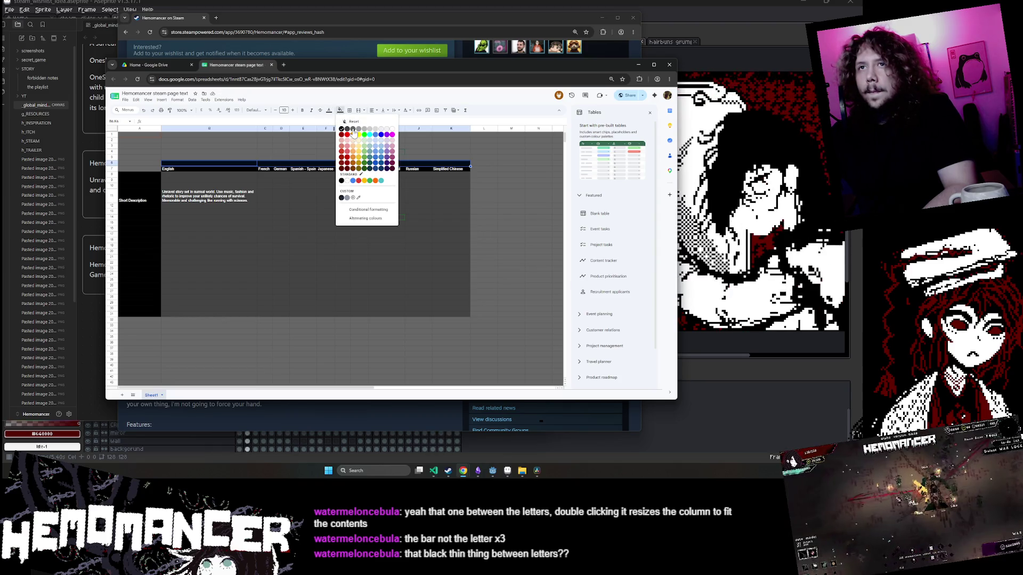
click(354, 132)
click(484, 168)
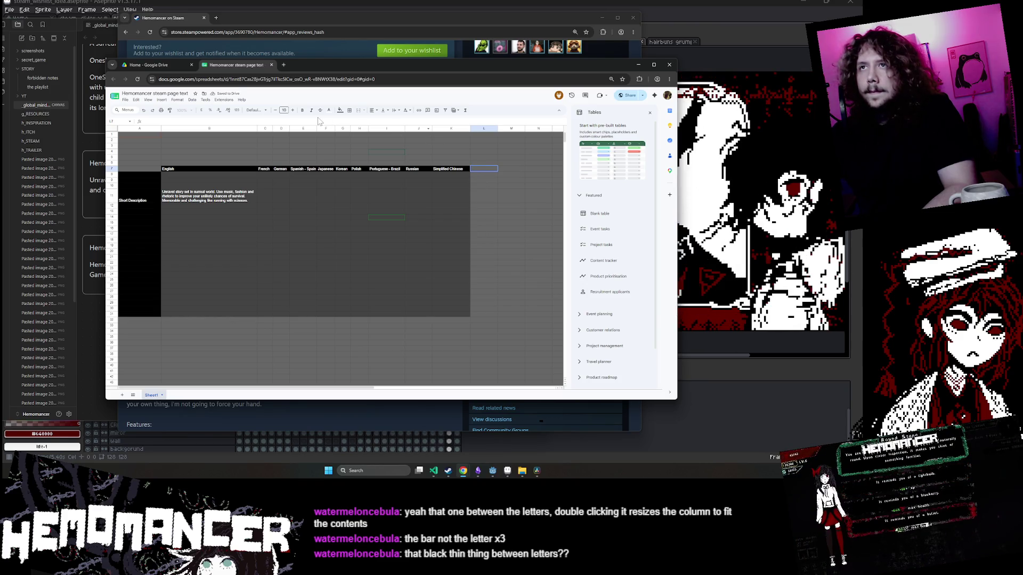
click(341, 111)
Fill L7 and enter the headings Malay in L7 and Indonesian in M7.
click(393, 129)
key(Return)
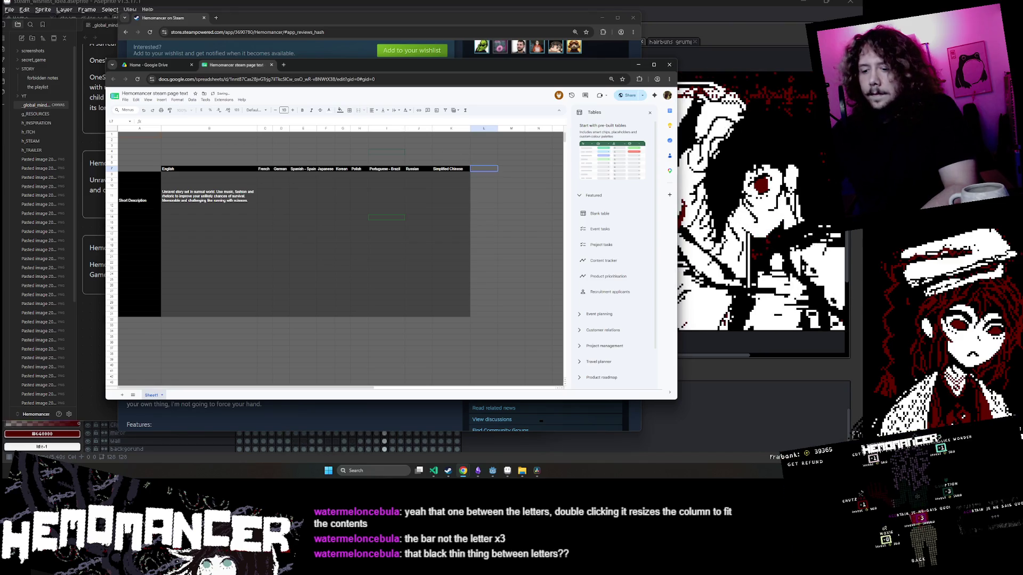
text(mel)
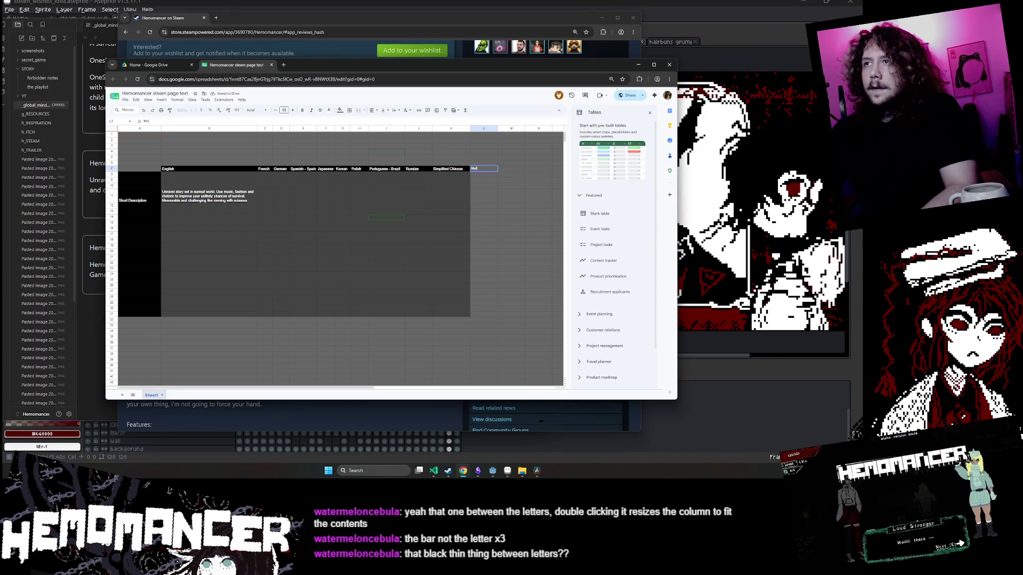
click(510, 168)
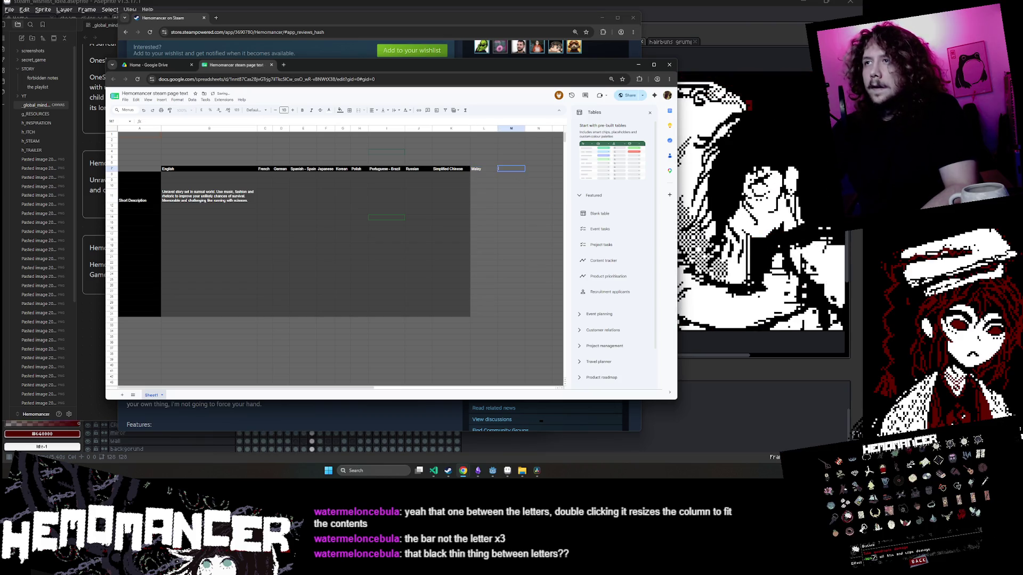
text(krndoni)
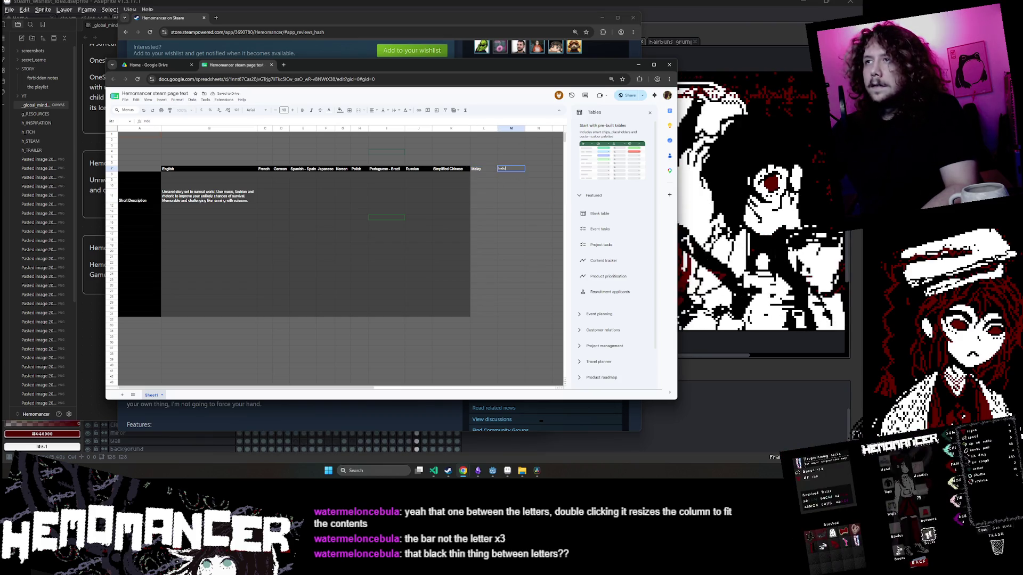
click(511, 196)
key(ctrl+l)
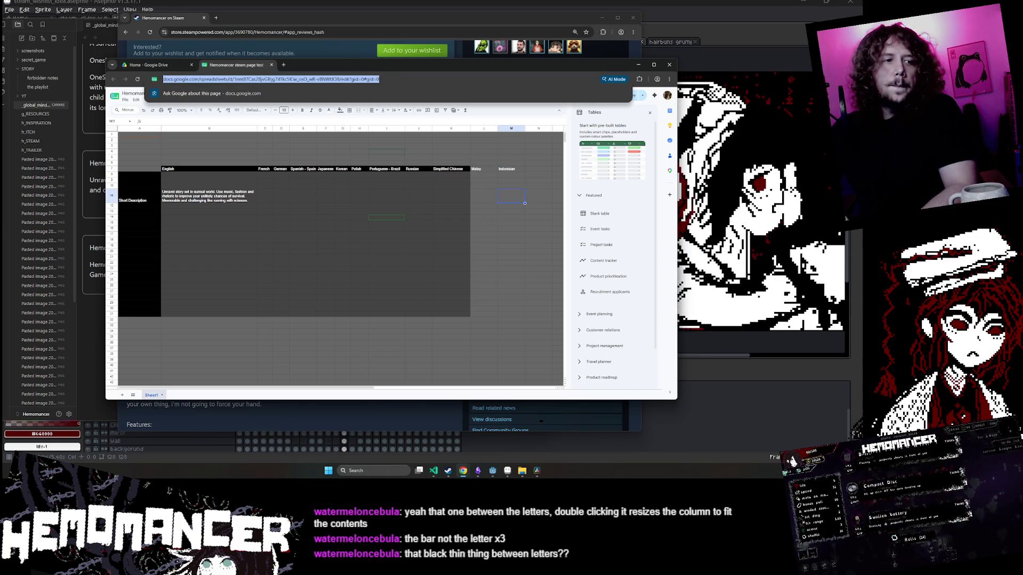
key(Escape)
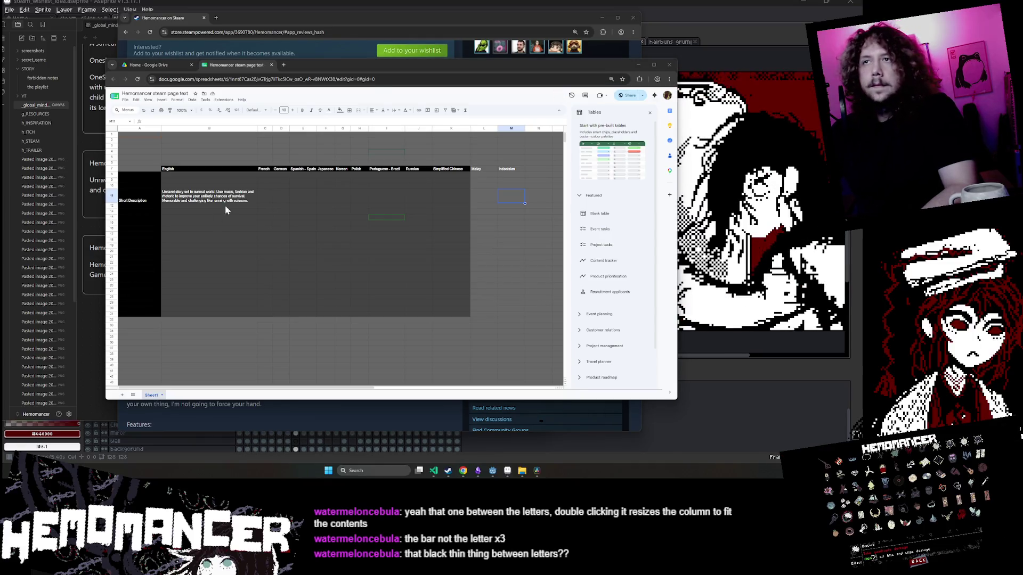
key(ctrl+l)
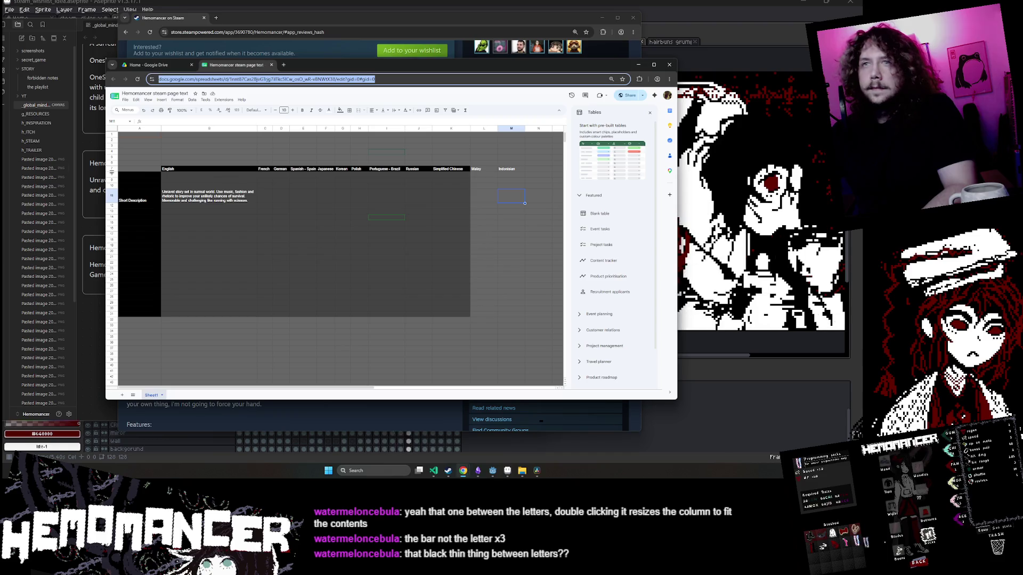
key(alt+Tab)
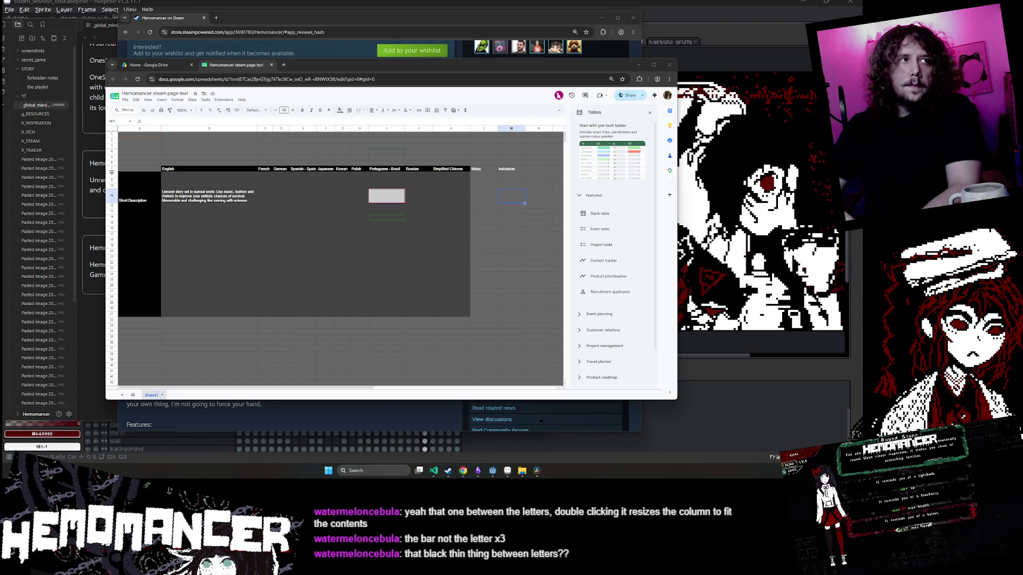
click(336, 213)
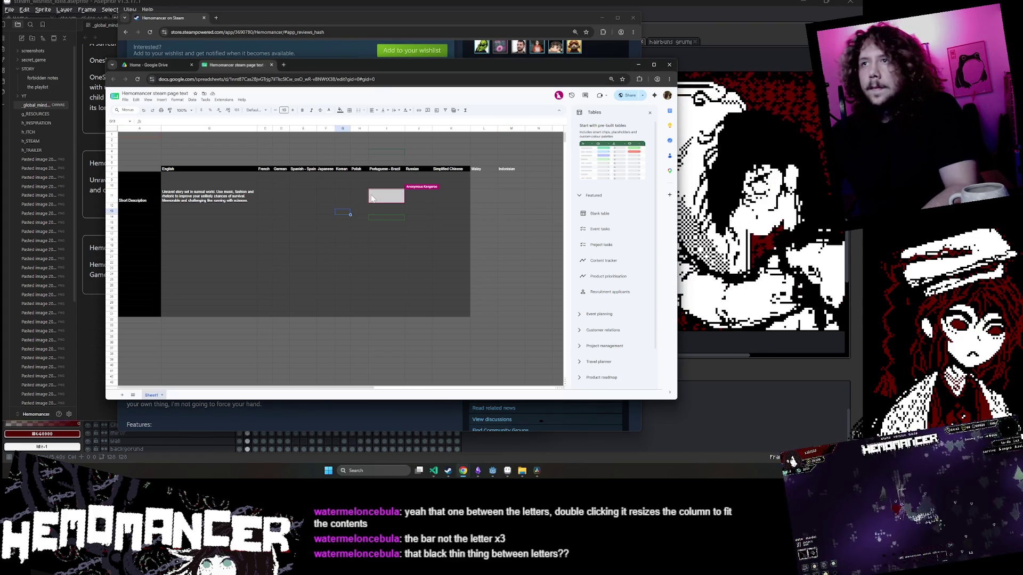
Select A1:K5 and apply a new text colour to it.
click(229, 186)
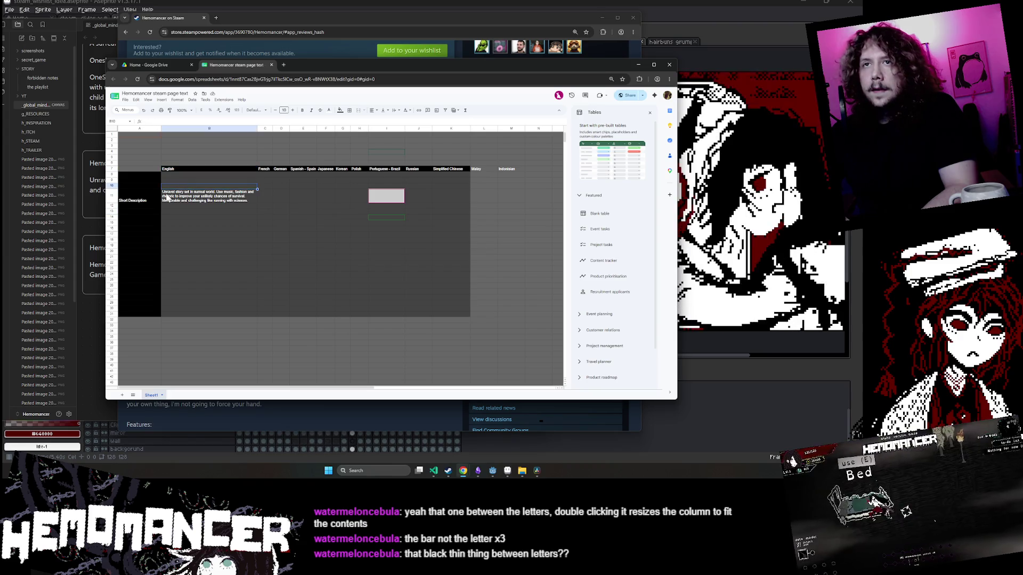
click(165, 152)
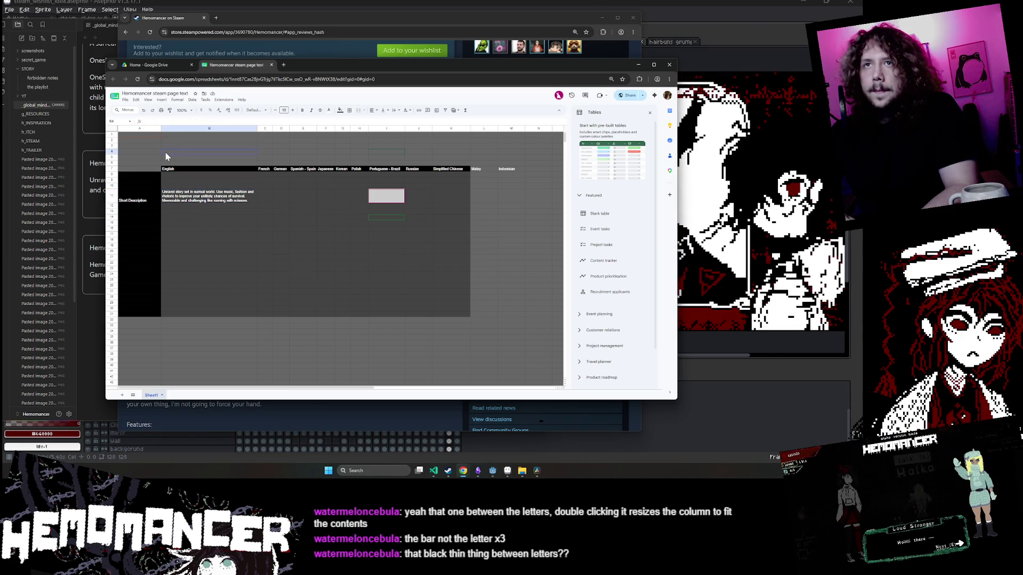
drag(169, 145, 221, 156)
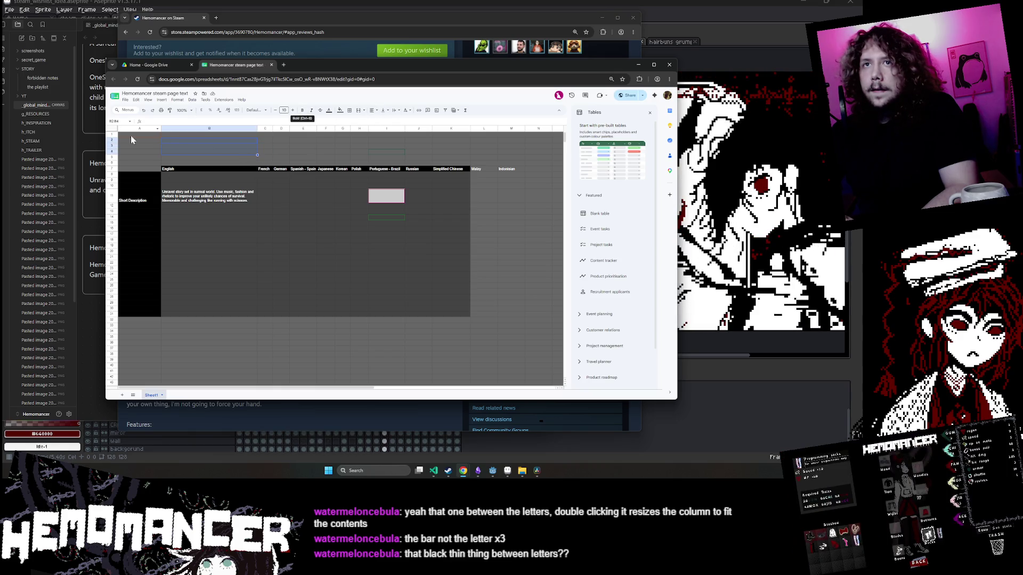
click(203, 141)
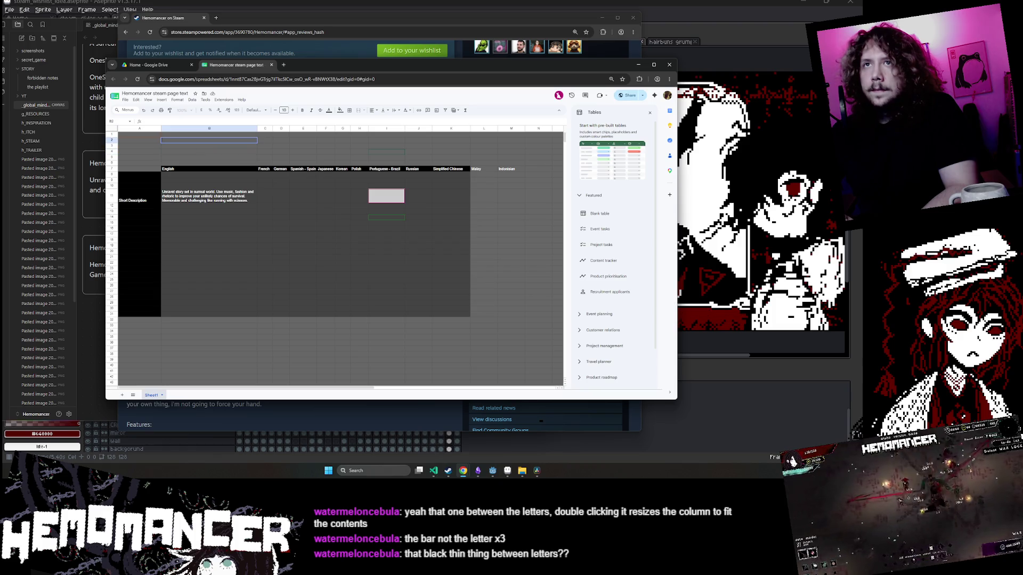
mouse_move(147, 135)
mouse_down()
mouse_move(318, 158)
mouse_move(463, 163)
mouse_move(457, 153)
mouse_up()
click(328, 111)
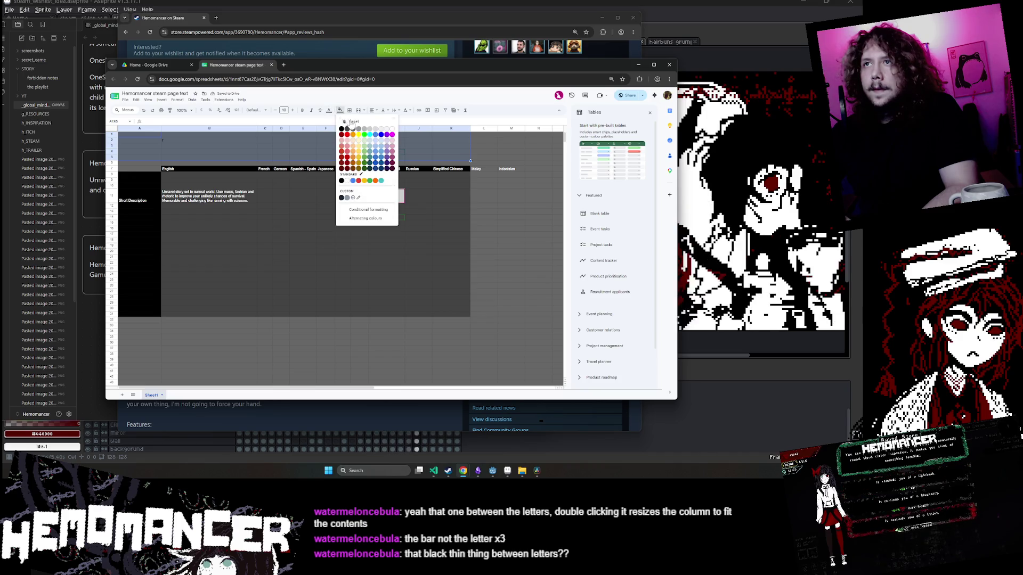
click(379, 131)
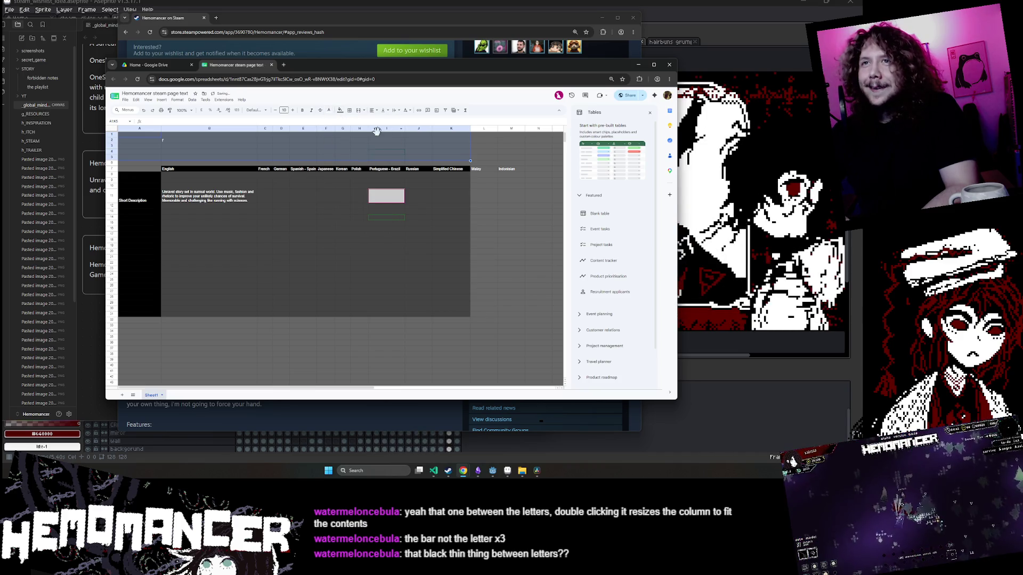
Type a greeting about helping with translations into cell B2.
click(185, 146)
click(174, 137)
click(177, 139)
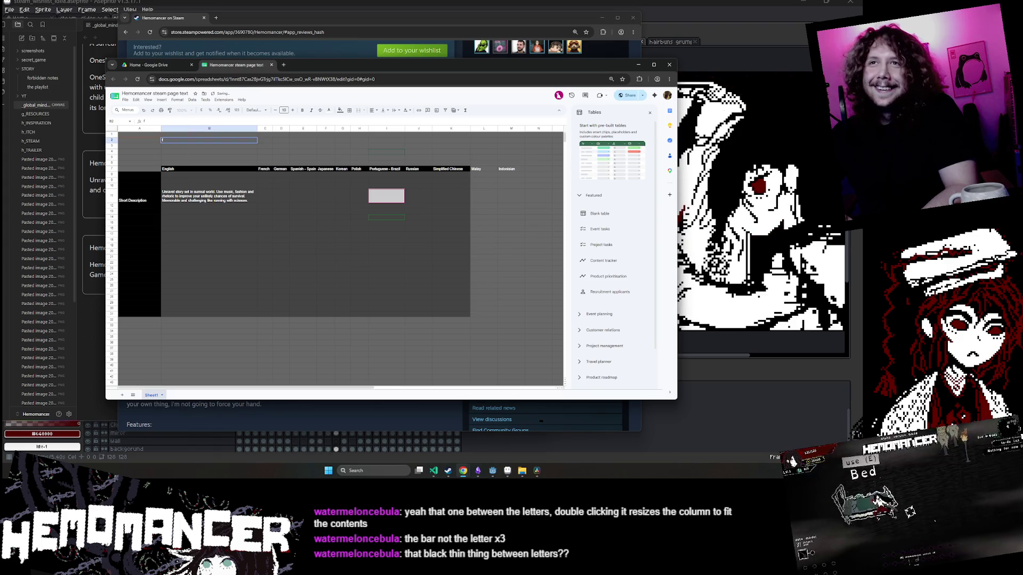
text(Hello!)
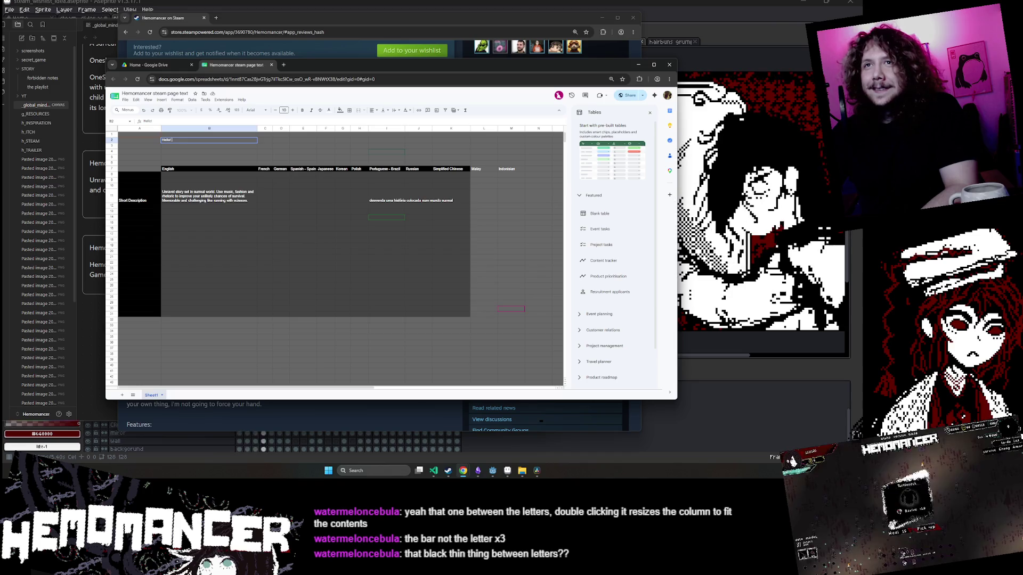
text( Thanks for help)
text( with translations)
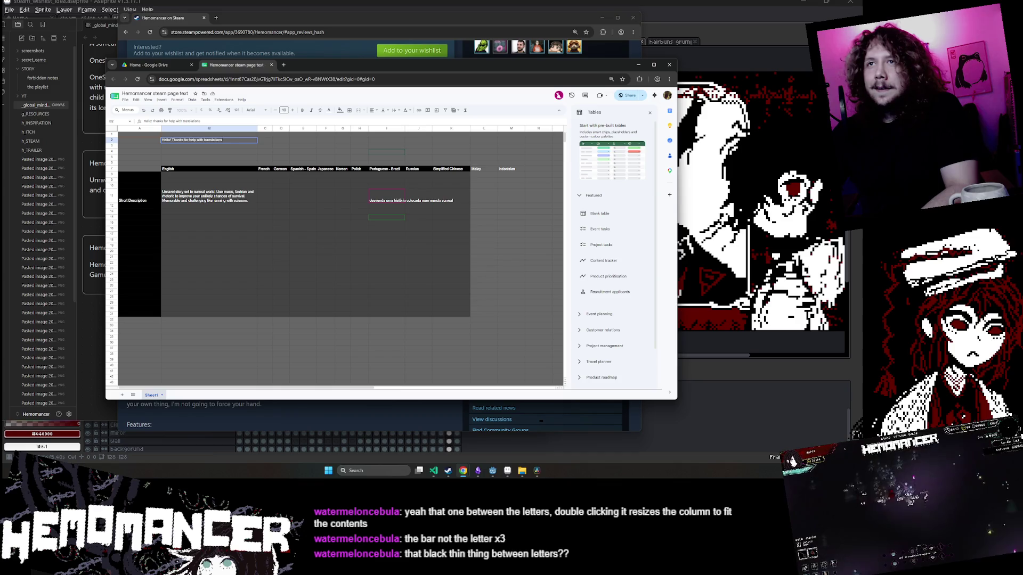
key(Return)
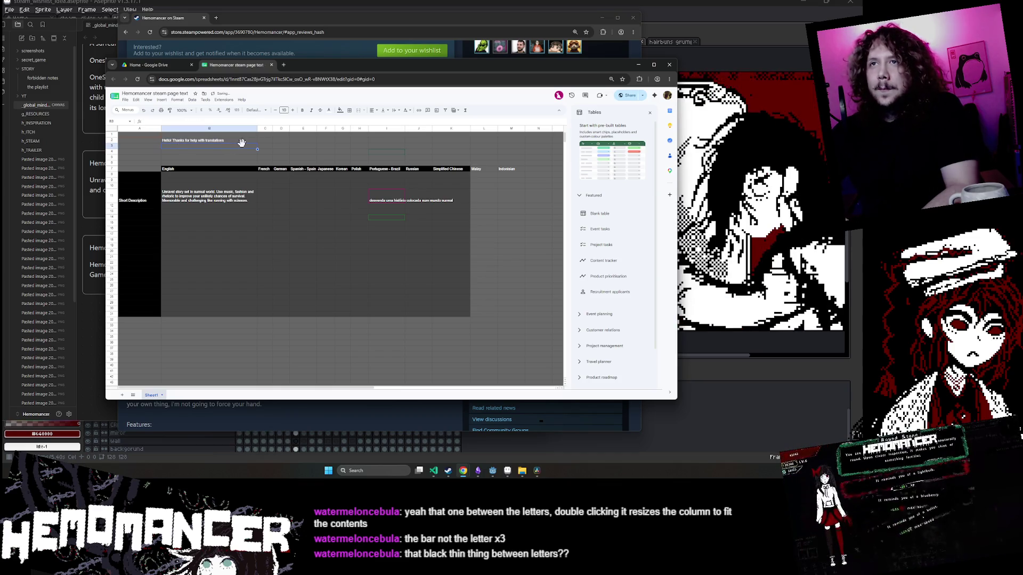
Add a second line asking readers to comment on issues instead of overwriting earlier translations.
double_click(235, 139)
key(Escape)
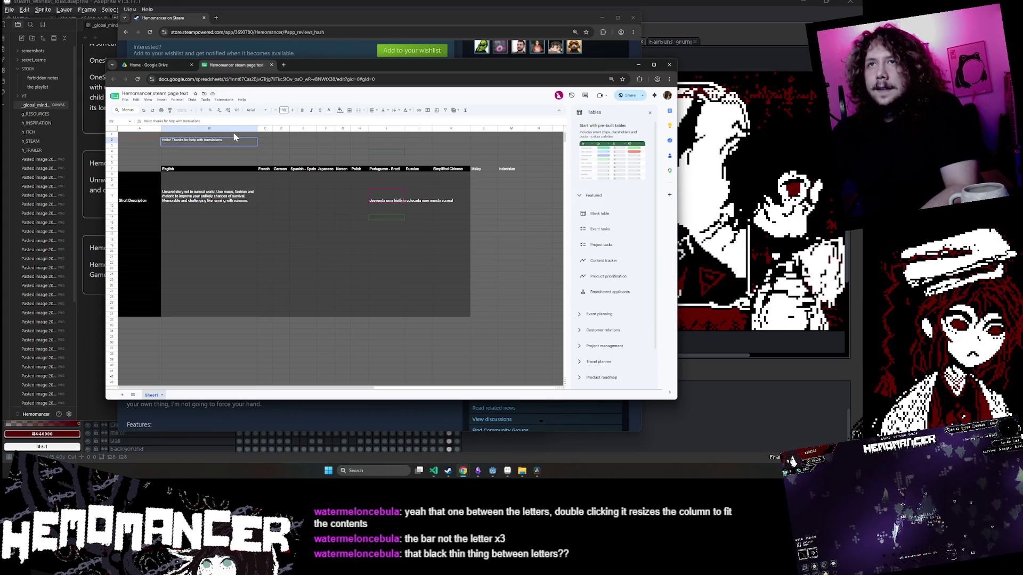
key(alt+Return)
text(If aomeone added tra)
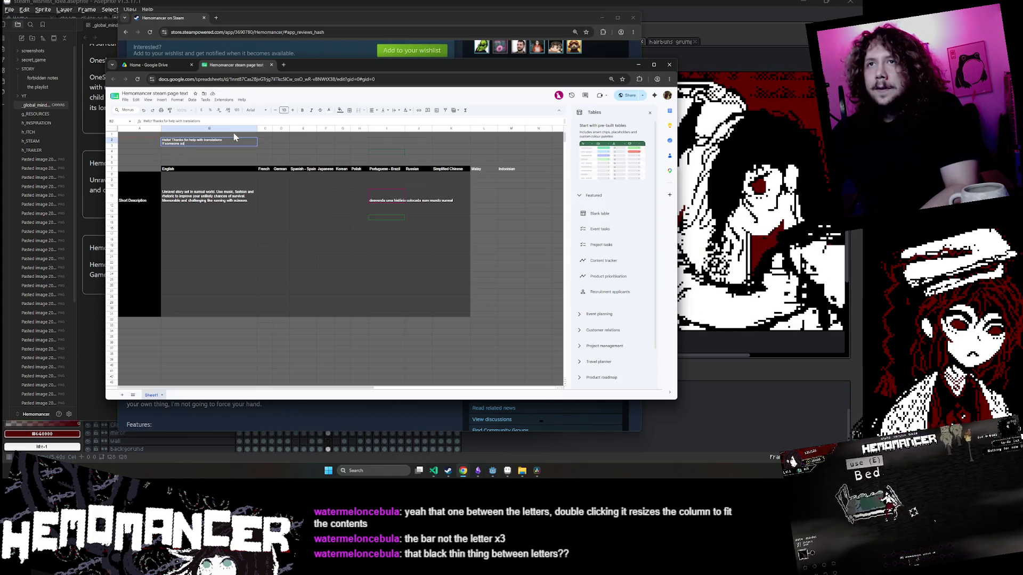
text(nslation b)
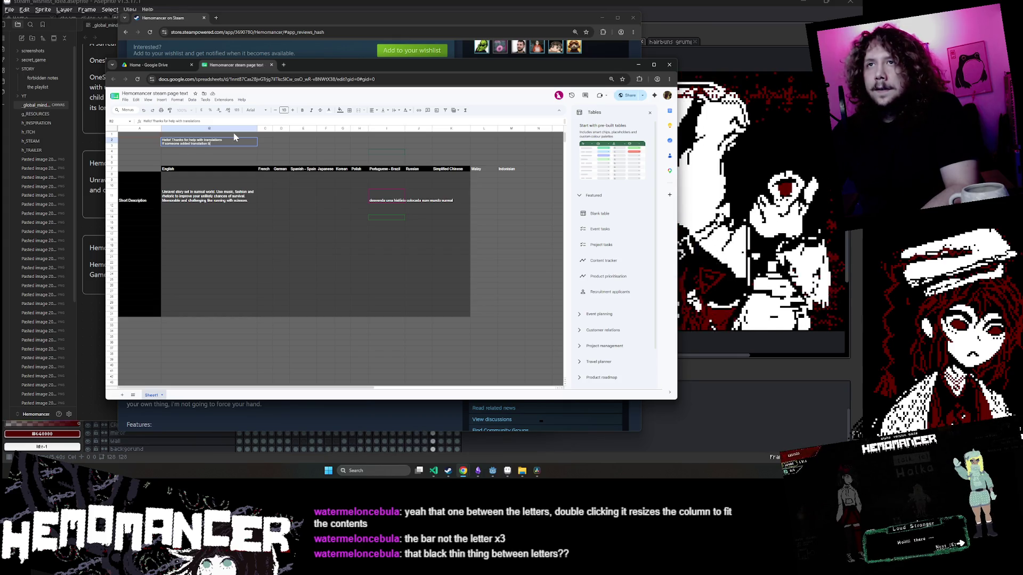
text(efore you and you)
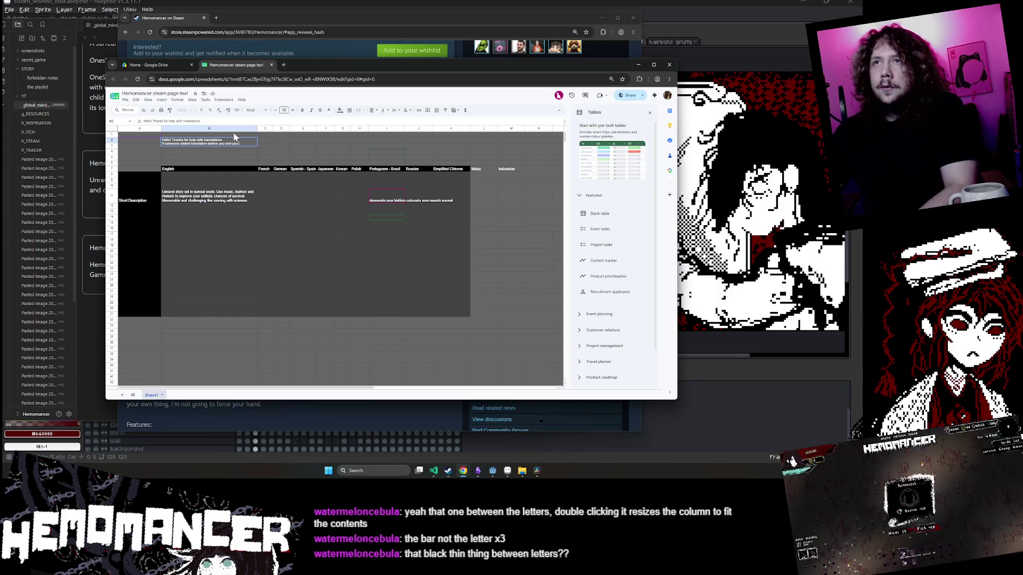
text( found issues.)
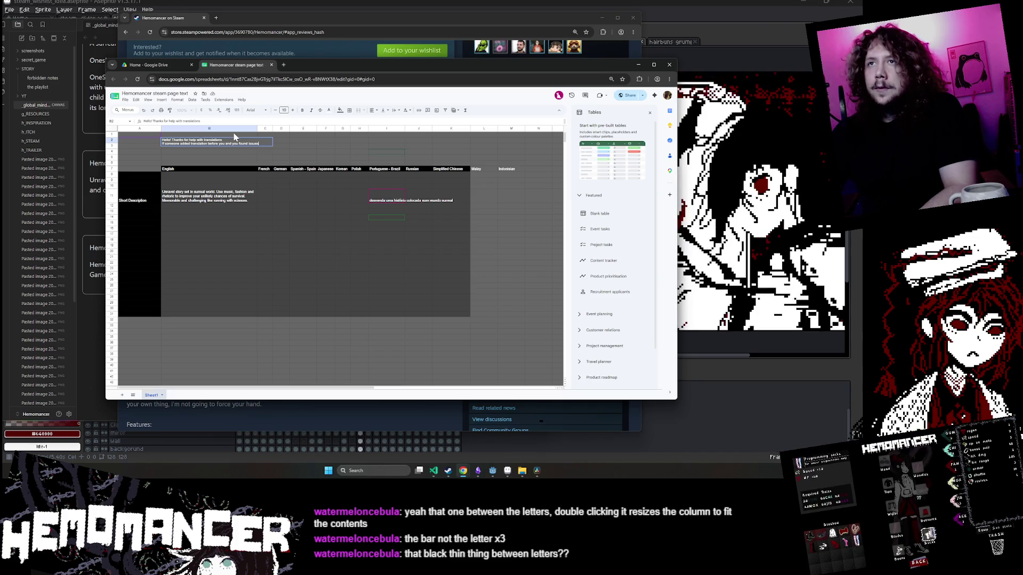
text( please us)
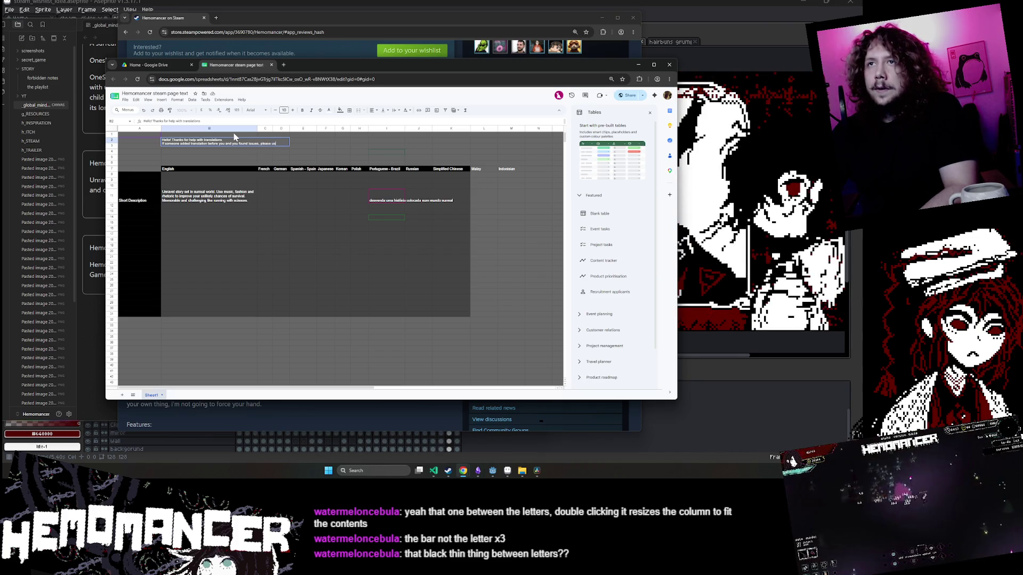
text(ment fe)
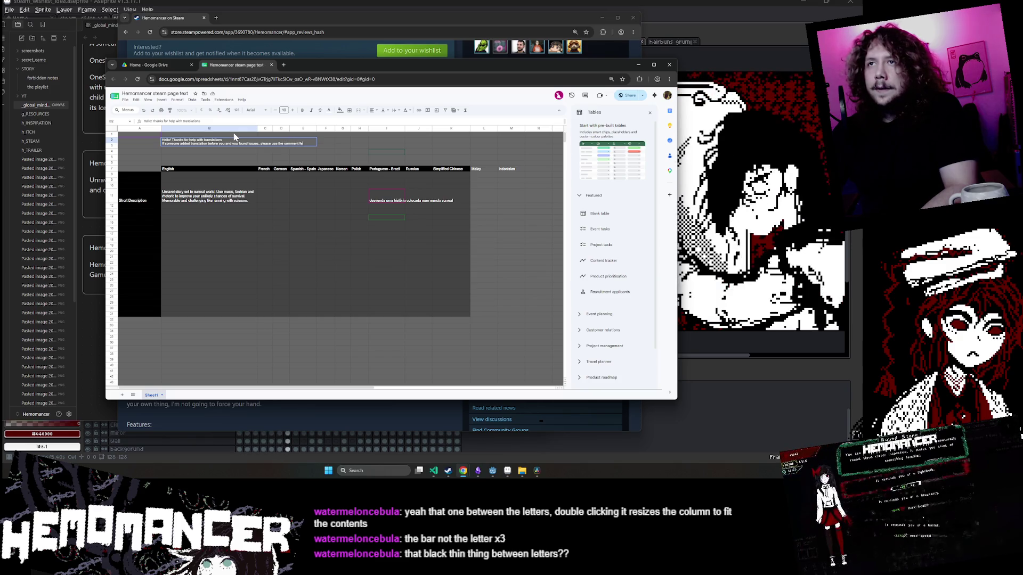
text(atu)
text(instead of ove)
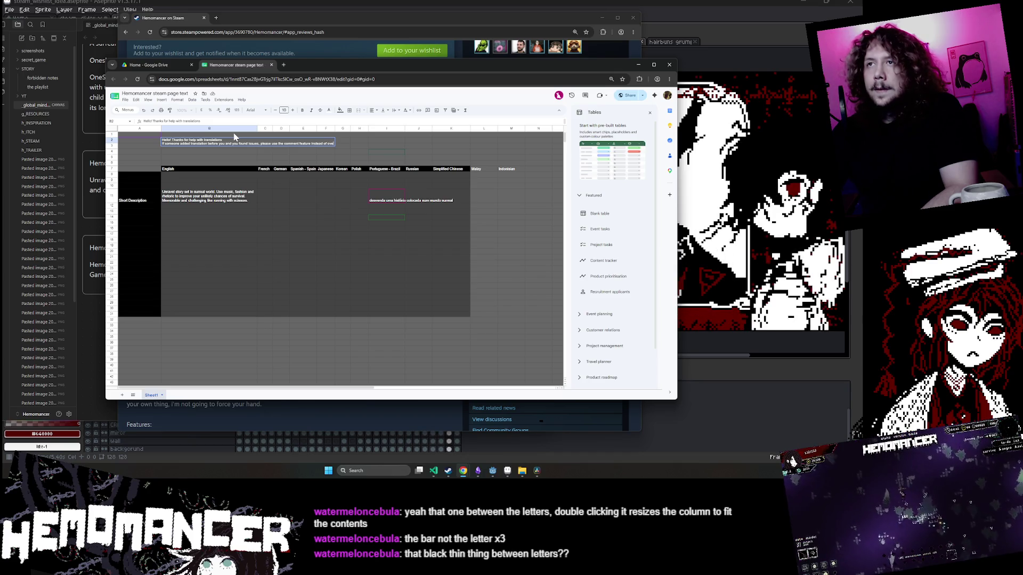
text(rwriting)
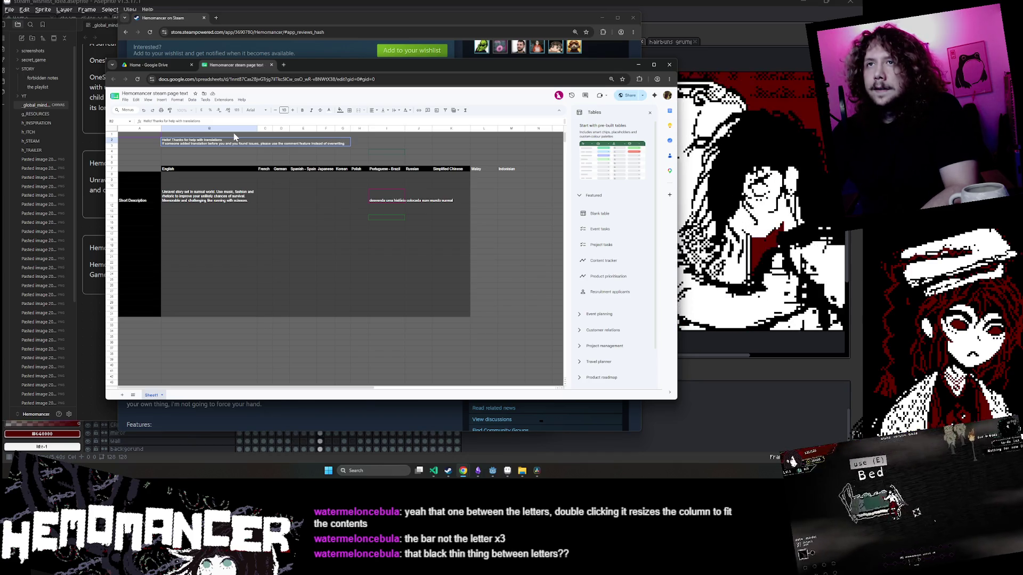
key(Return)
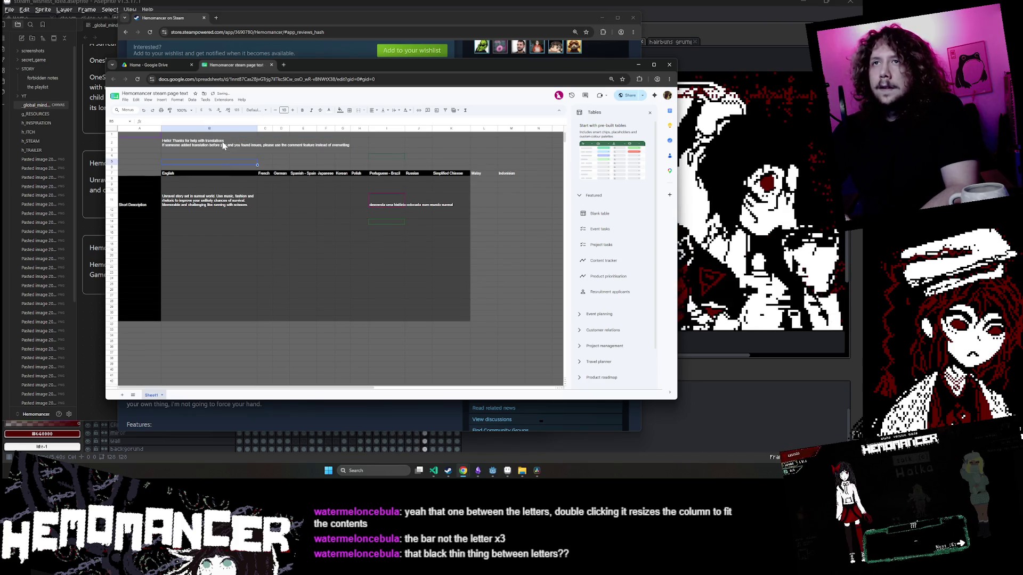
End that line with a period and add a third line promising more keys, apologising and thanking readers.
click(223, 145)
double_click(235, 145)
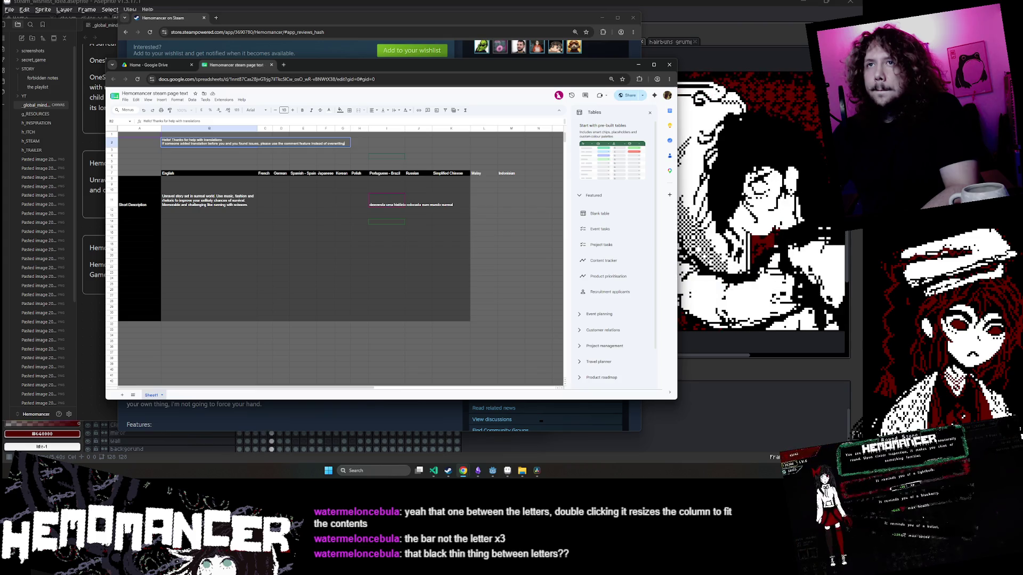
text(.)
key(alt+Return)
text(I will add more k)
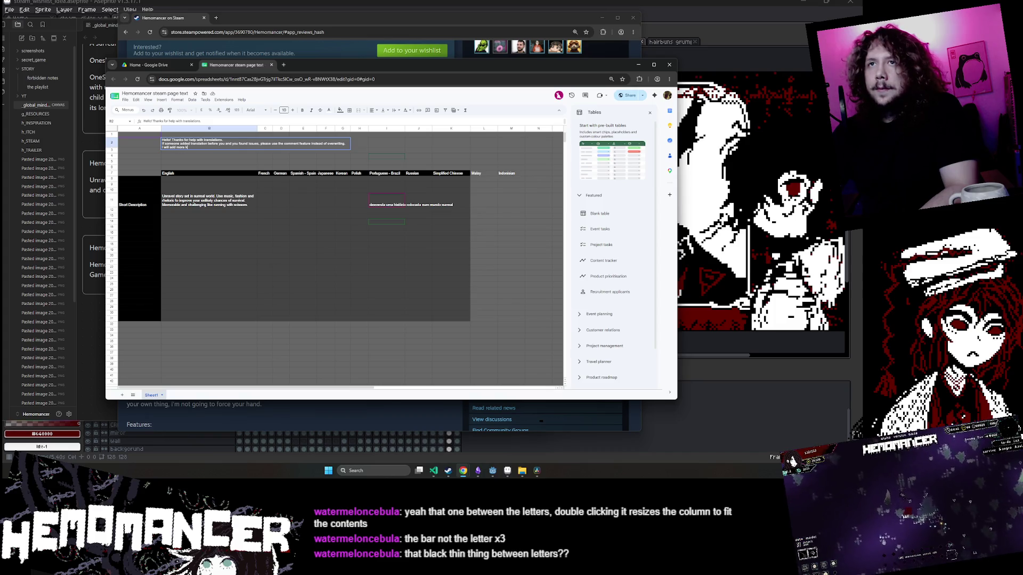
text(eys a)
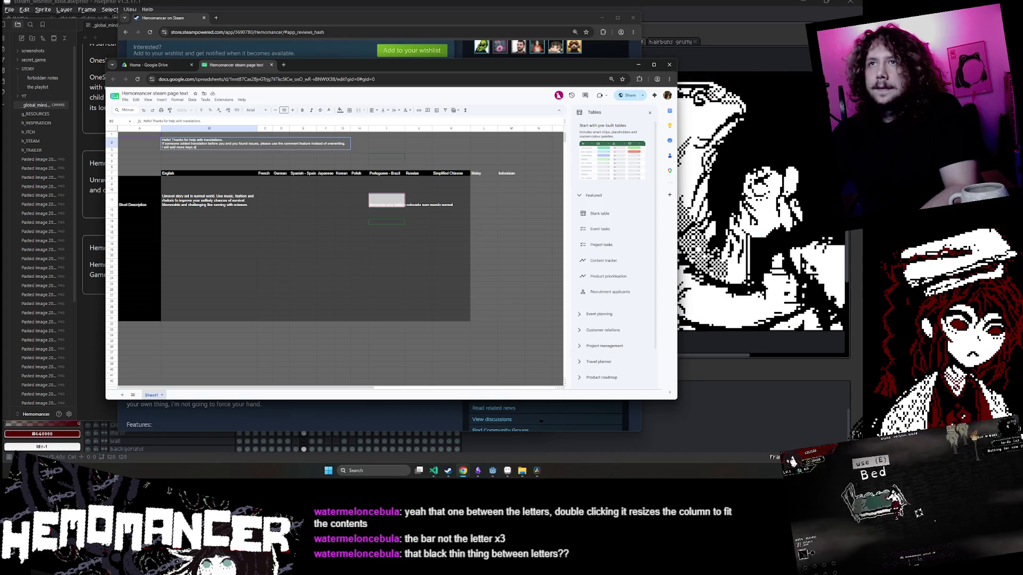
text(s wo -)
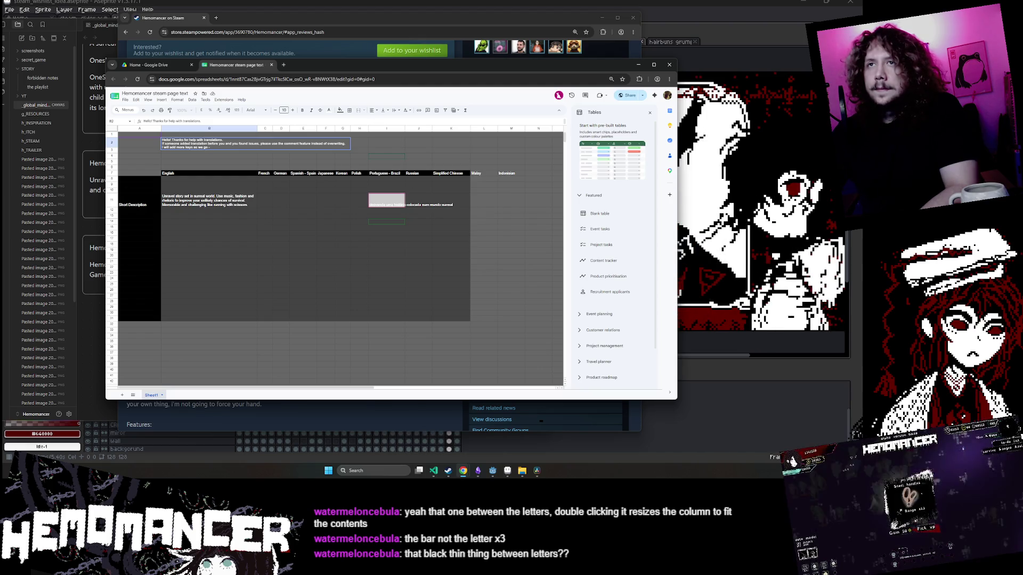
text(y)
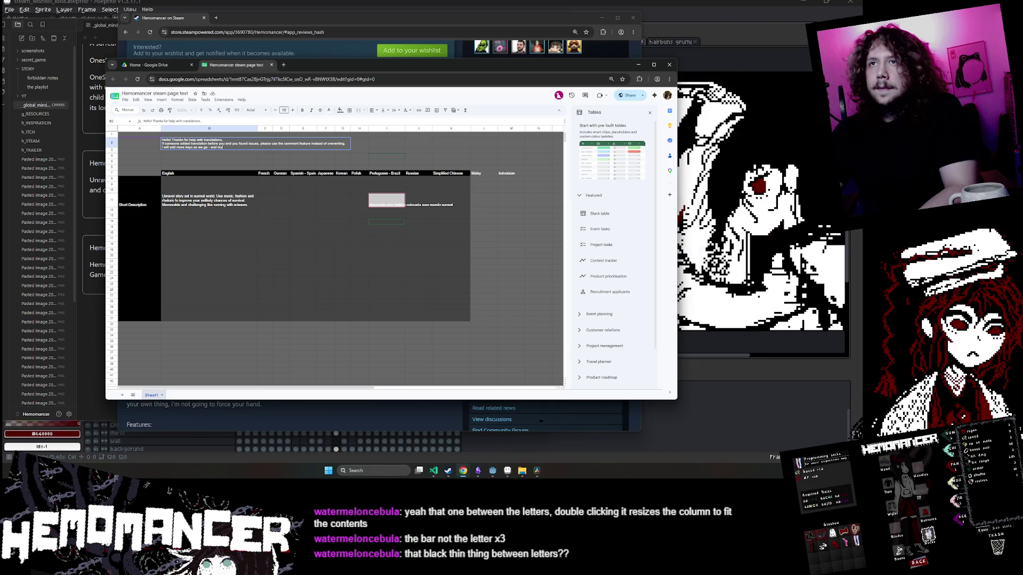
text( apologies for so)
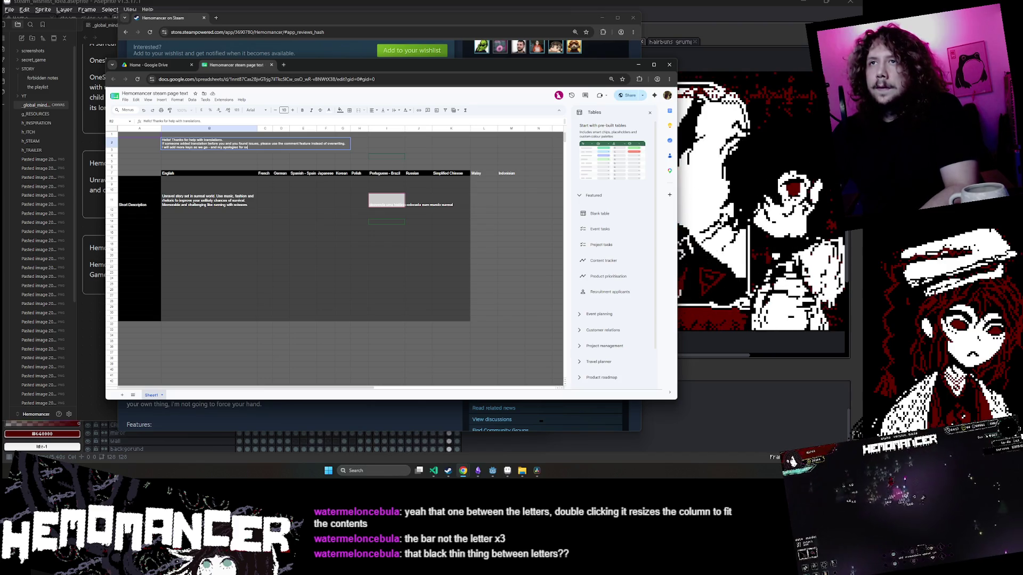
text( this)
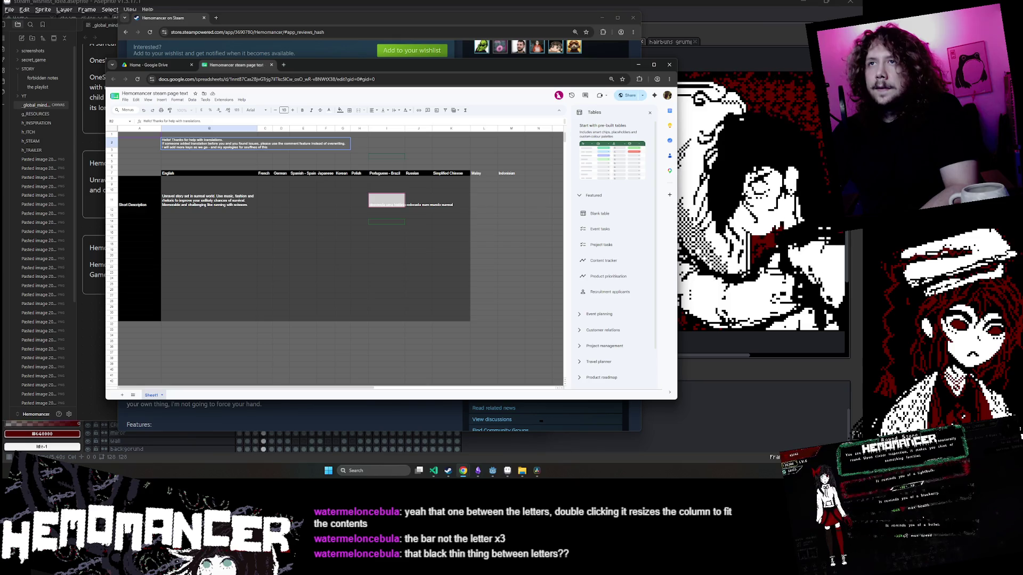
text(ot)
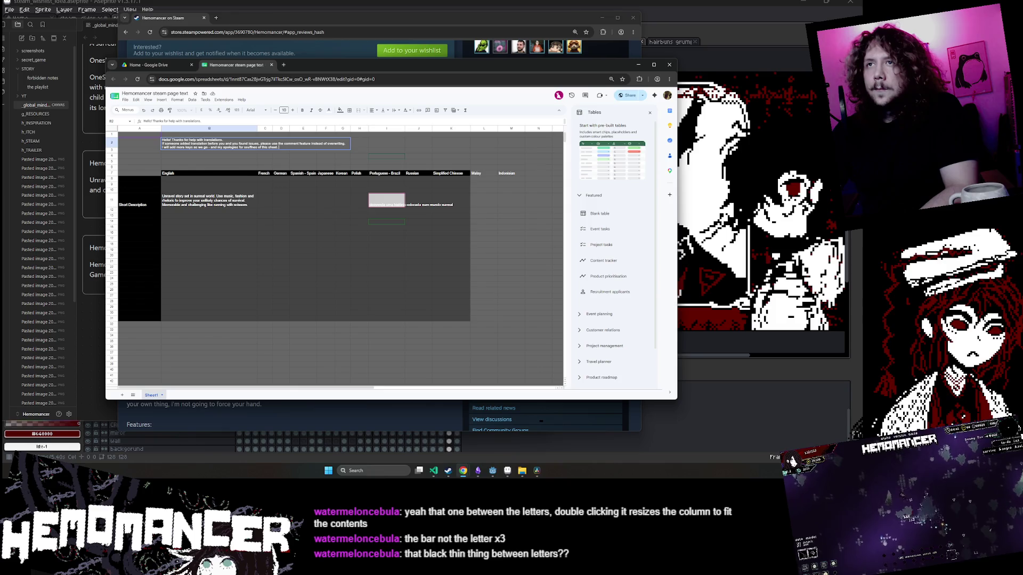
text(o)
text( I hope it)
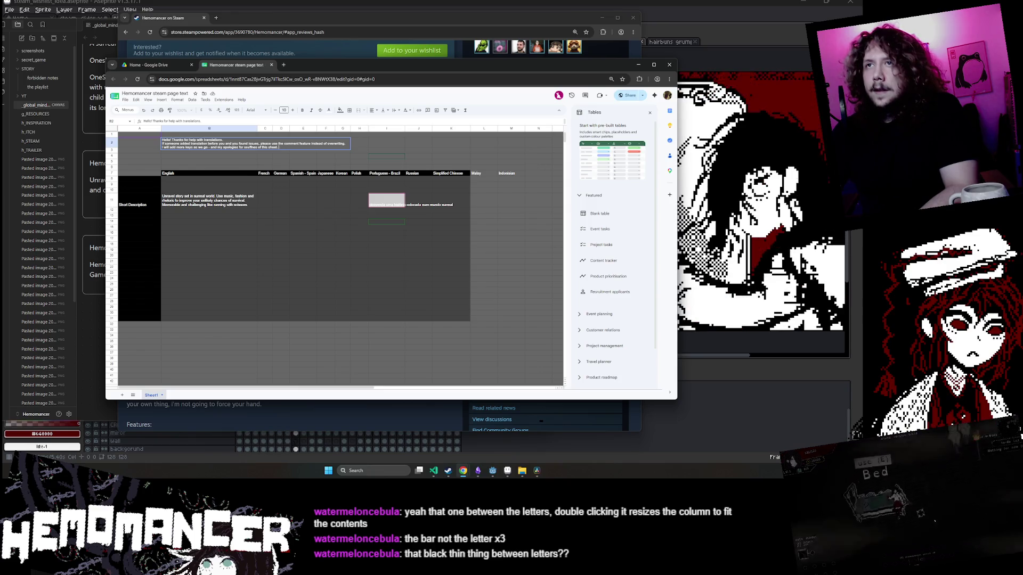
text( makes sense)
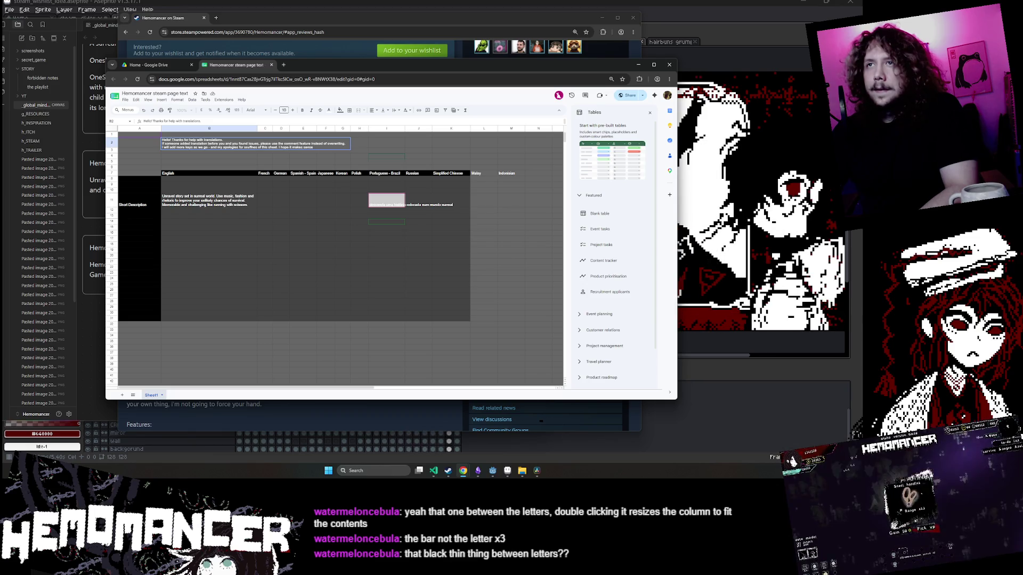
text(. thank you again!)
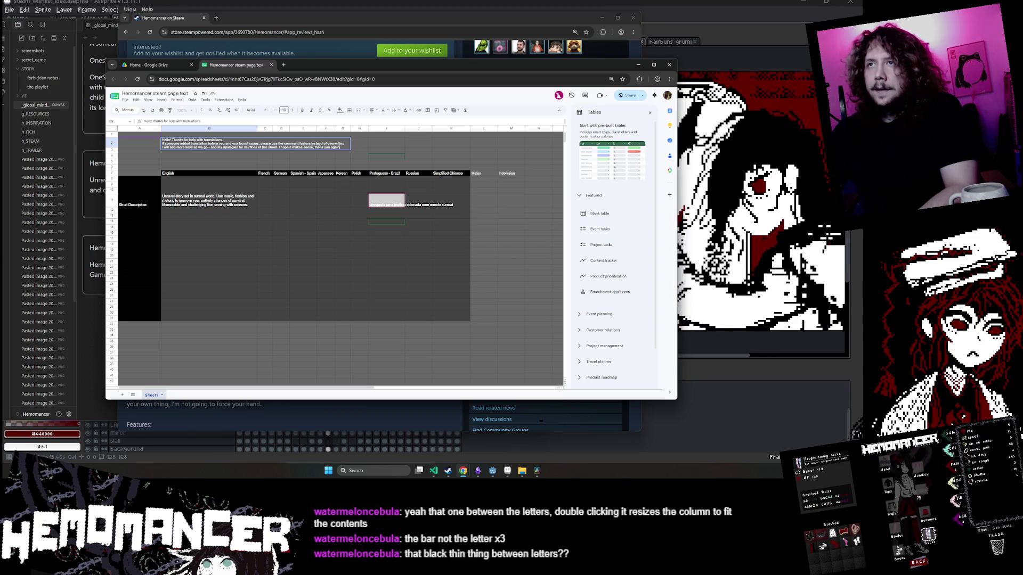
key(Return)
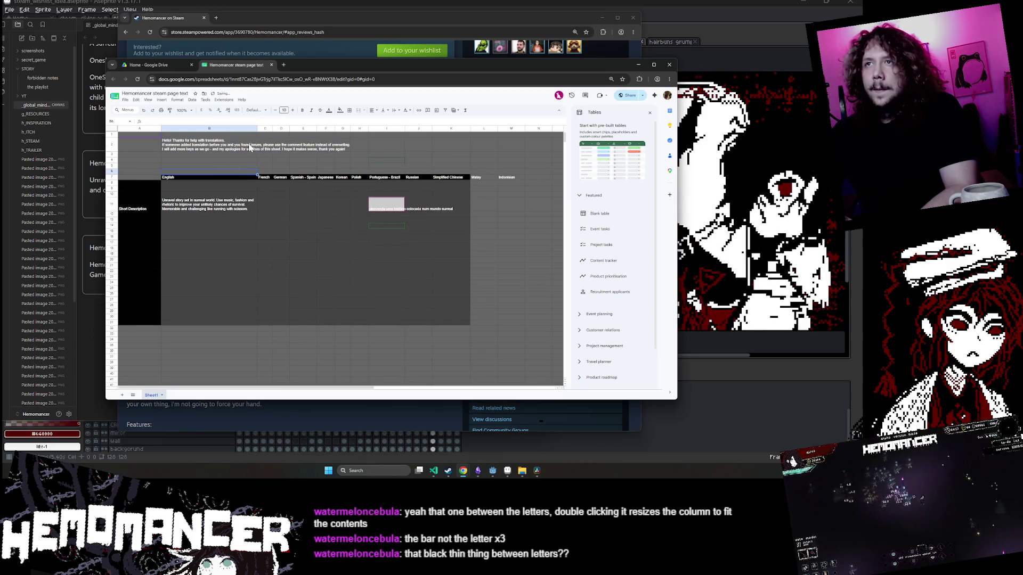
click(248, 148)
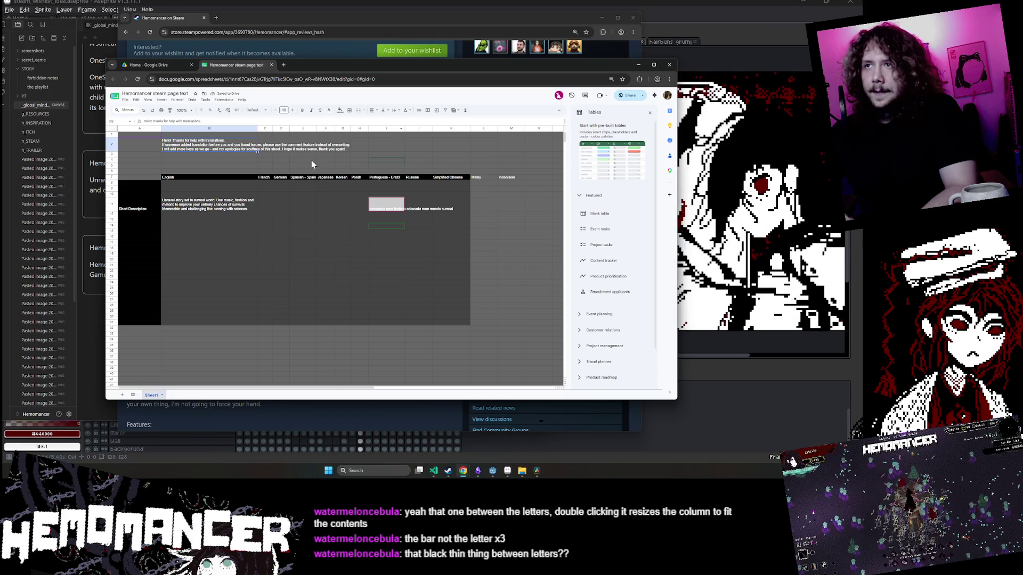
click(146, 150)
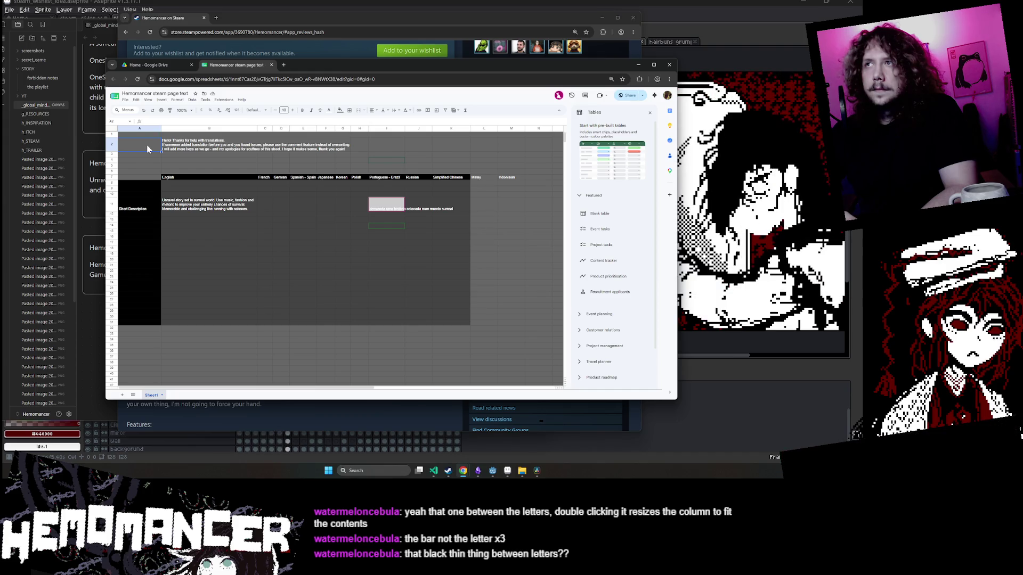
click(176, 153)
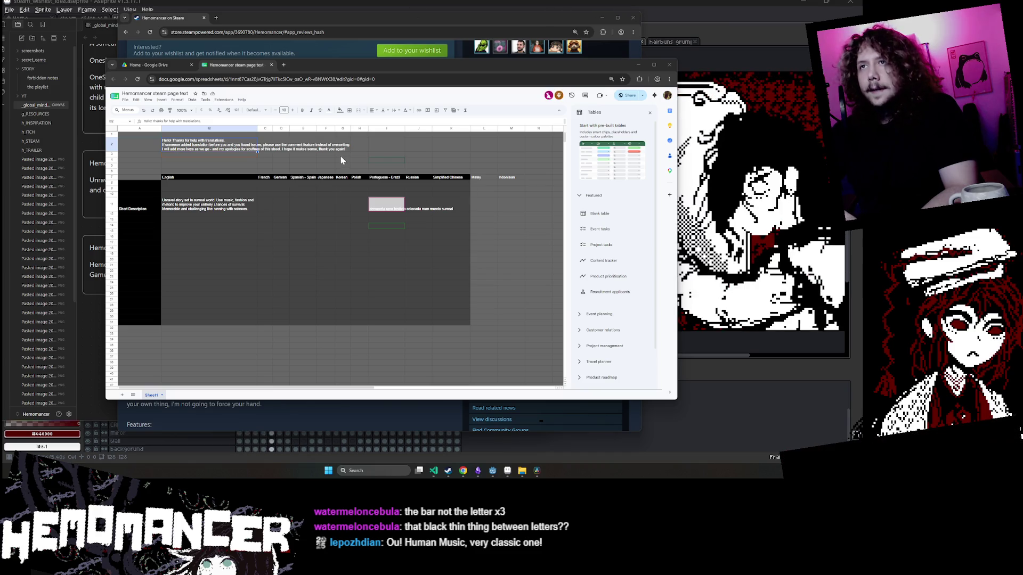
click(419, 160)
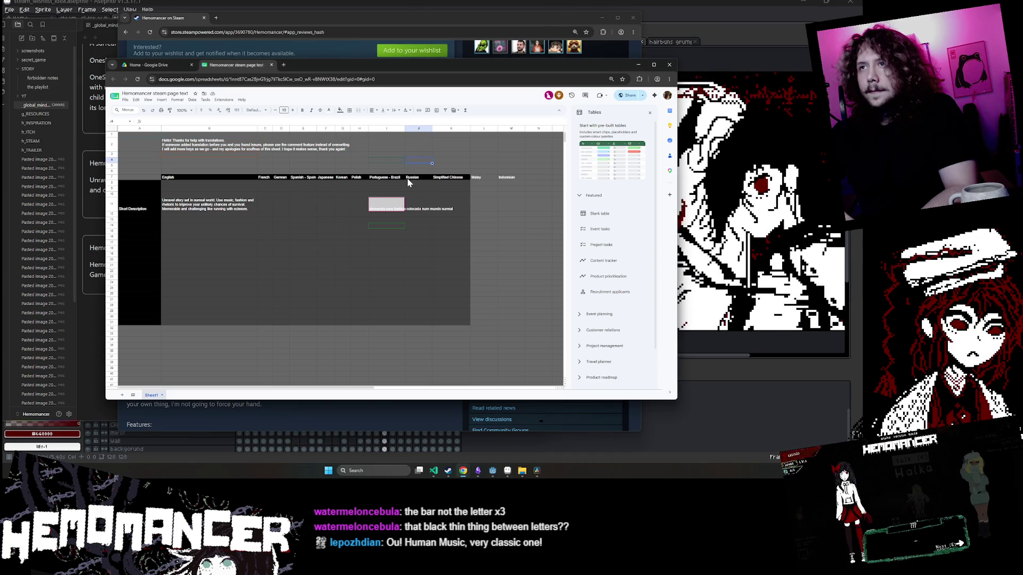
Widen column I so the Portuguese - Brazil translation fits.
drag(404, 129, 455, 129)
click(415, 145)
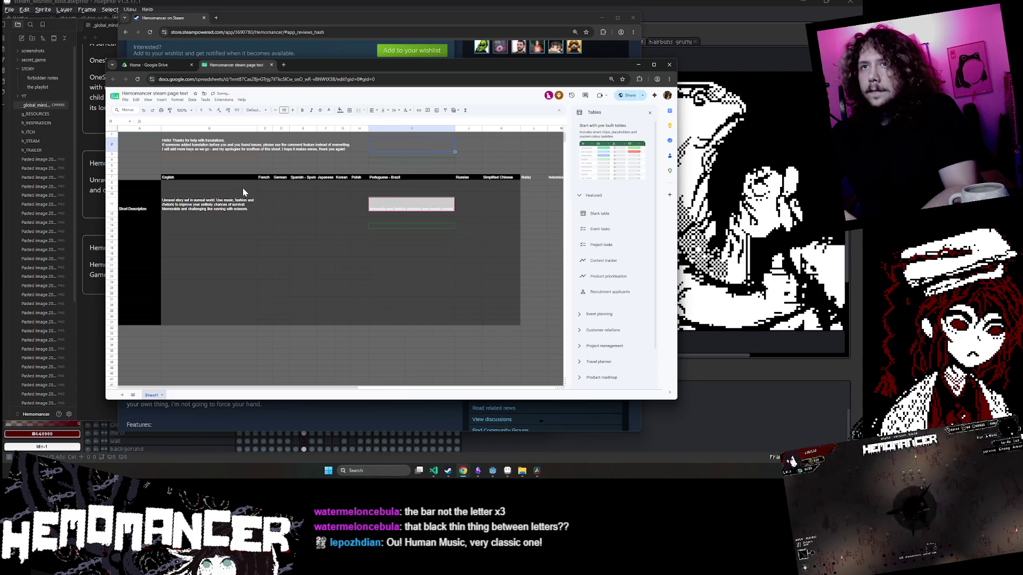
click(147, 148)
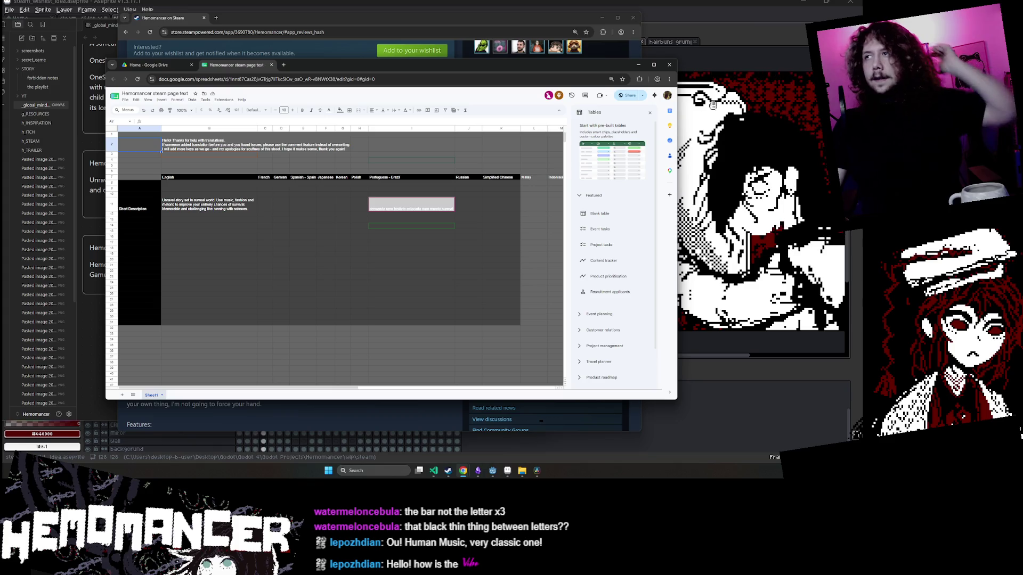
Enlarge the browser window to show more language columns.
drag(677, 400, 767, 426)
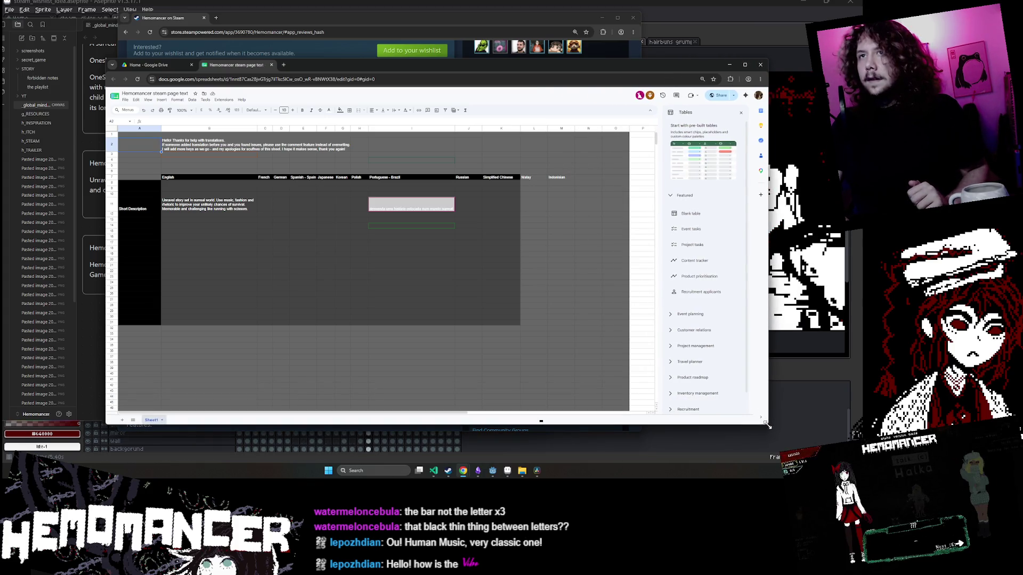
double_click(184, 152)
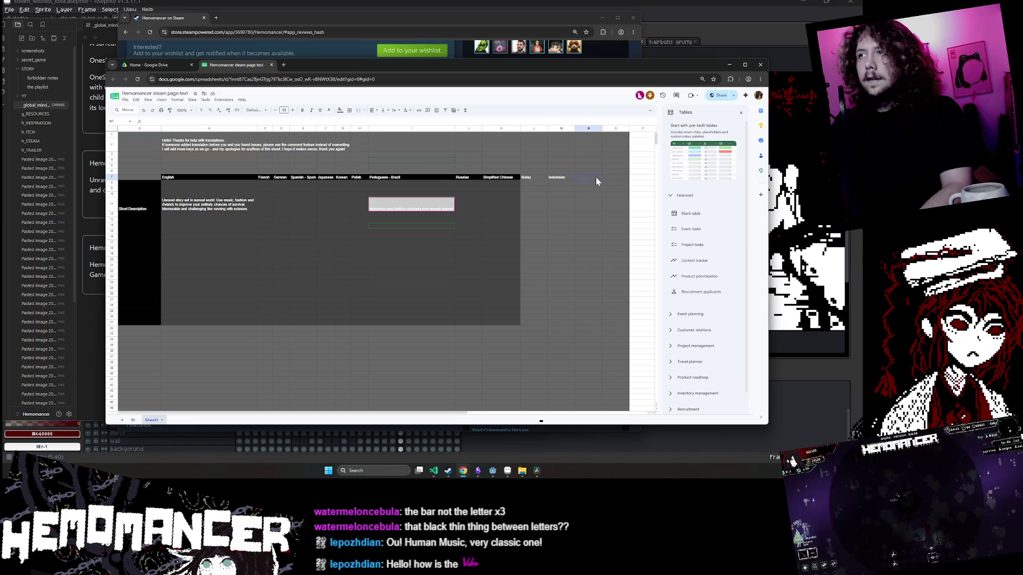
click(211, 161)
Add a new line at the end of the welcome note in B2.
double_click(209, 162)
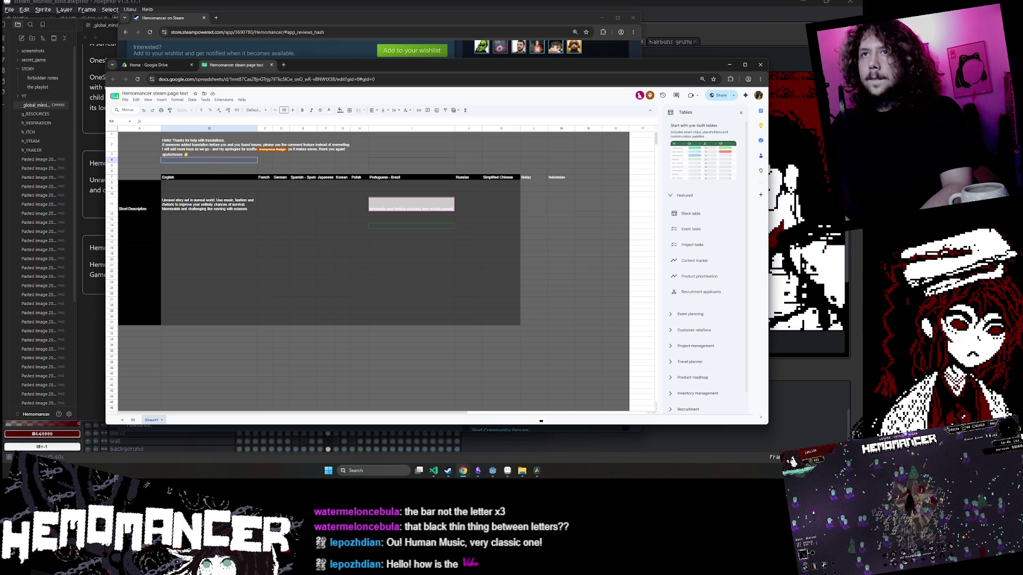
double_click(256, 144)
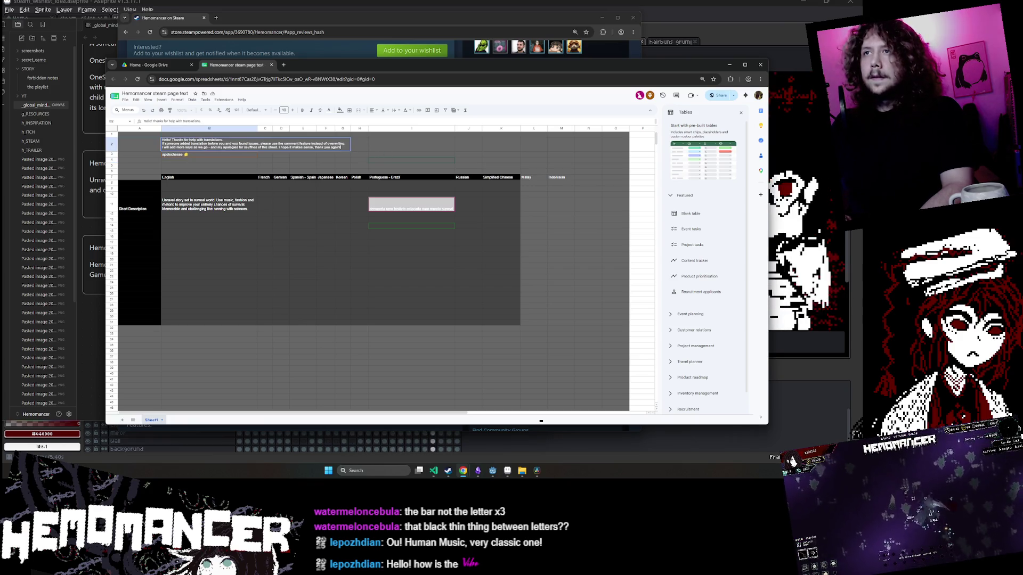
key(alt+Return)
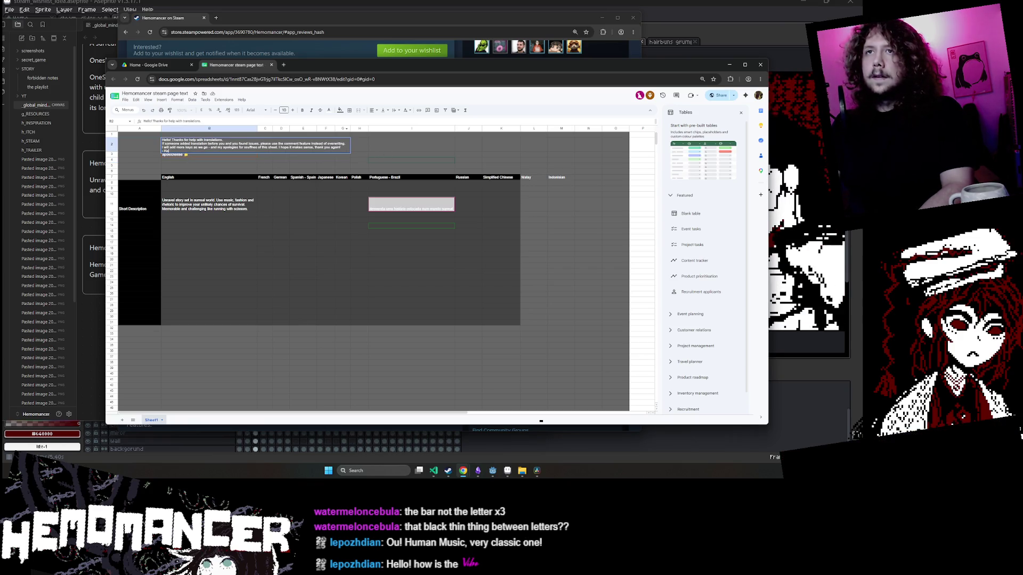
click(462, 149)
click(226, 154)
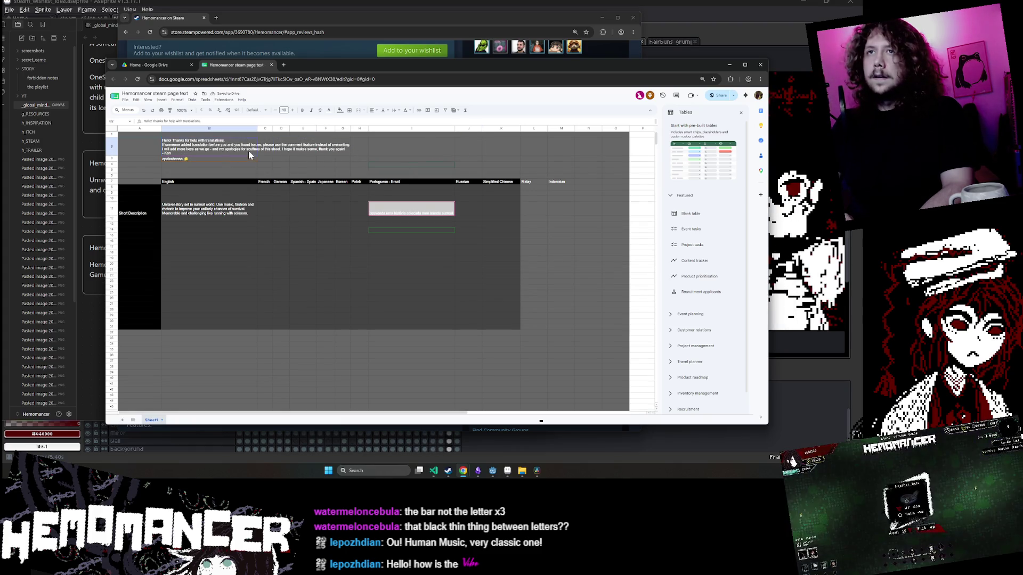
Write a PS inviting contributors to add a column, noting only the top 10 Steam languages are included.
double_click(201, 155)
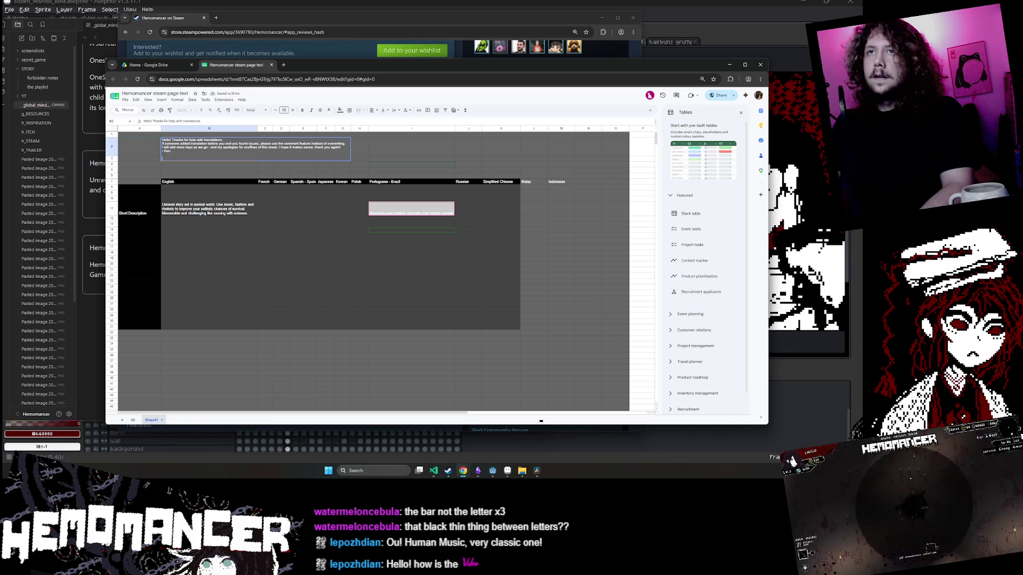
key(ctrl+Return)
text(PS.)
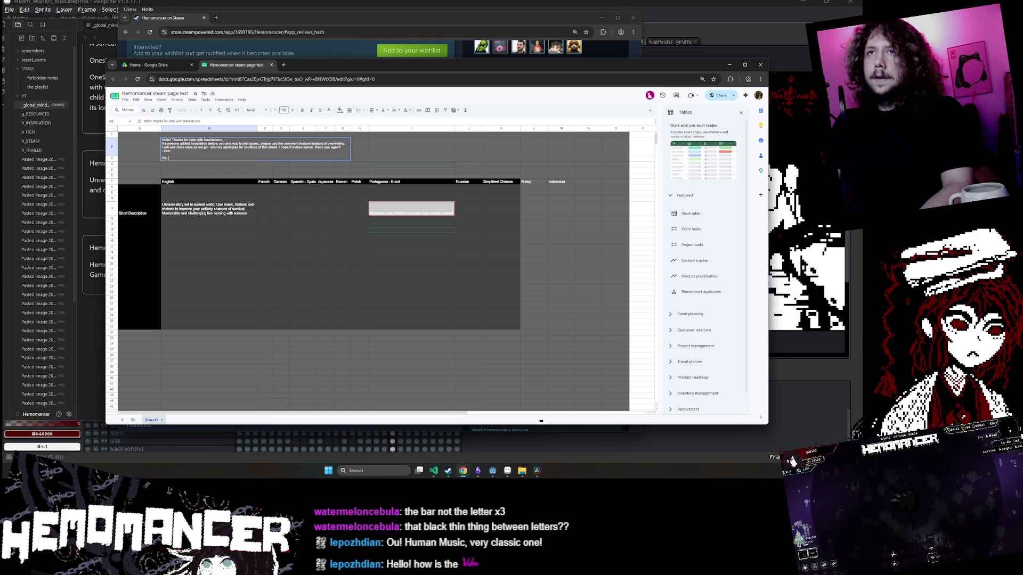
text(if you )
text(don't see your la)
text(ng)
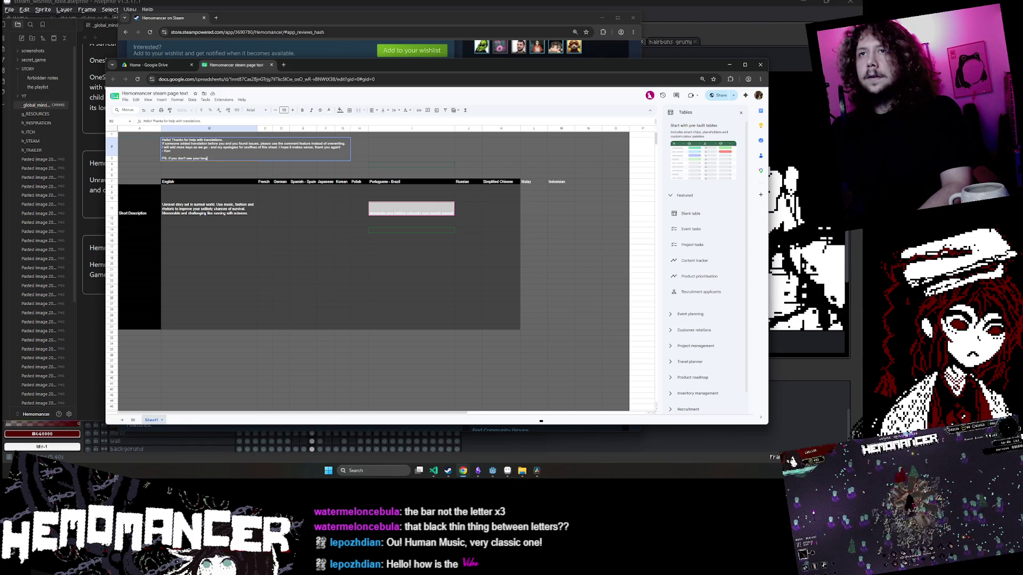
text(uage and you cc)
text(an contri)
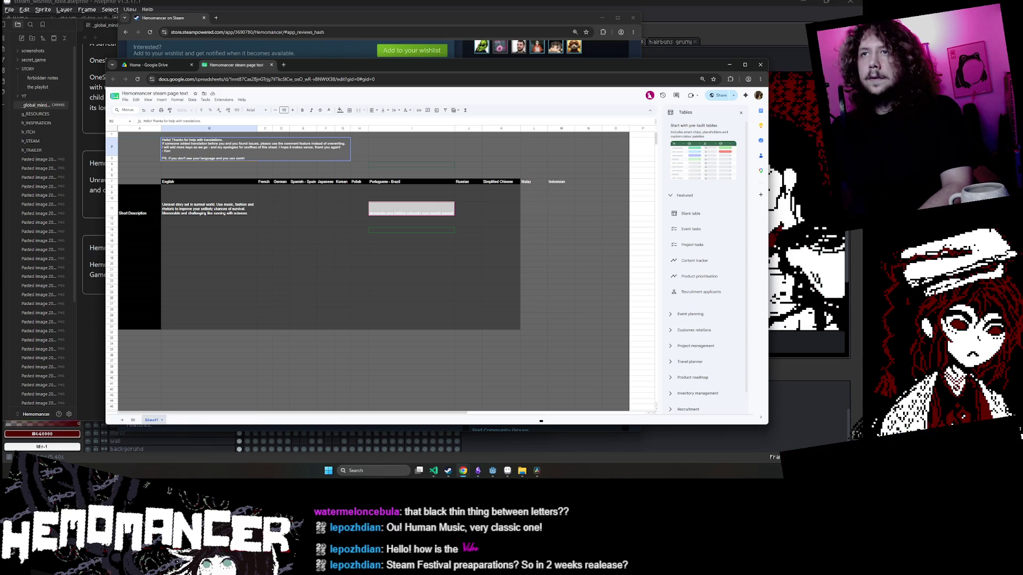
text(ibute, ple)
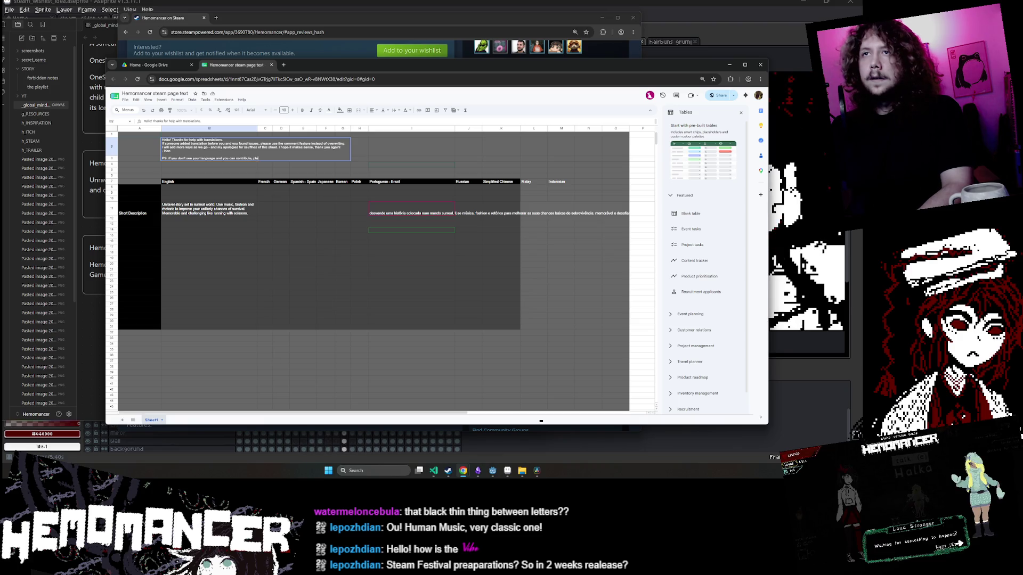
text(ase add extra column)
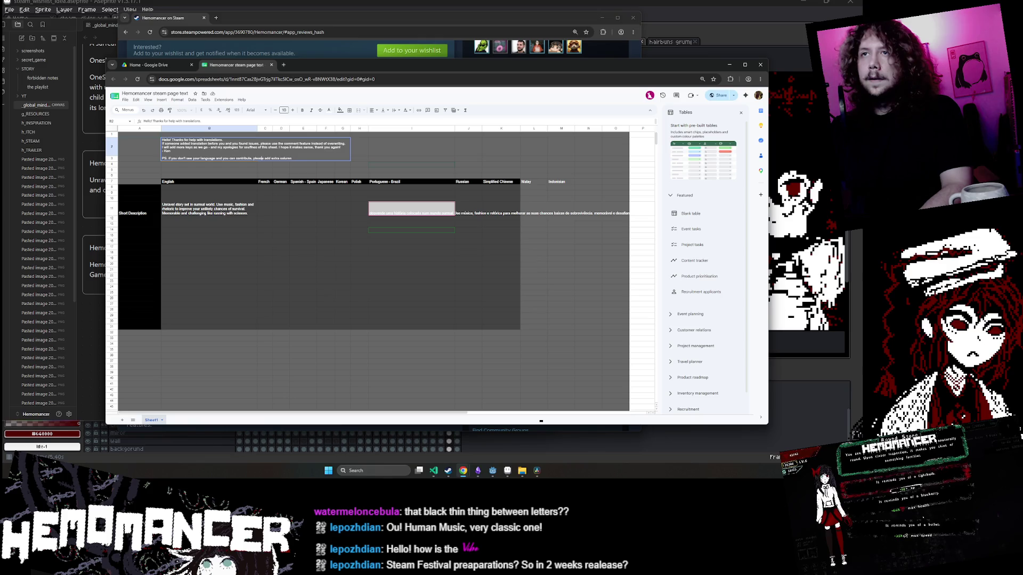
text(feel free to)
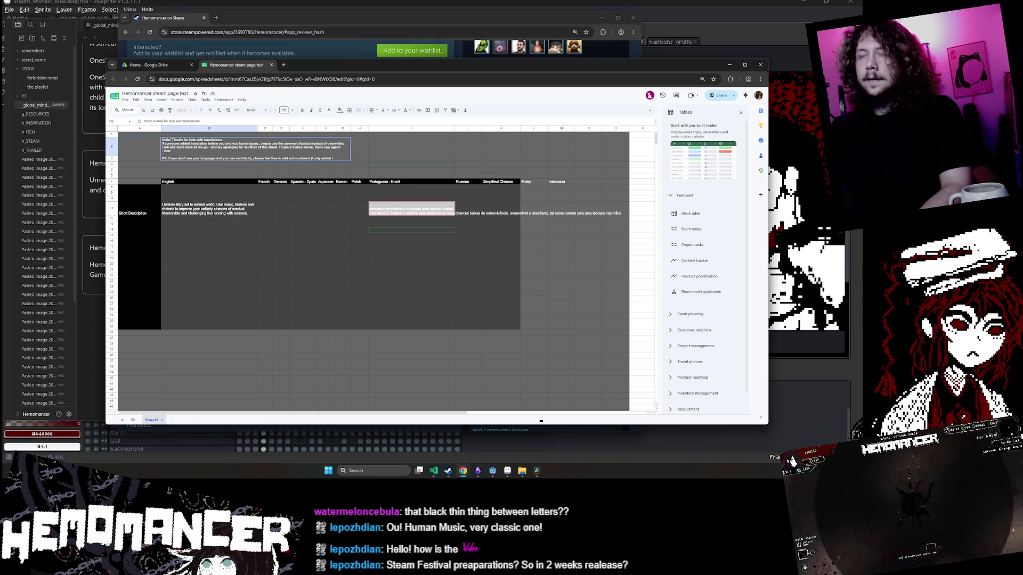
text(p 10 most p)
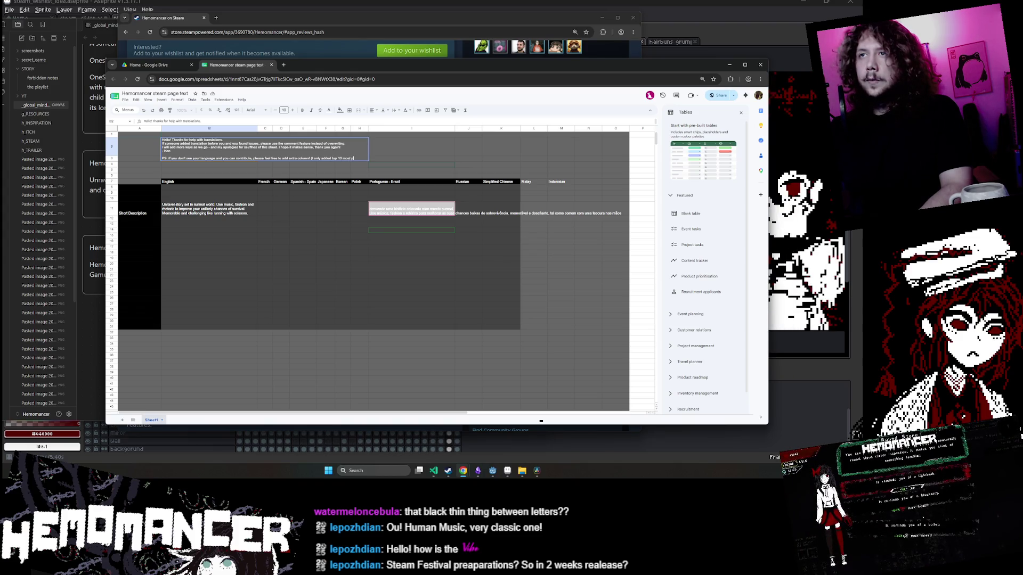
text(opular languages on steam for now)
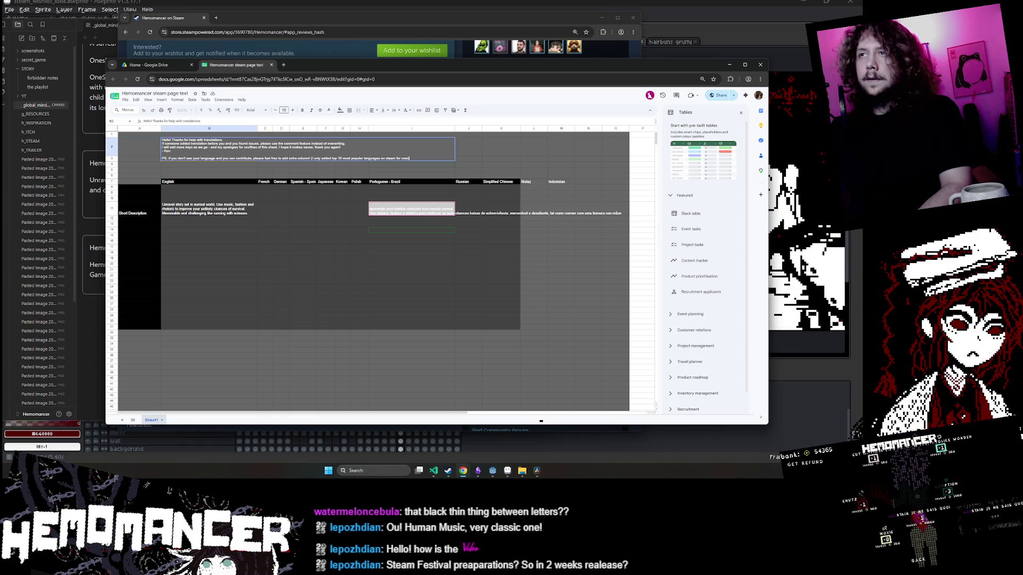
key(Return)
click(492, 168)
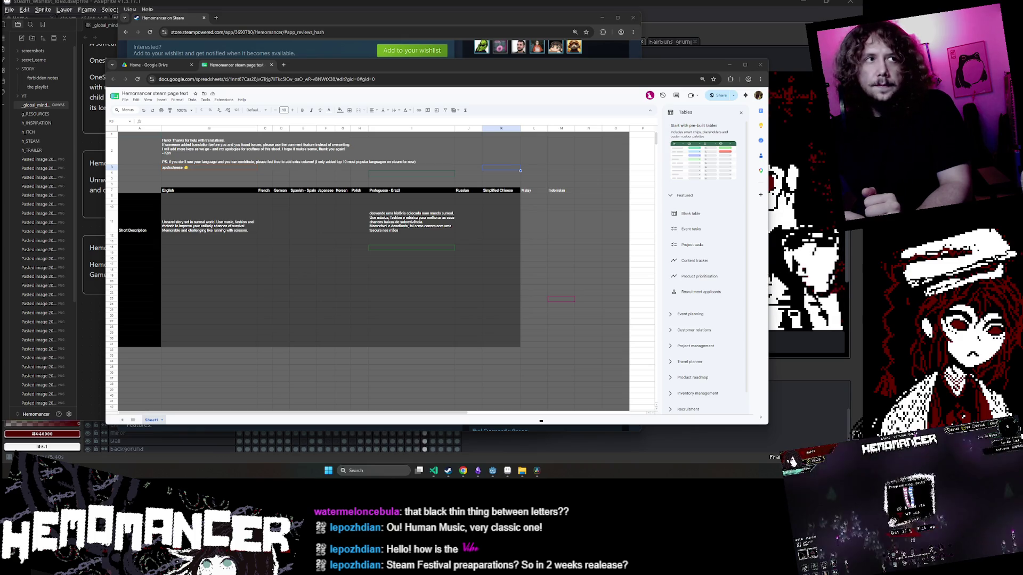
click(433, 278)
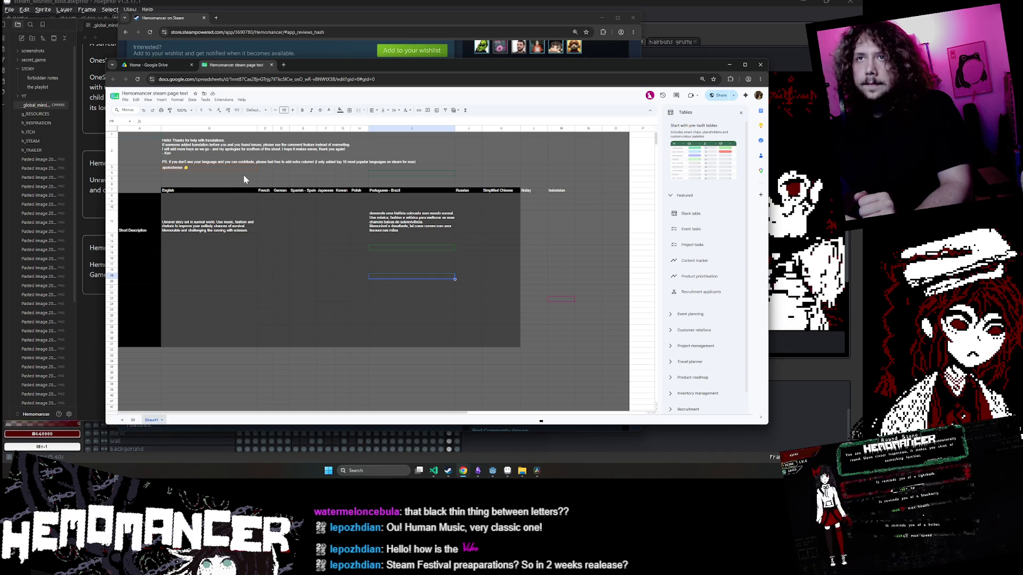
click(212, 223)
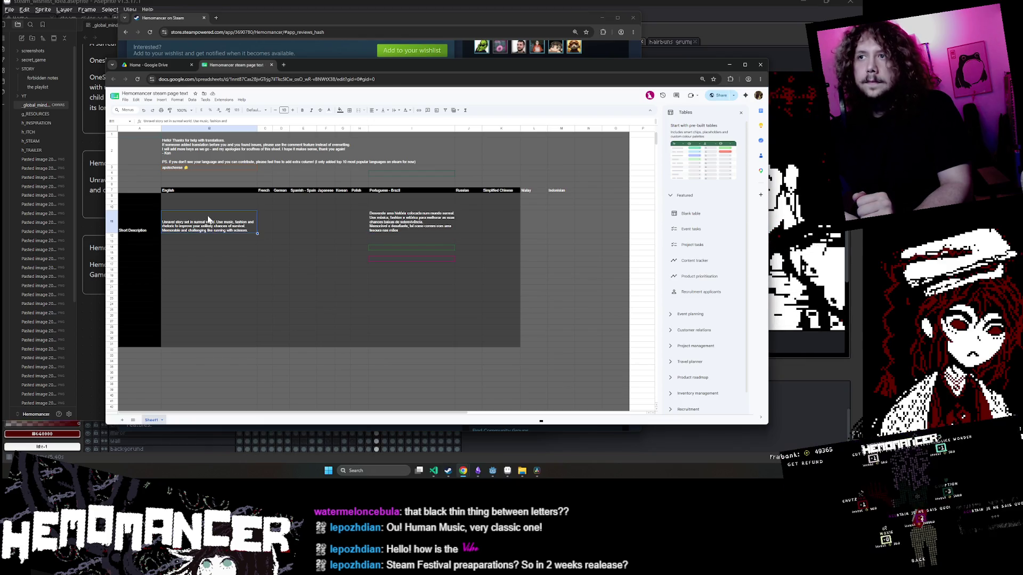
double_click(210, 224)
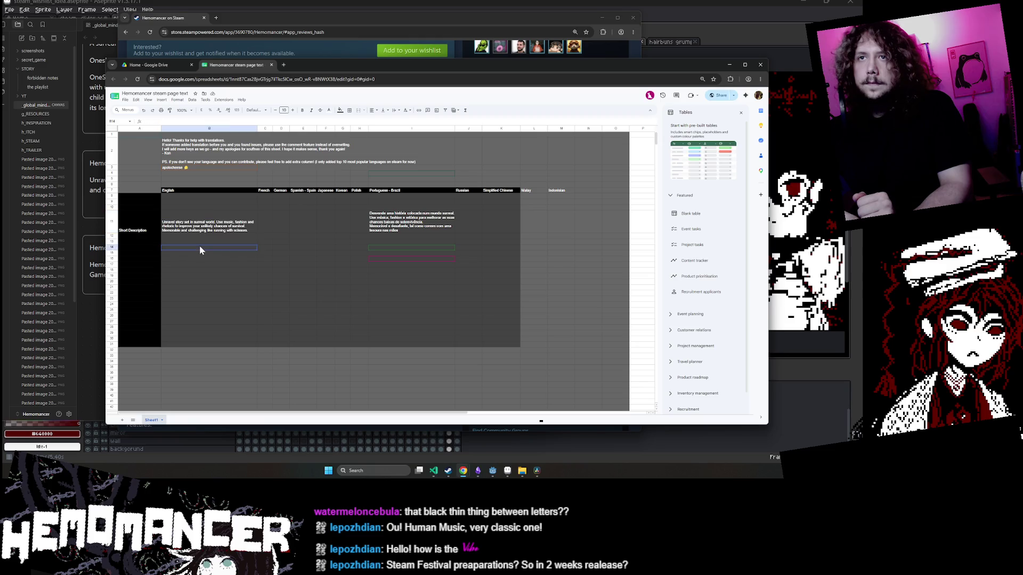
key(Escape)
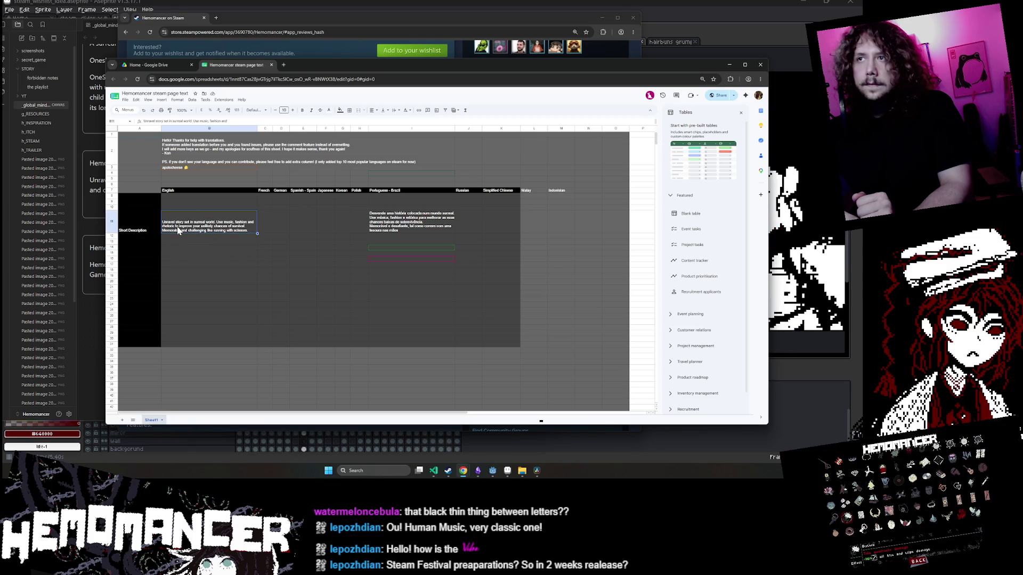
click(580, 217)
drag(187, 191, 594, 347)
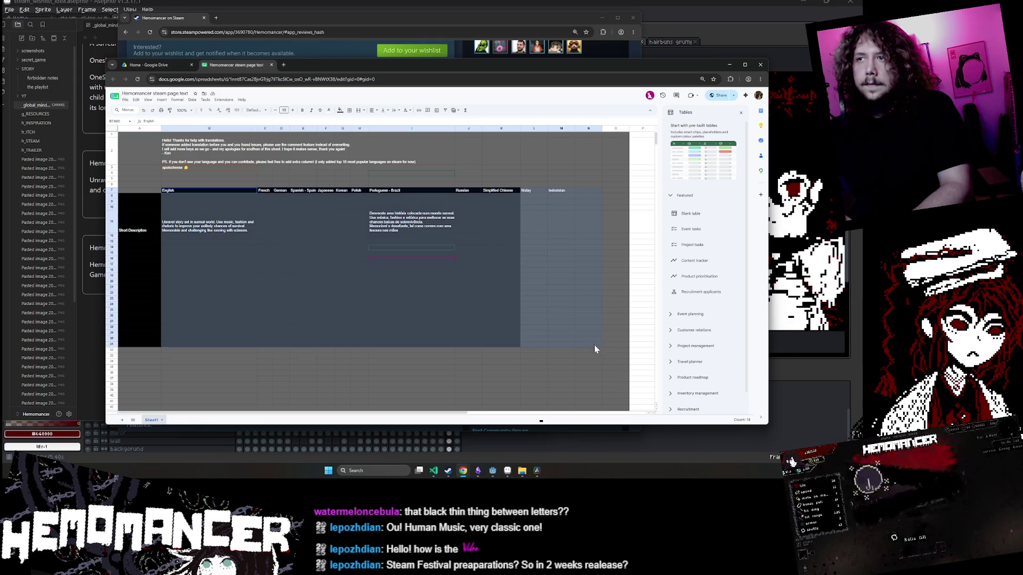
key(ctrl+c)
click(266, 190)
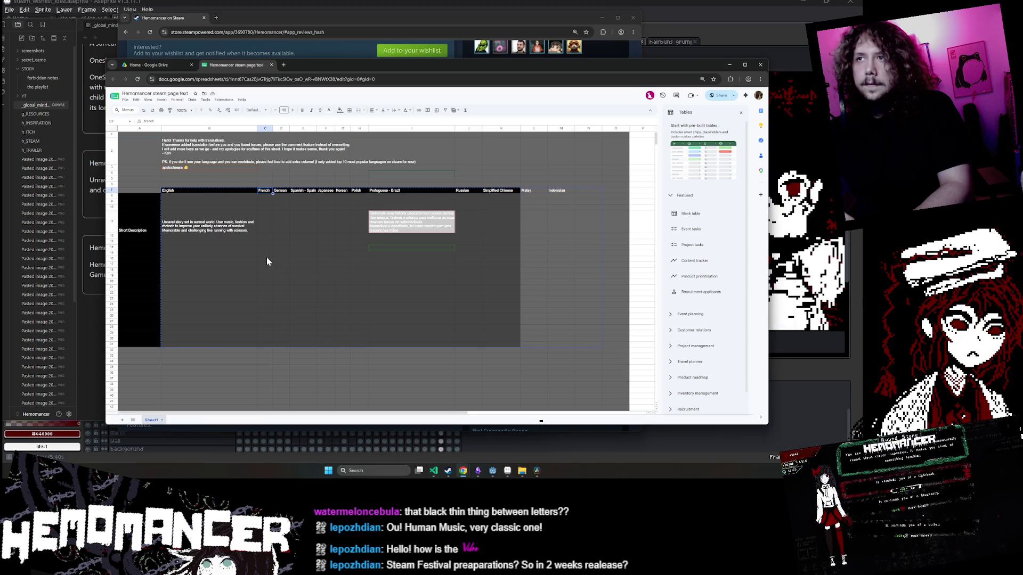
key(ctrl+v)
drag(229, 191, 228, 345)
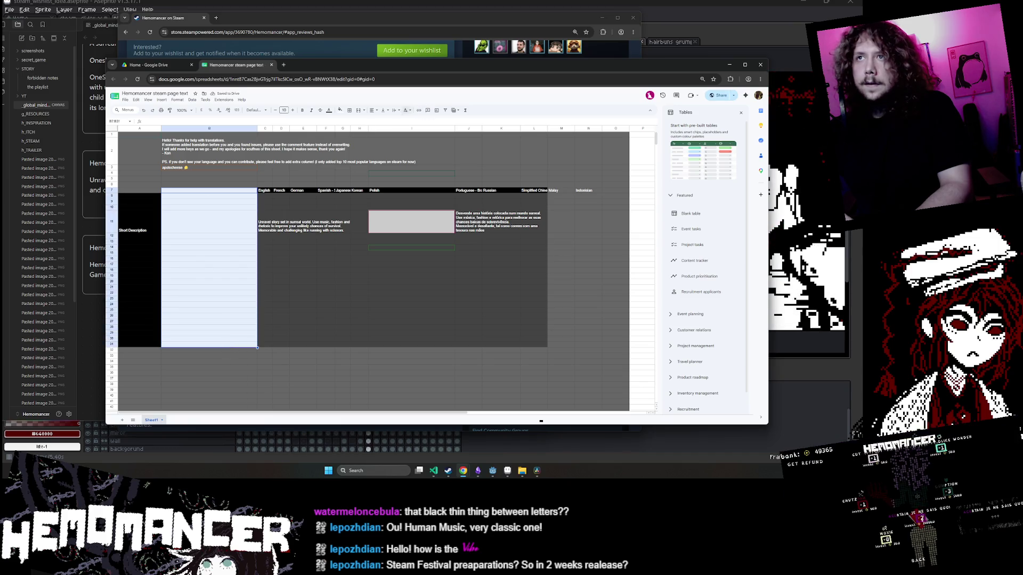
key(Escape)
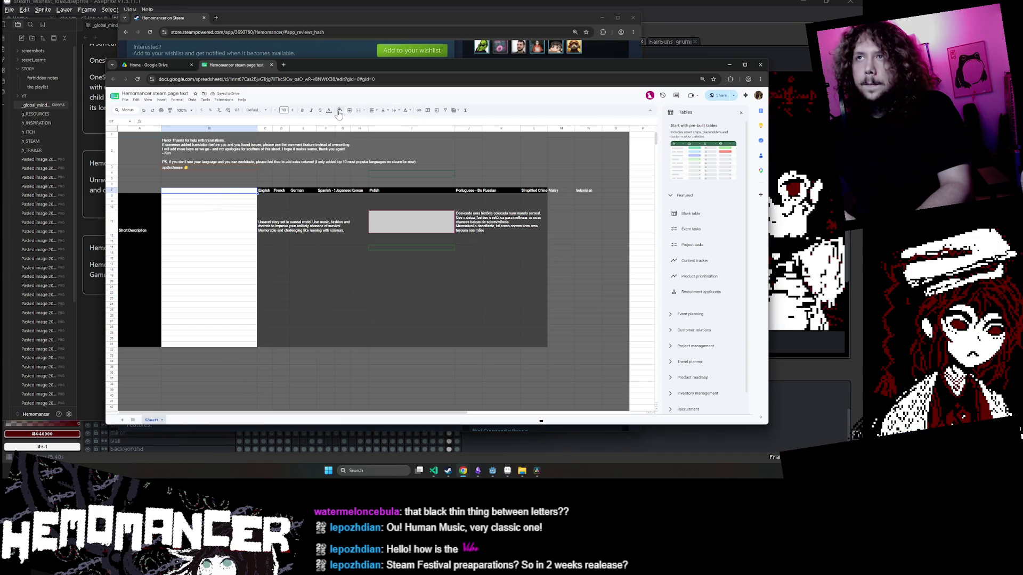
click(339, 110)
click(343, 135)
click(230, 201)
drag(230, 200, 231, 350)
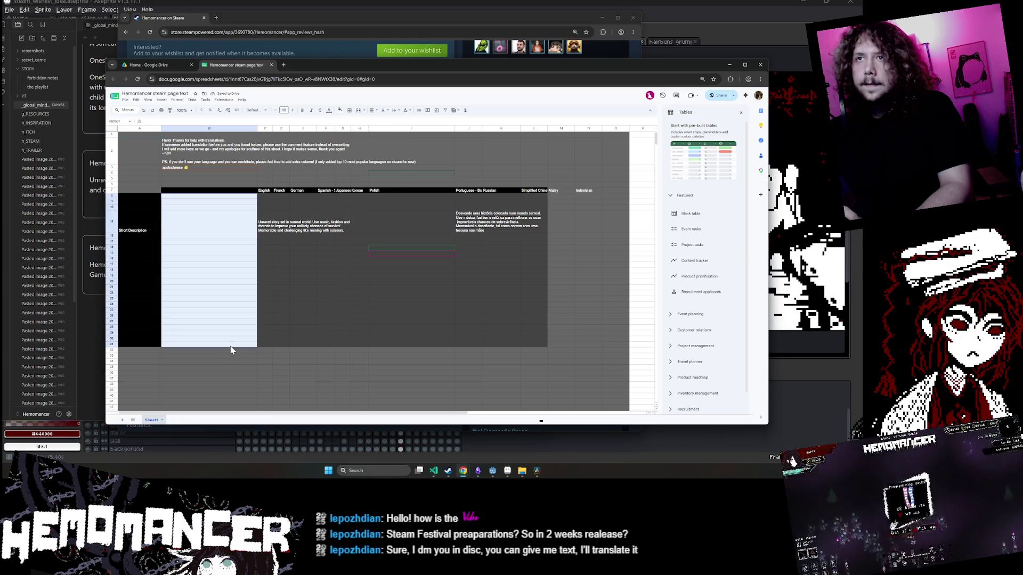
key(ctrl+alt+minus)
click(265, 356)
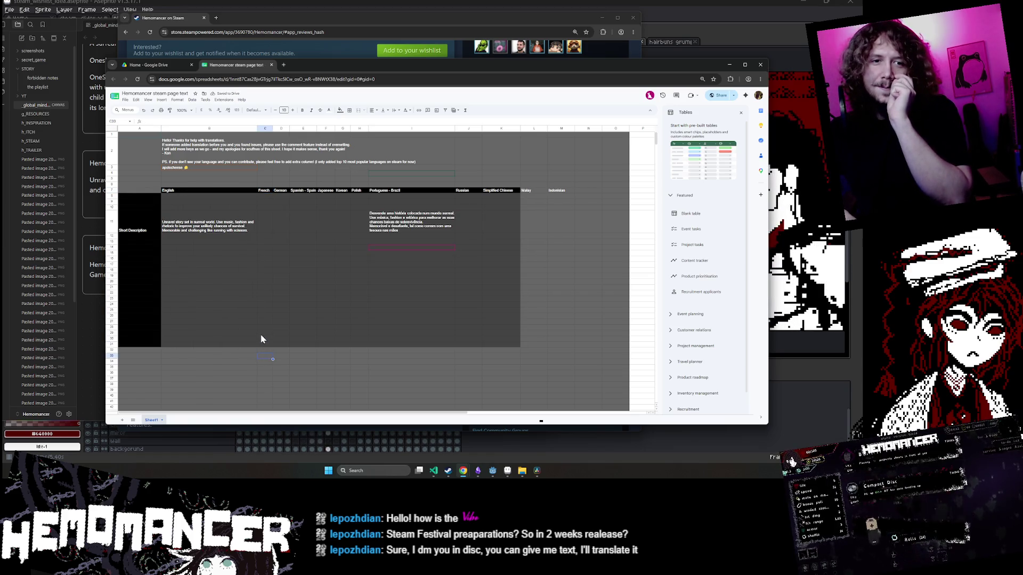
click(209, 230)
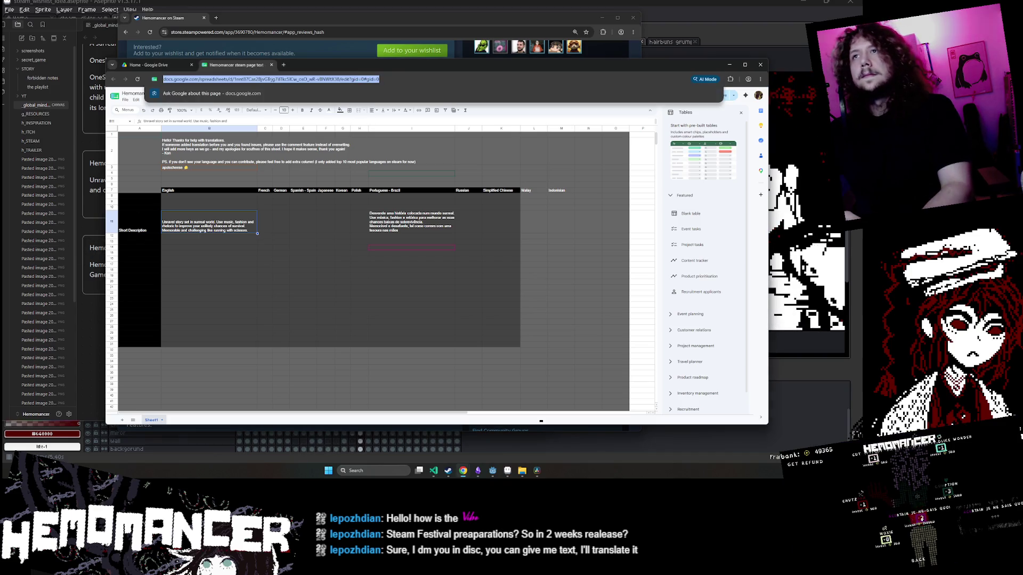
Copy the sheet's web address and touch up the English short description.
click(255, 78)
key(alt+Tab)
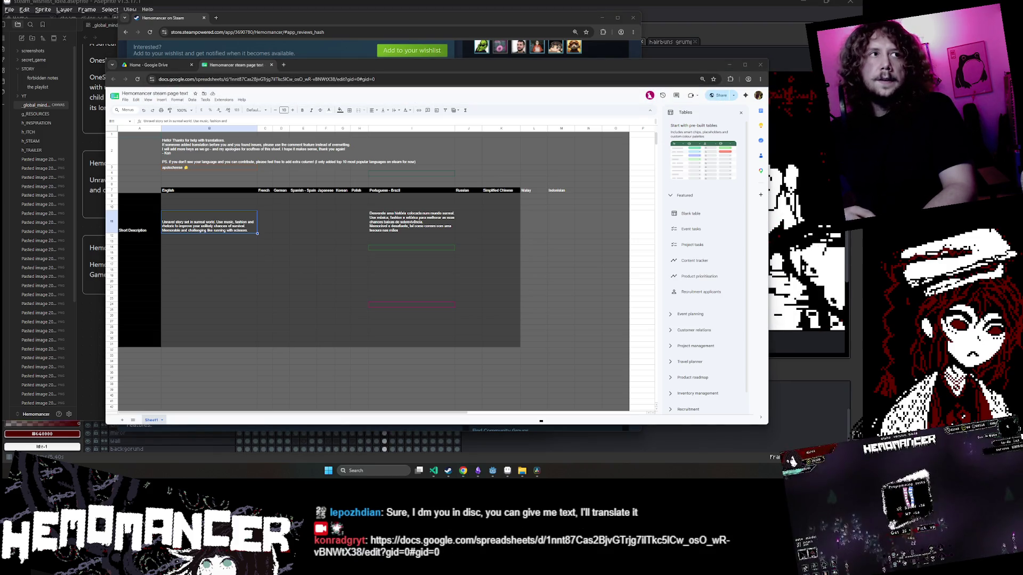
double_click(209, 221)
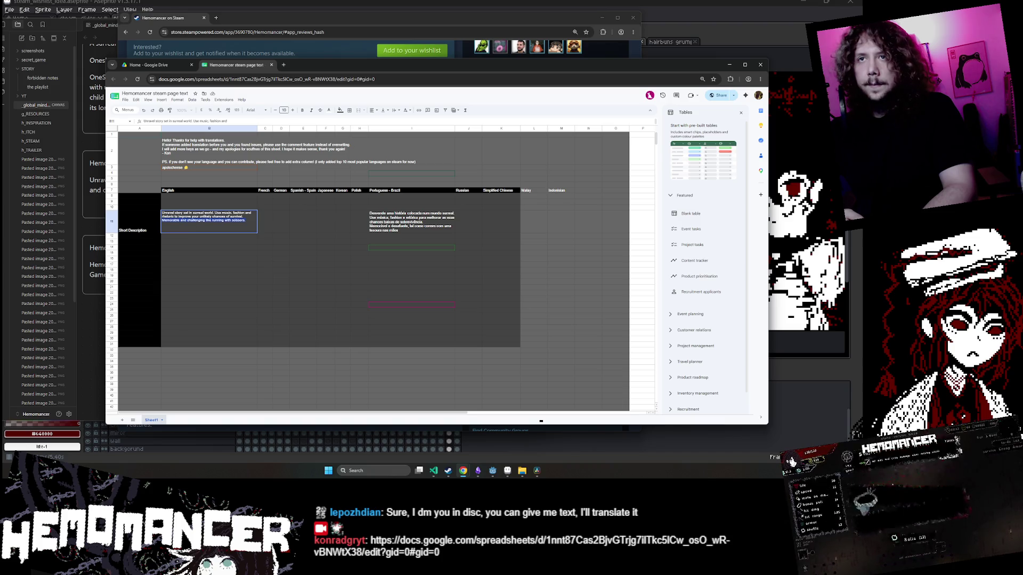
click(245, 220)
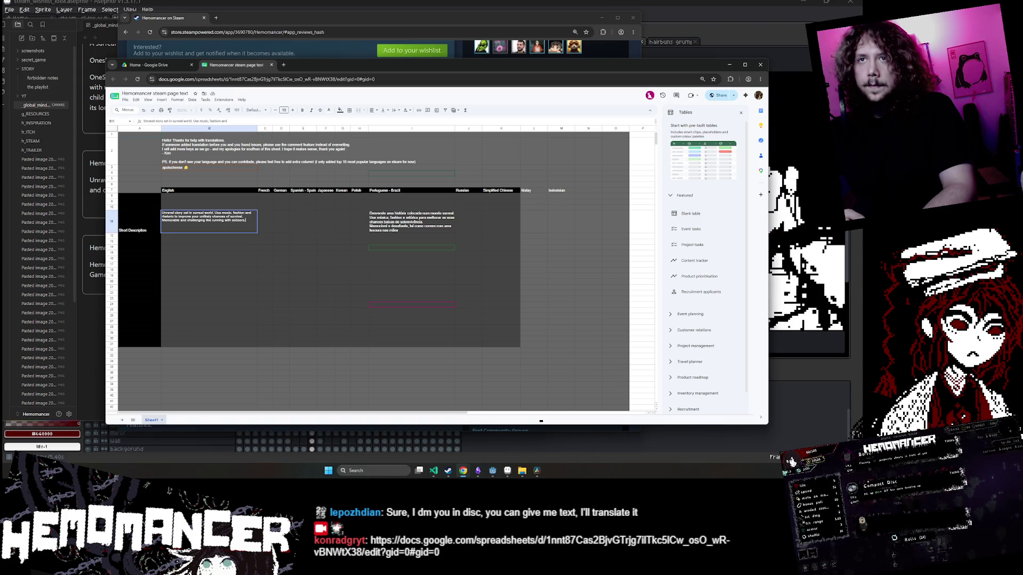
click(201, 289)
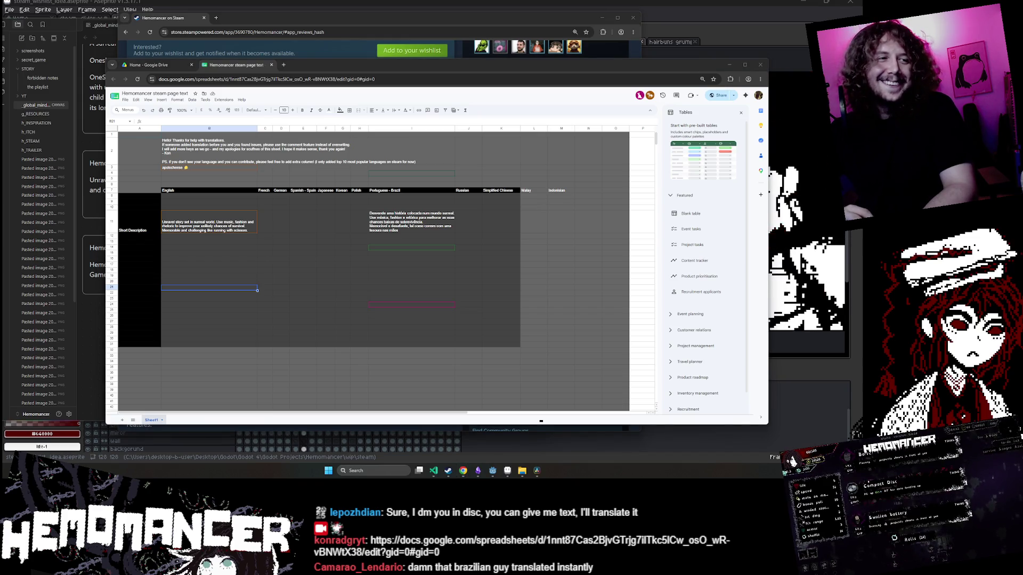
Resize the browser window narrower and taller to show more rows.
mouse_move(768, 424)
mouse_down()
mouse_move(741, 449)
mouse_move(750, 448)
mouse_up()
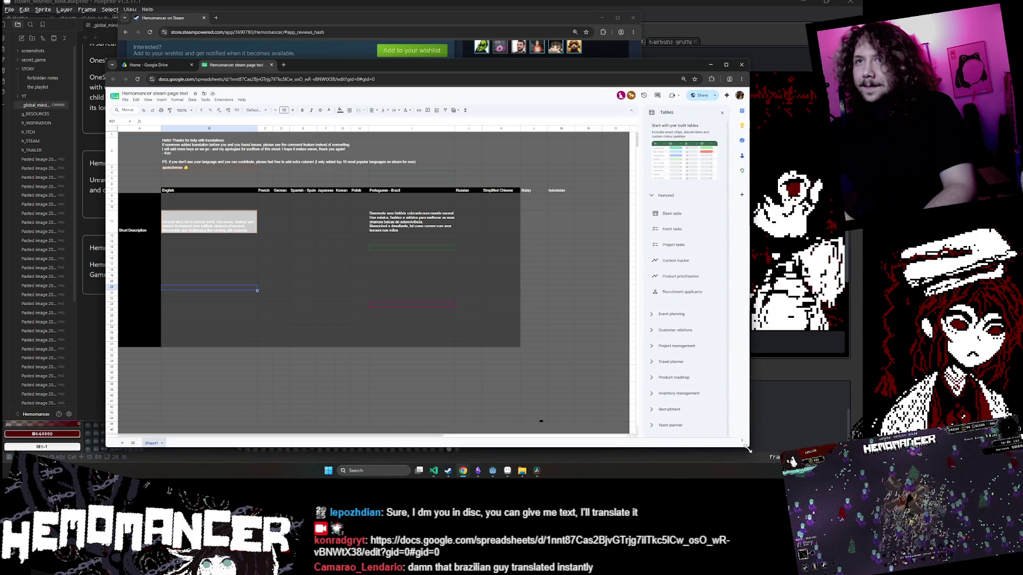
click(254, 364)
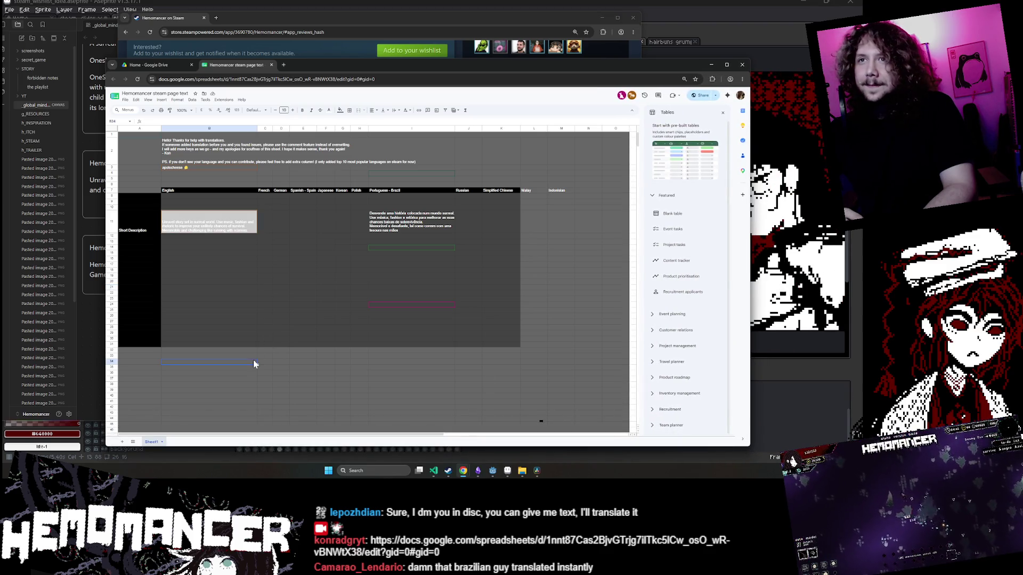
click(130, 169)
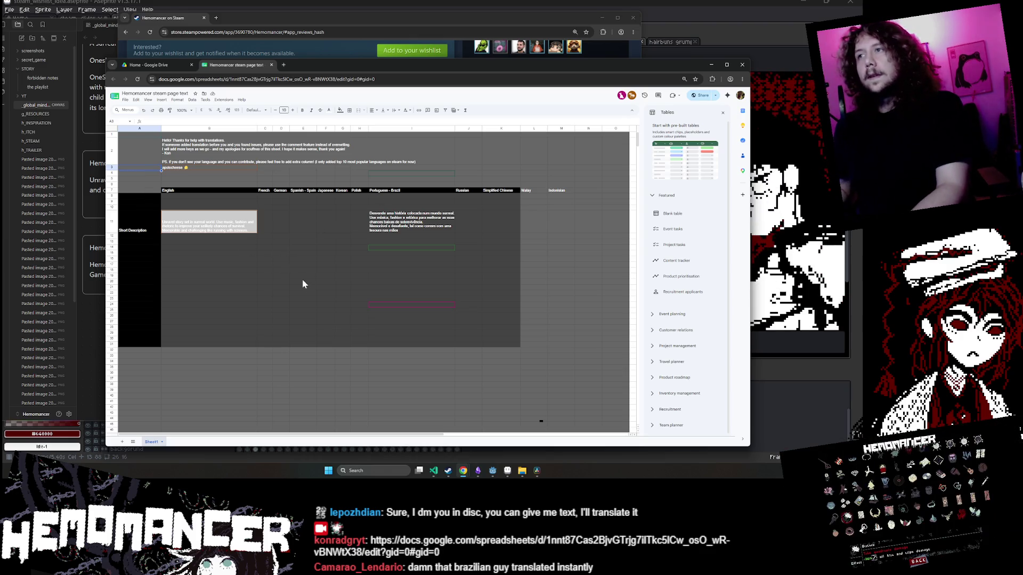
scroll(292, 333, down, 2)
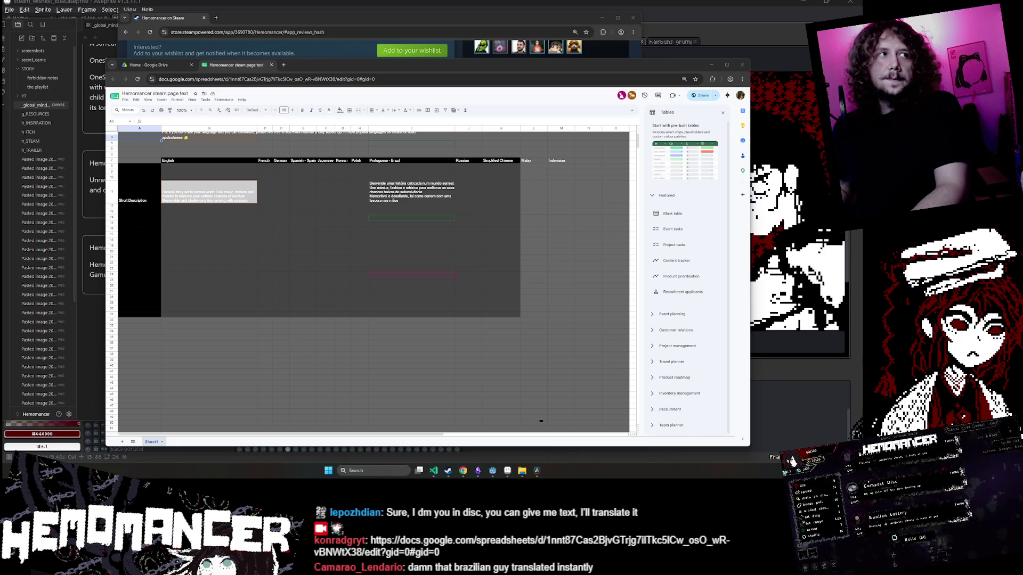
Check the Portuguese short description in I11 and the cells B5-B6 below the note.
key(alt+Tab)
click(406, 356)
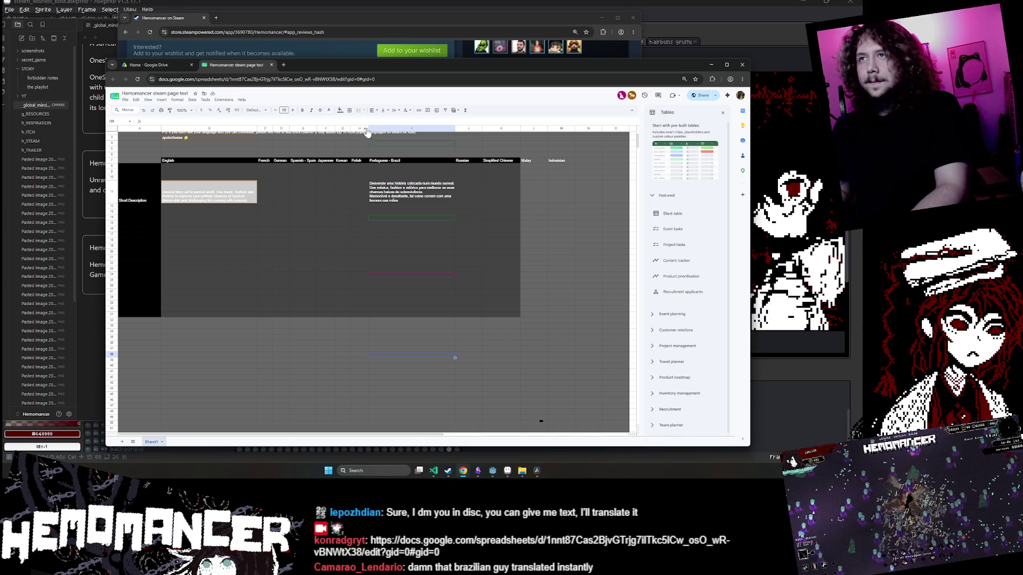
click(576, 252)
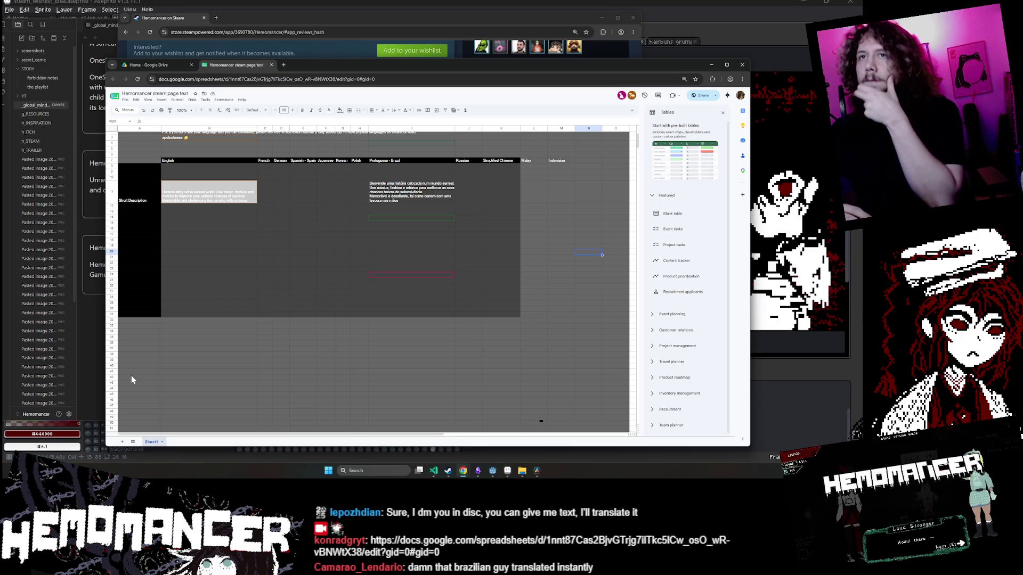
click(381, 190)
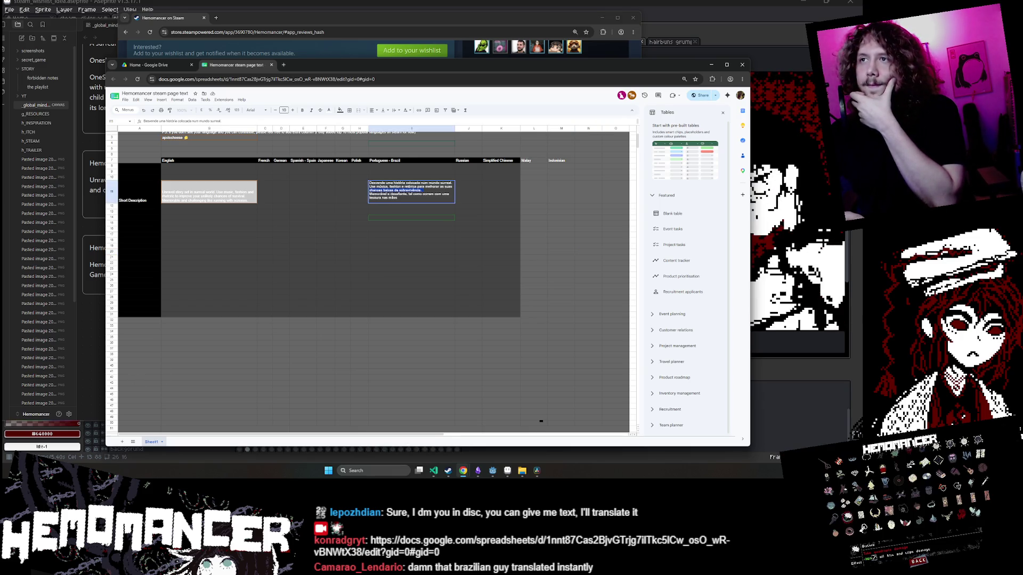
click(414, 341)
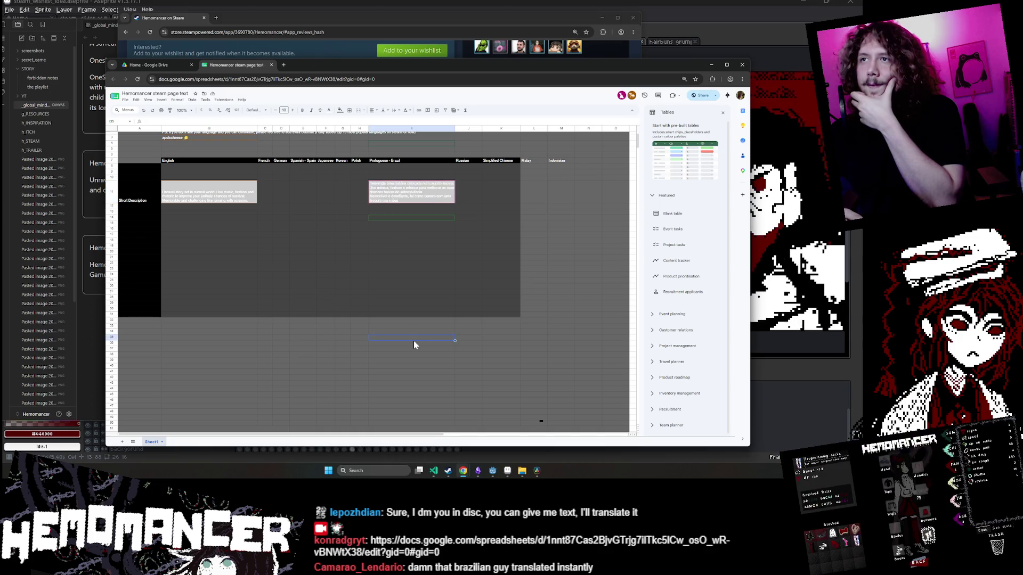
scroll(407, 343, up, 2)
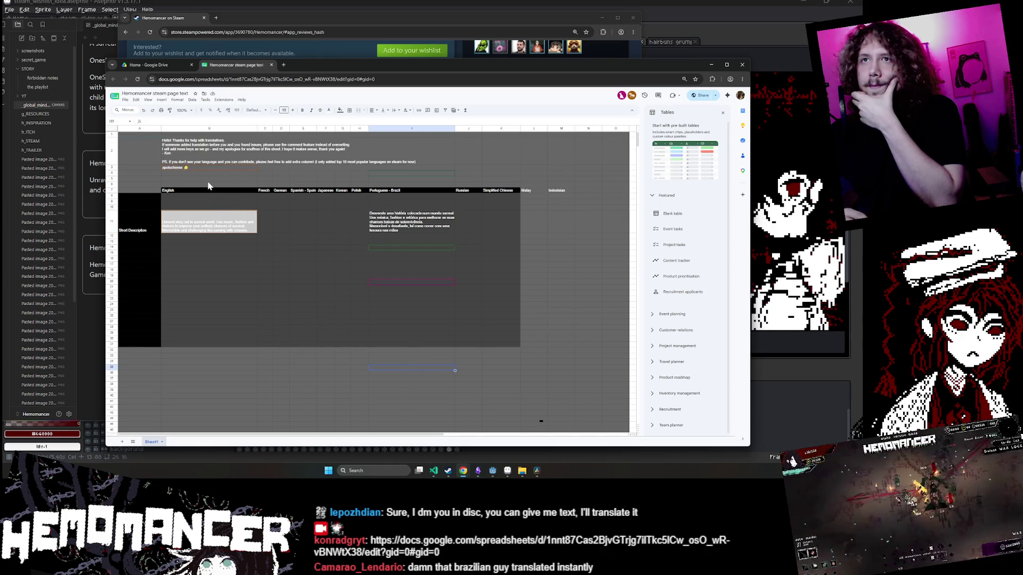
click(208, 181)
key(Down)
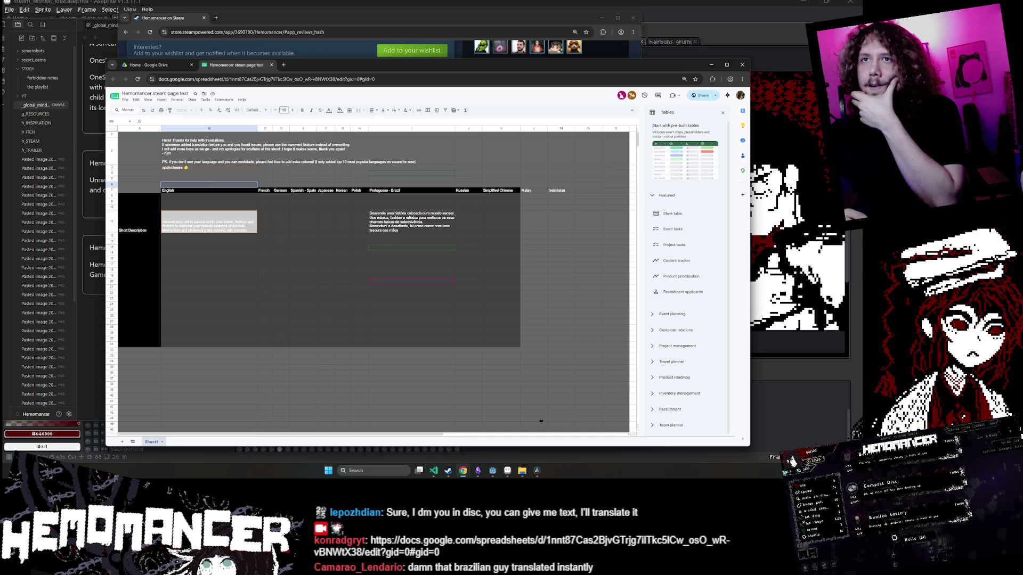
click(206, 178)
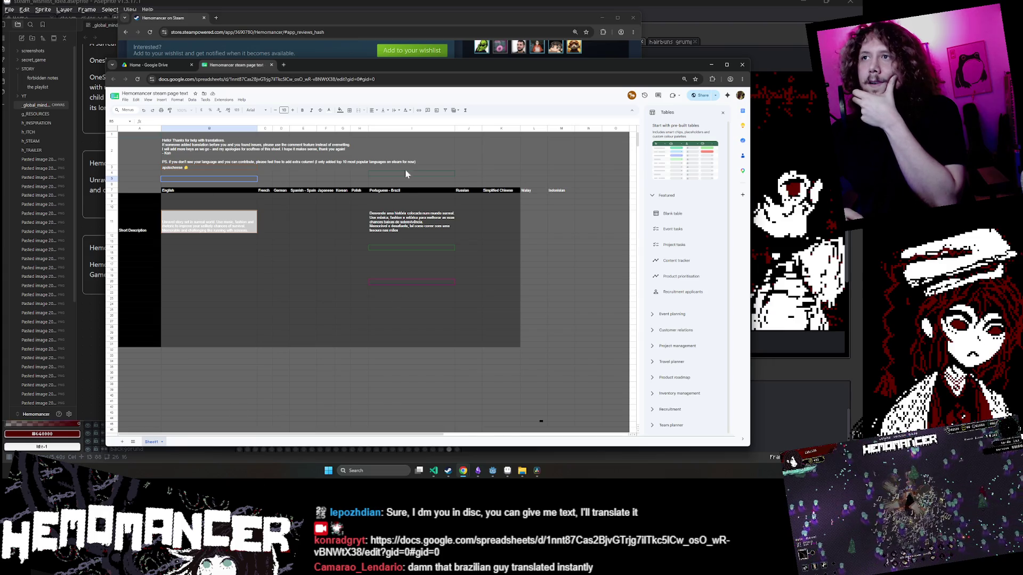
Enter the label 'Contributors' in cell I5 above Portuguese - Brazil.
click(395, 178)
text(Contribut)
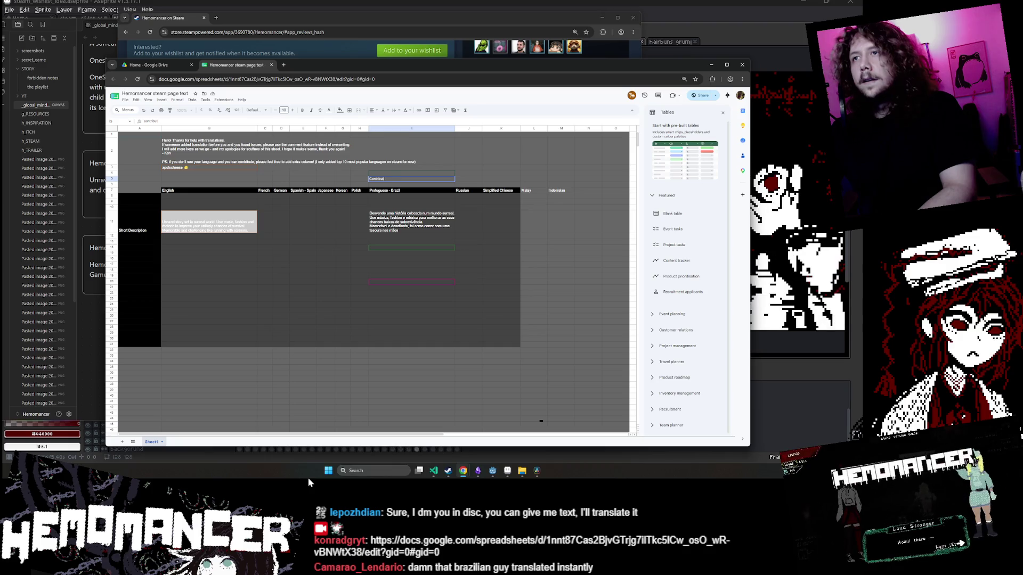
text(or)
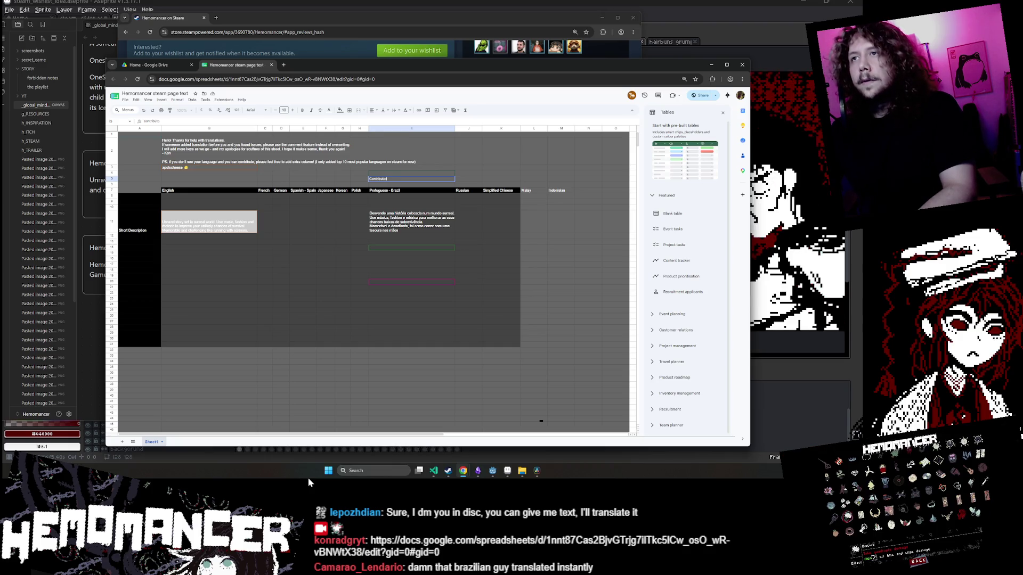
key(BackSpace)
key(BackSpace)
key(BackSpace)
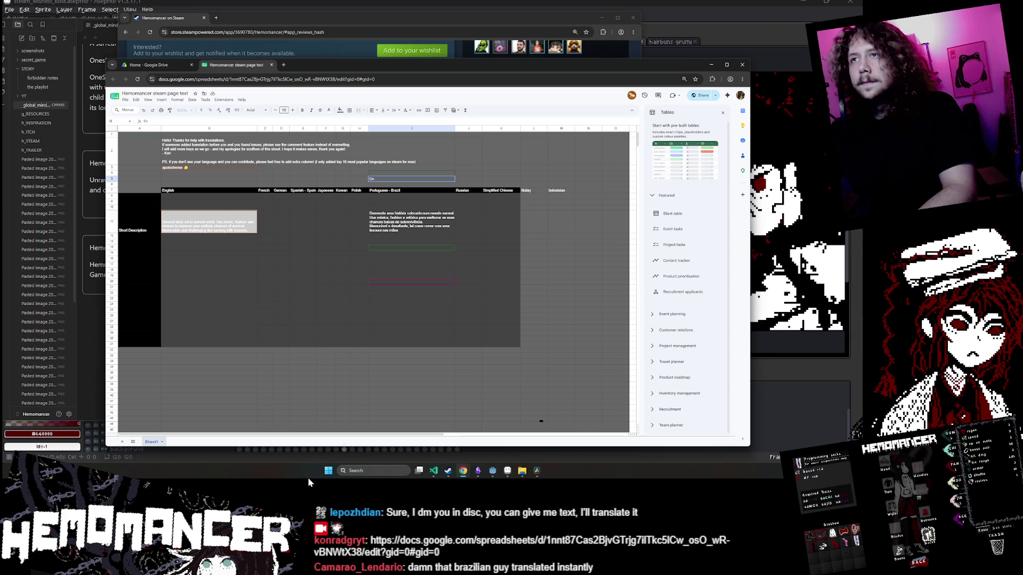
key(BackSpace)
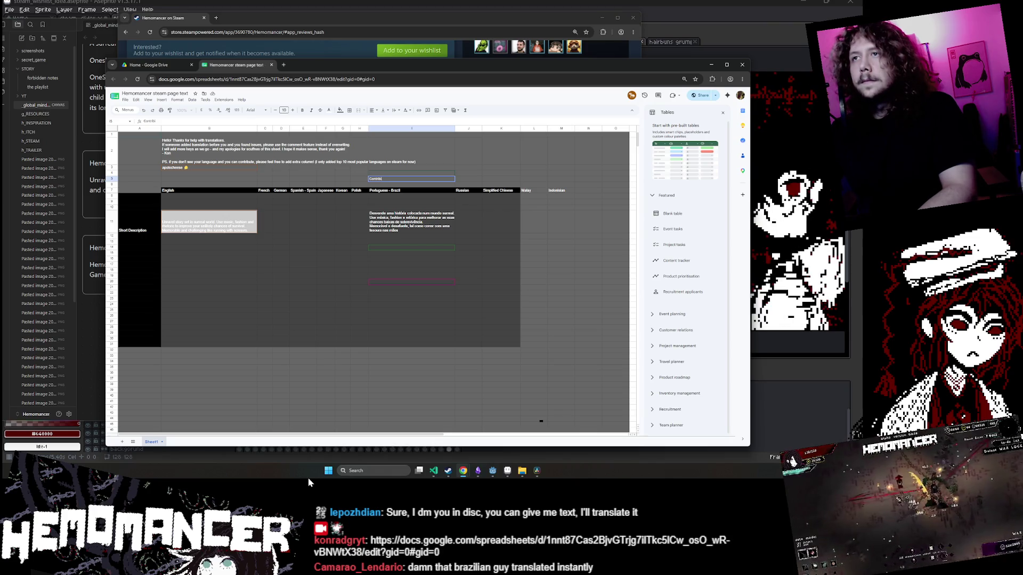
text(ntribu)
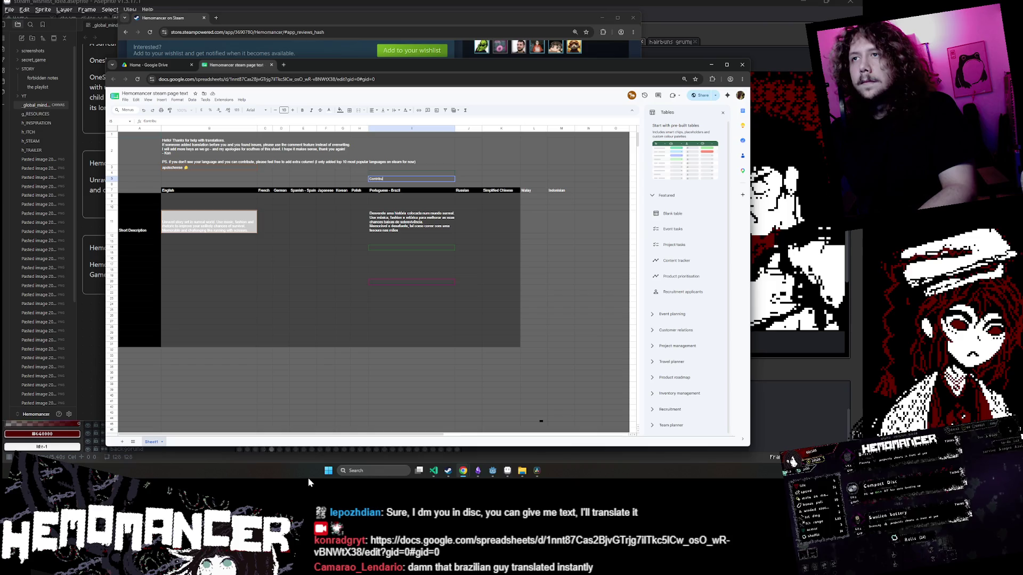
text(tors)
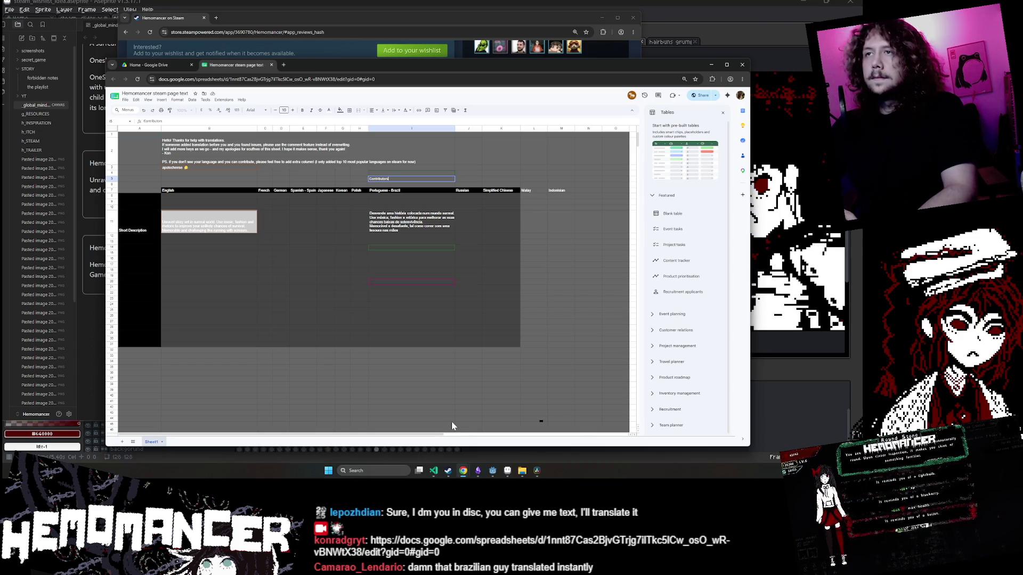
key(Return)
click(391, 180)
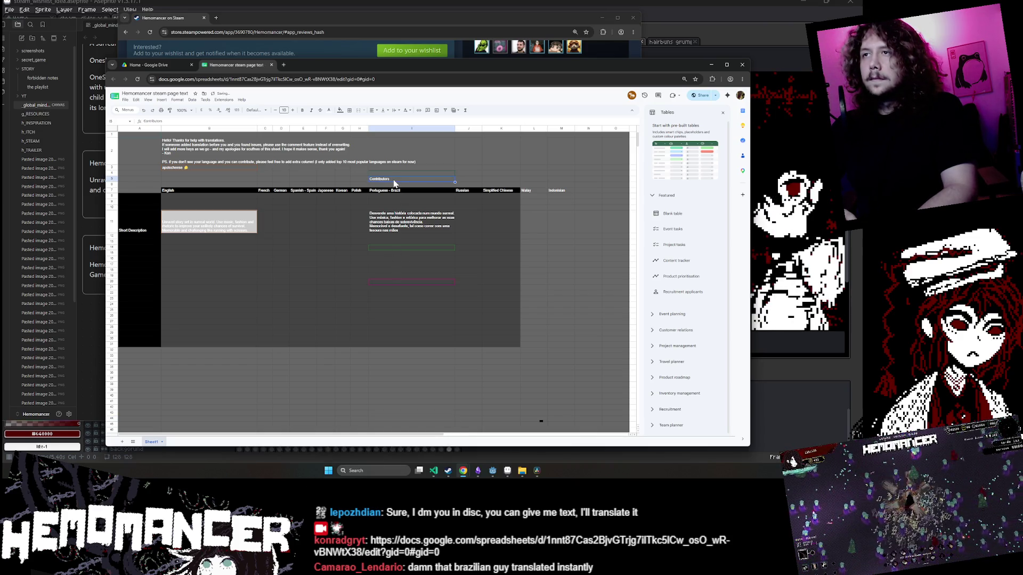
Paste the Contributors label across row 5, then remove the pasted copies.
click(226, 180)
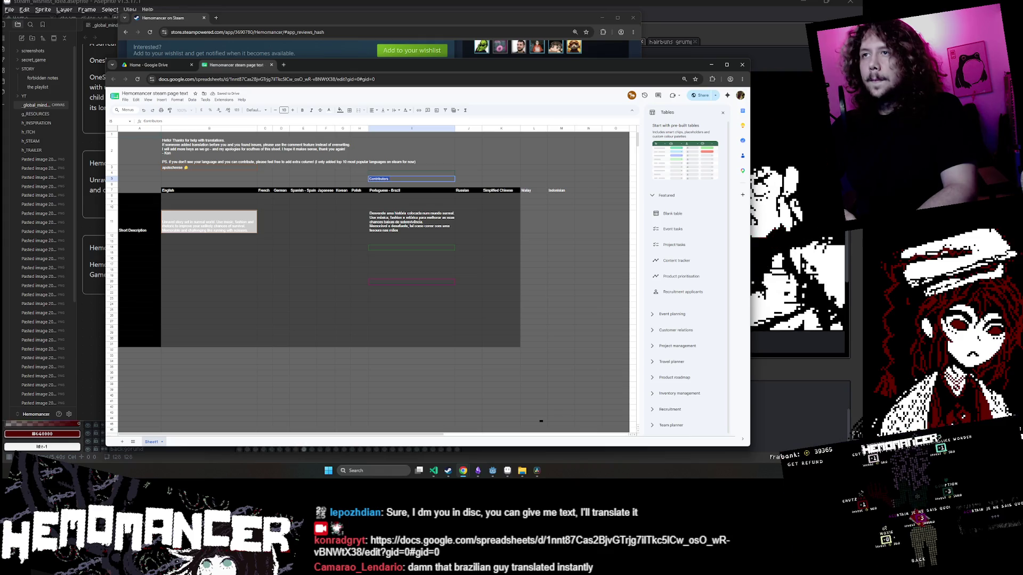
text(Contributors)
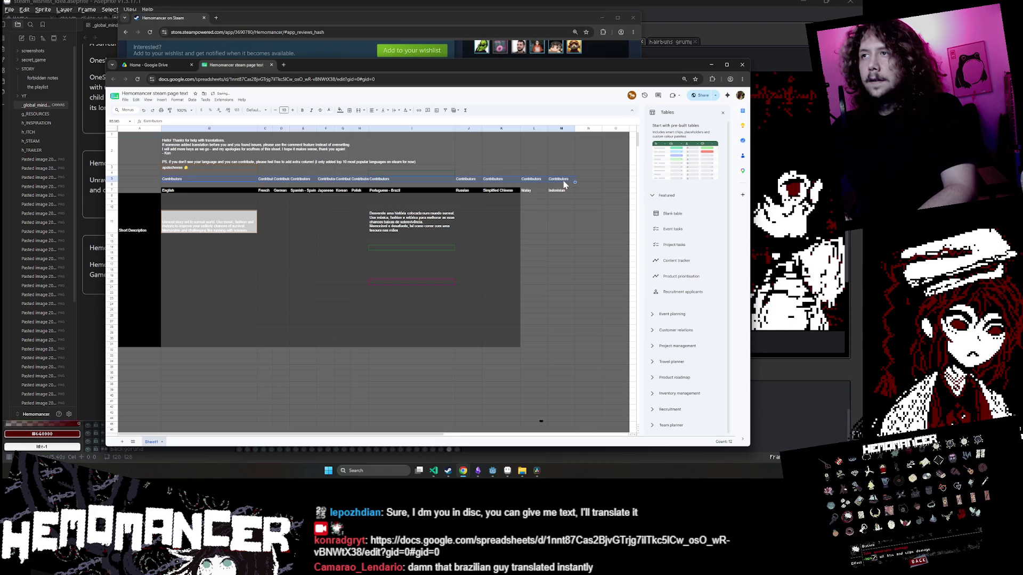
key(Delete)
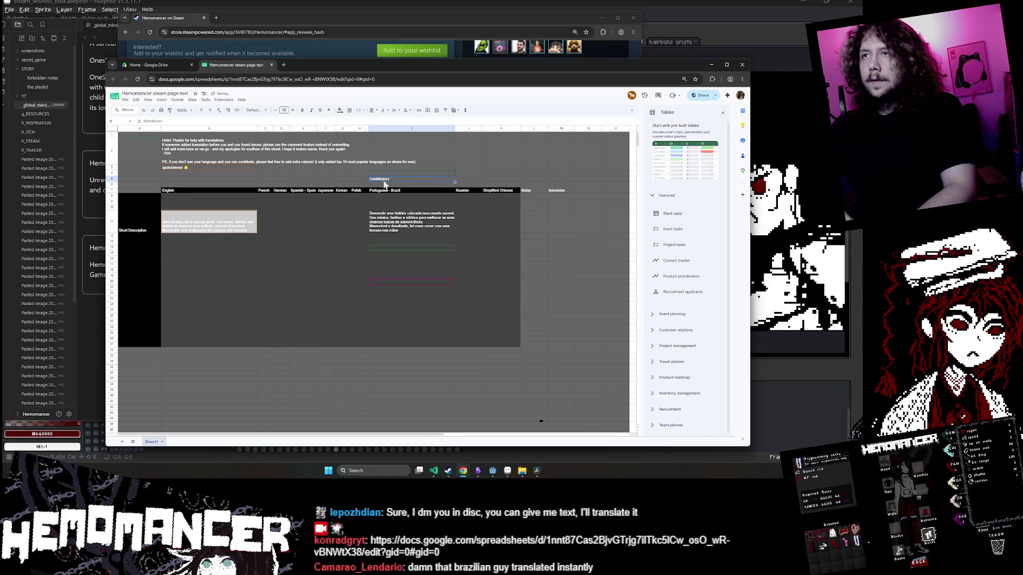
Label cell A5 'Proofreading responsible', clearing the text first typed into B5.
click(388, 179)
click(225, 180)
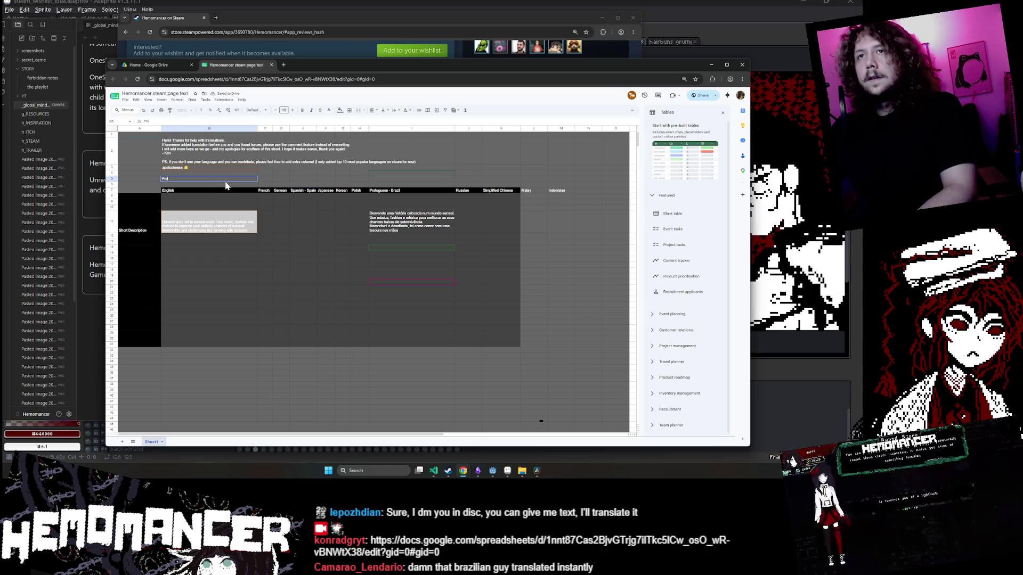
text(free)
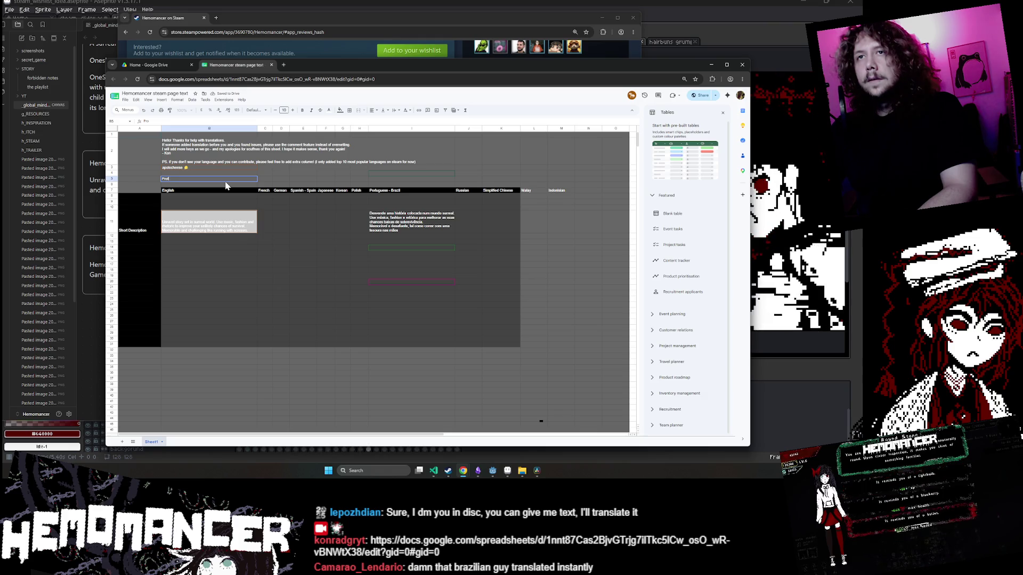
text(ding)
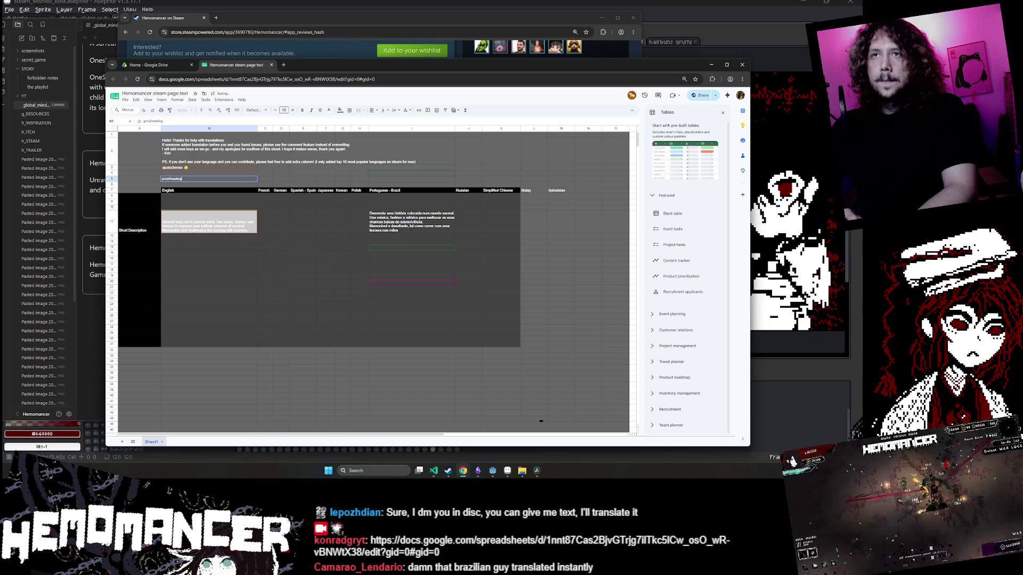
key(Delete)
click(148, 181)
text(proofreading)
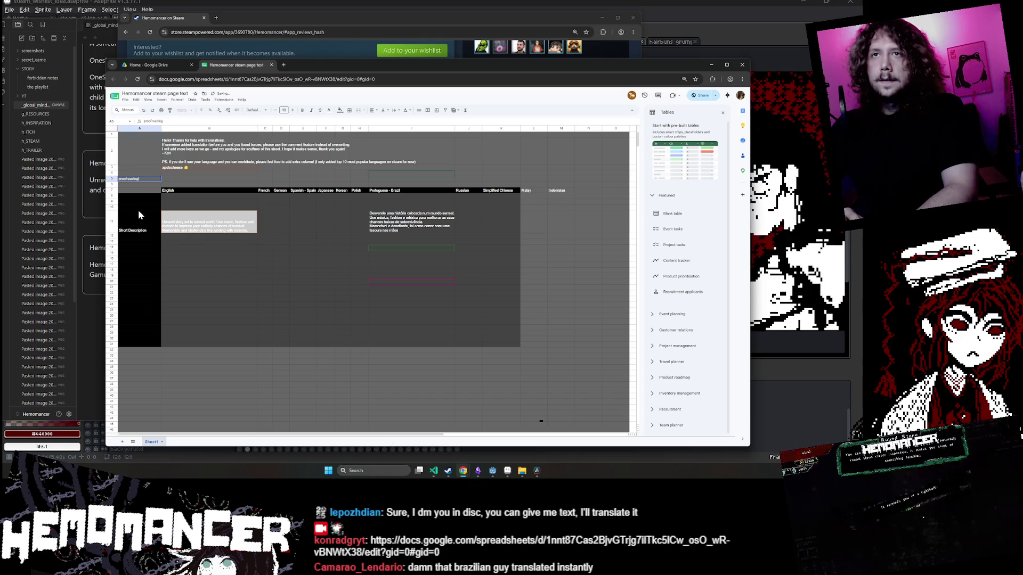
key(Return)
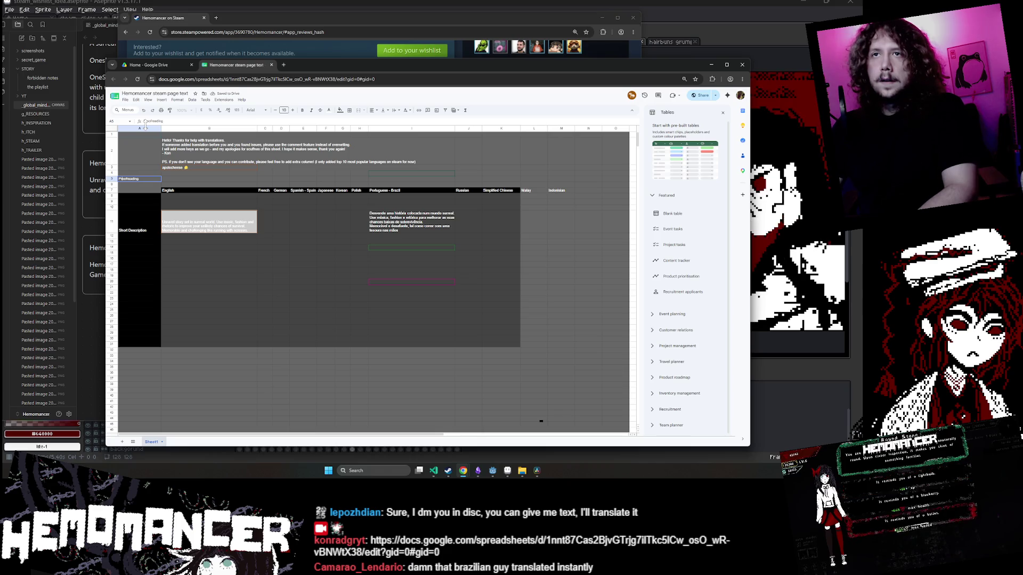
text(qu)
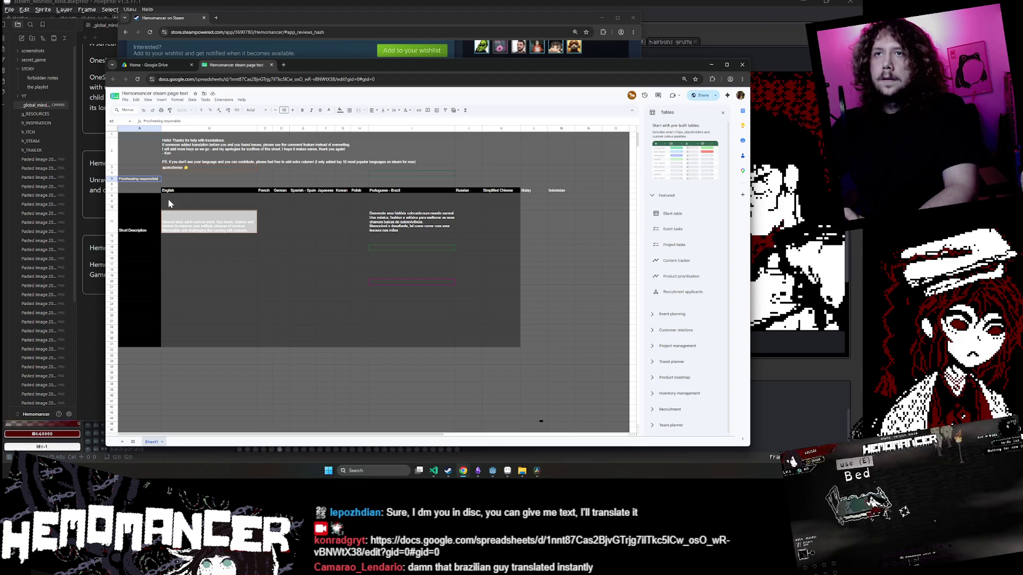
key(Return)
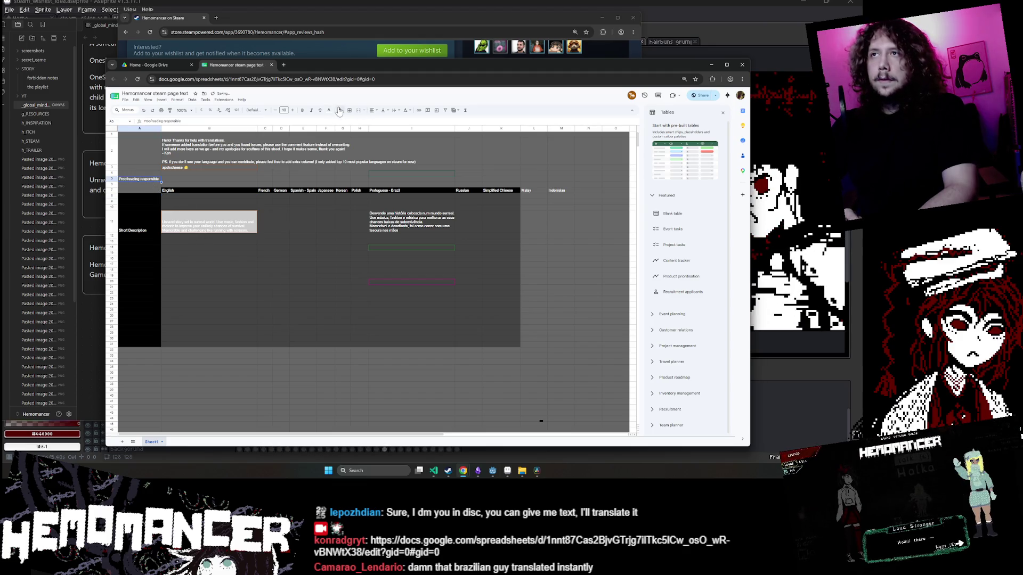
Give A5 a dark fill and enter the proofreader's name in B5.
click(339, 111)
click(341, 131)
click(190, 182)
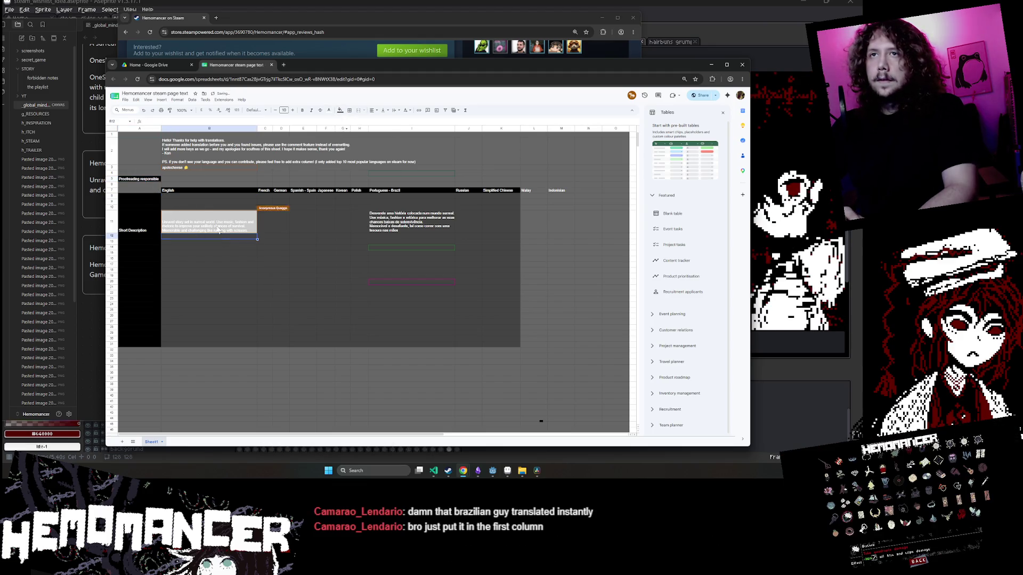
double_click(190, 182)
click(171, 265)
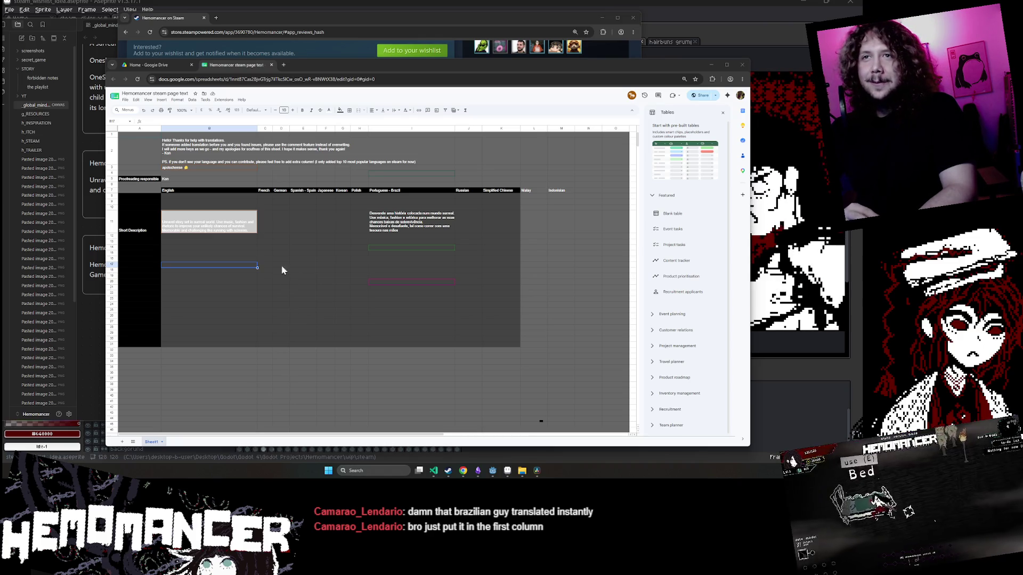
Add a 'Danish' language heading in N7, right after Indonesian.
click(242, 227)
click(193, 180)
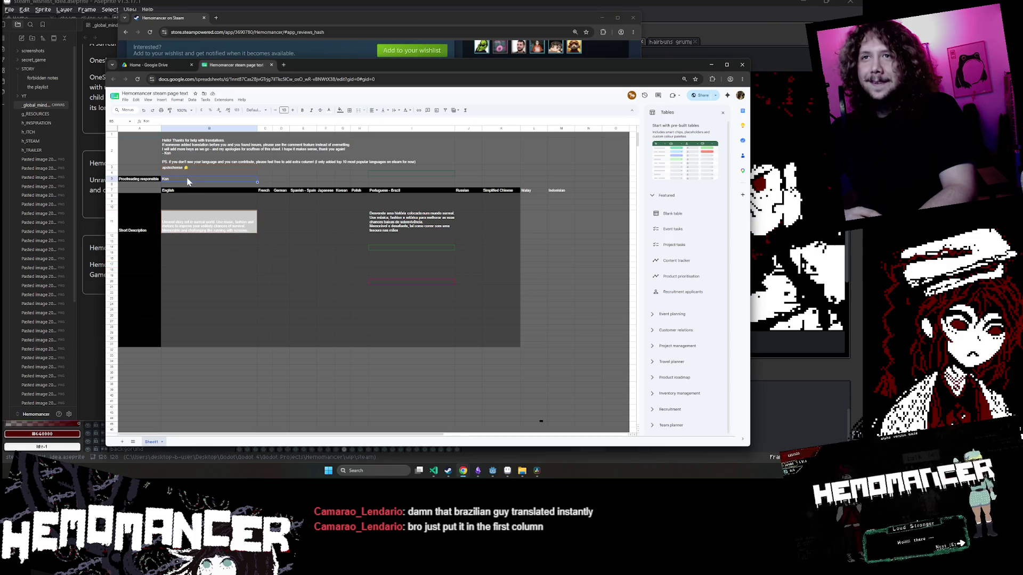
click(242, 339)
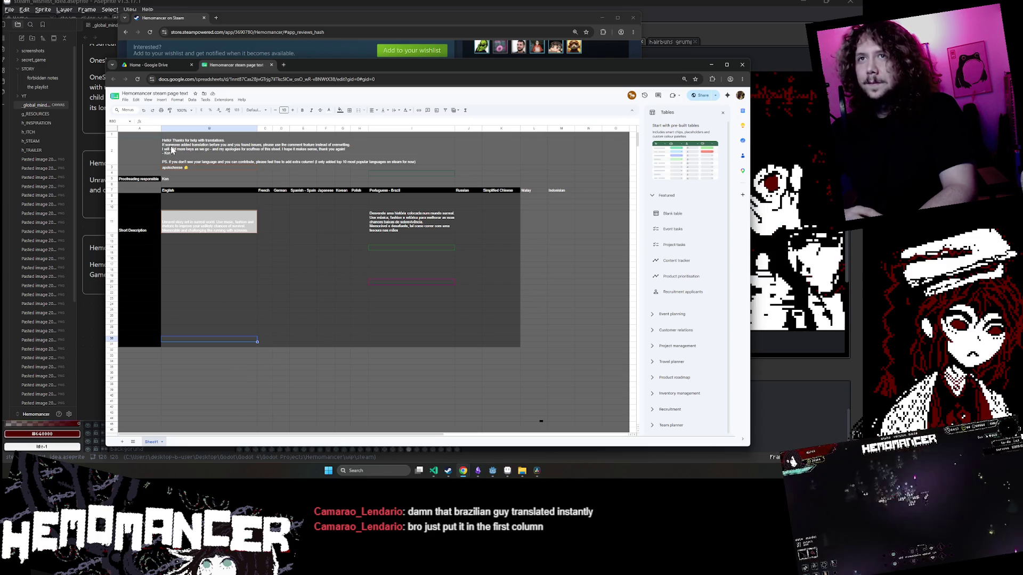
click(345, 154)
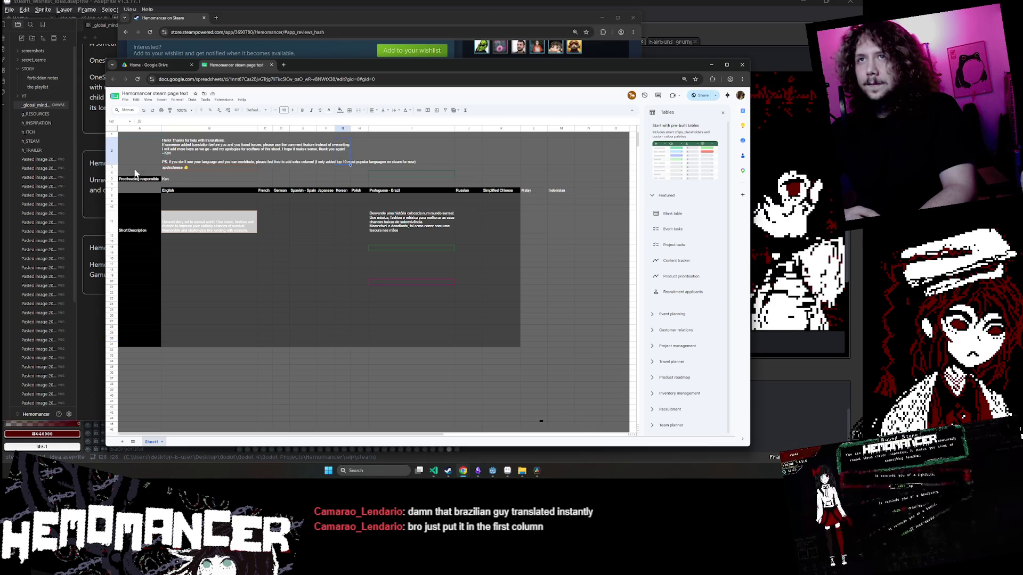
click(229, 396)
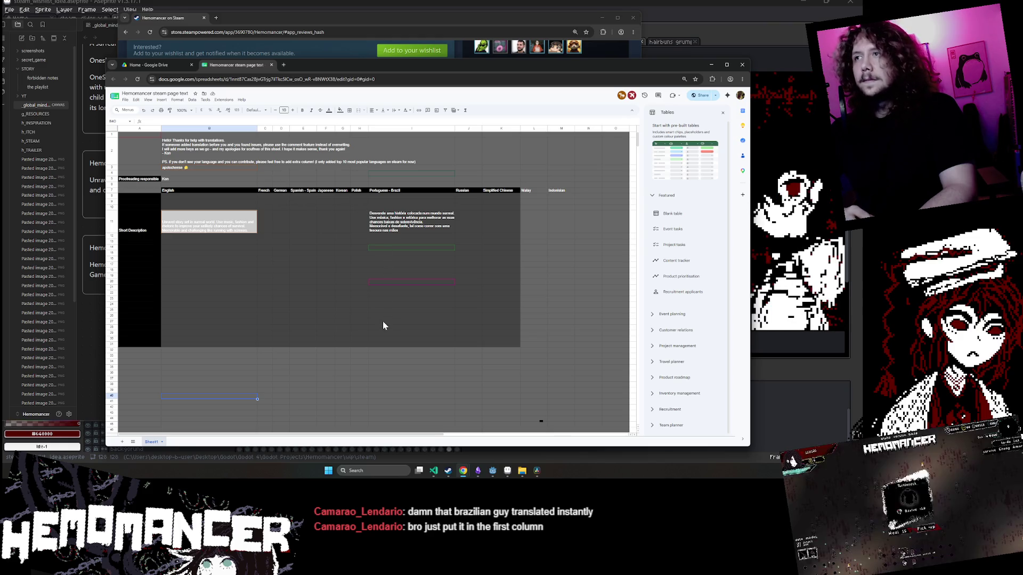
click(370, 359)
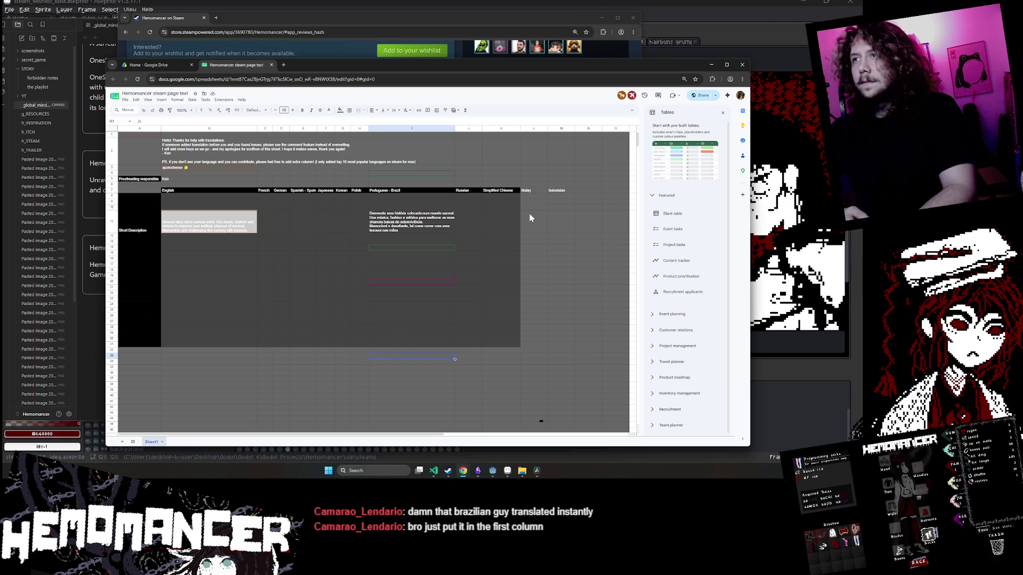
click(581, 191)
text(Danish)
key(Return)
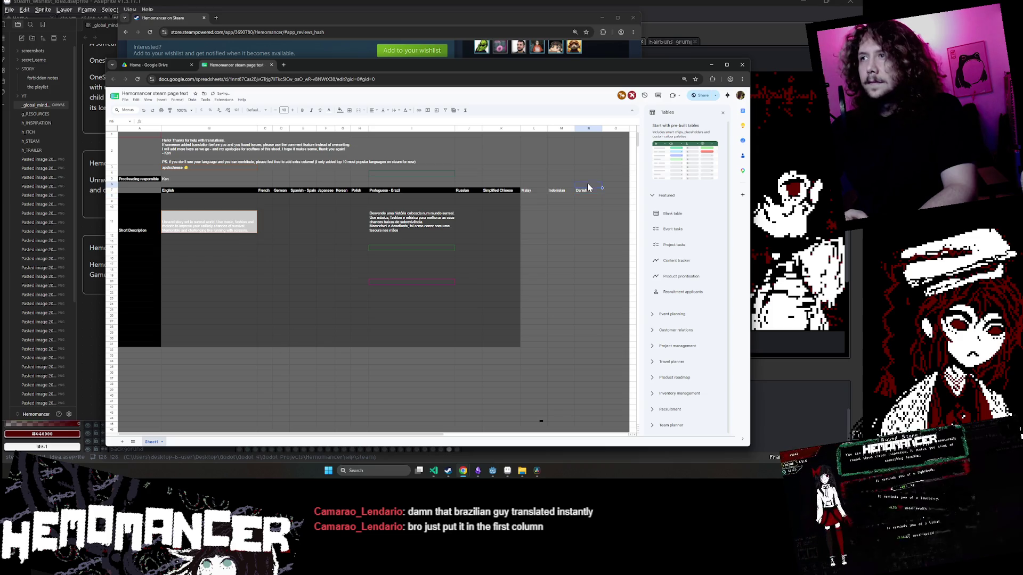
Enter the Danish proofreader's name in N5 and select cell A6.
click(171, 180)
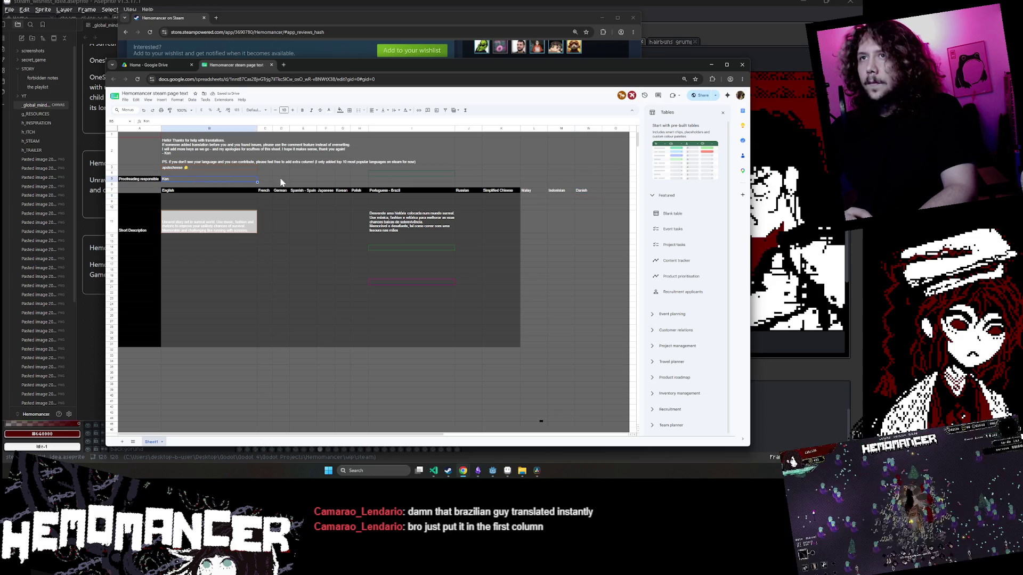
click(586, 179)
text(Kon)
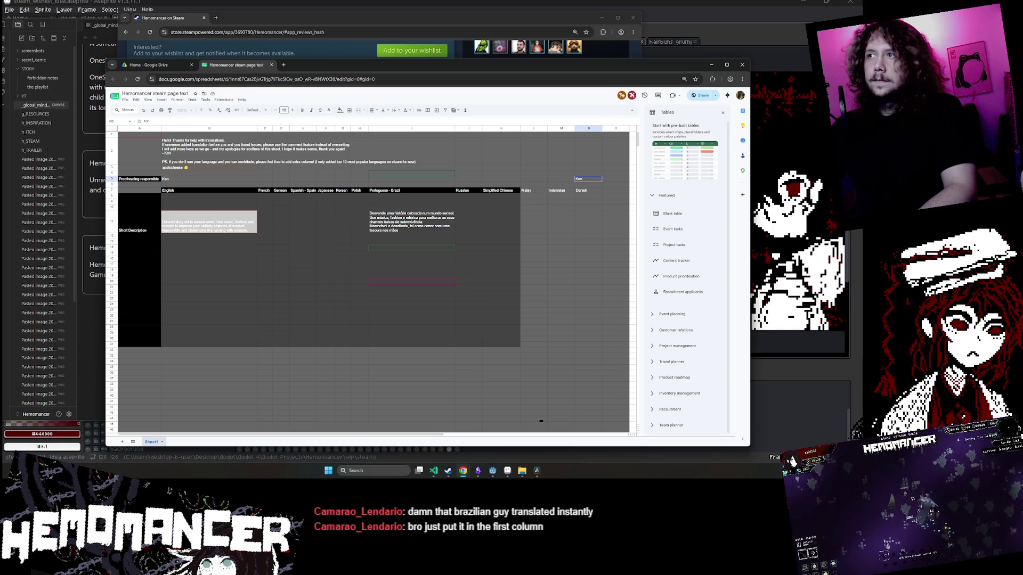
click(519, 230)
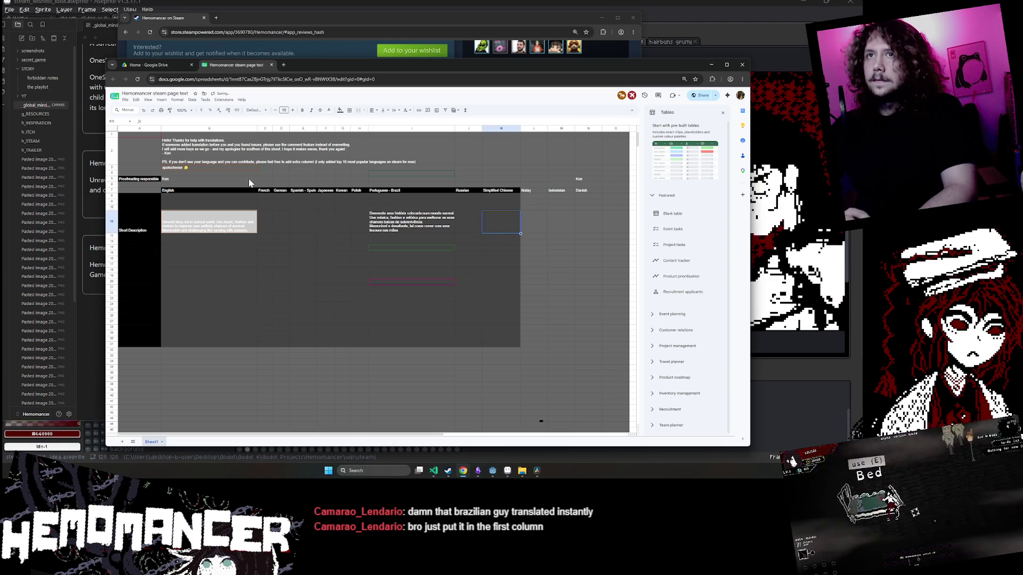
click(140, 185)
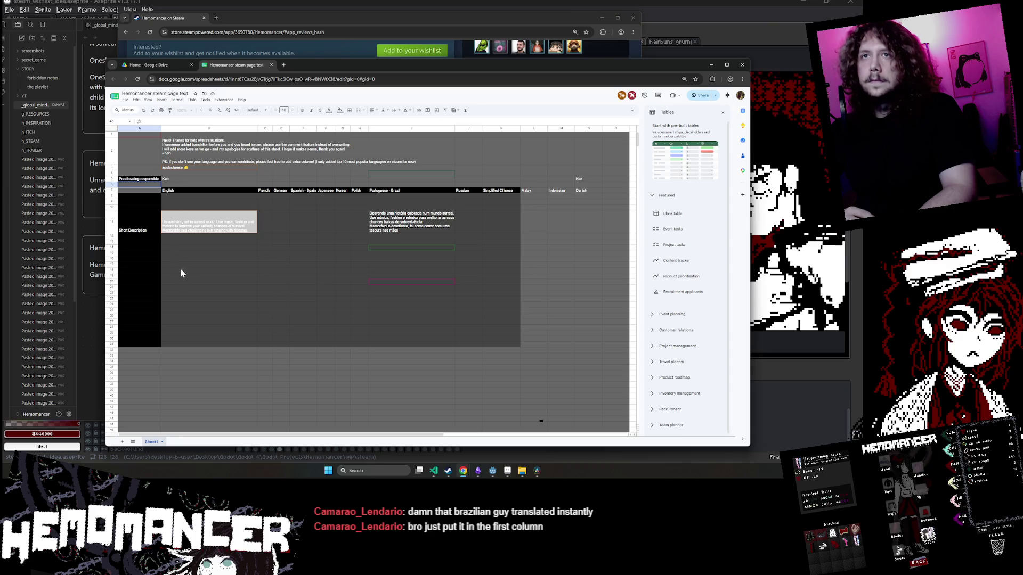
click(225, 378)
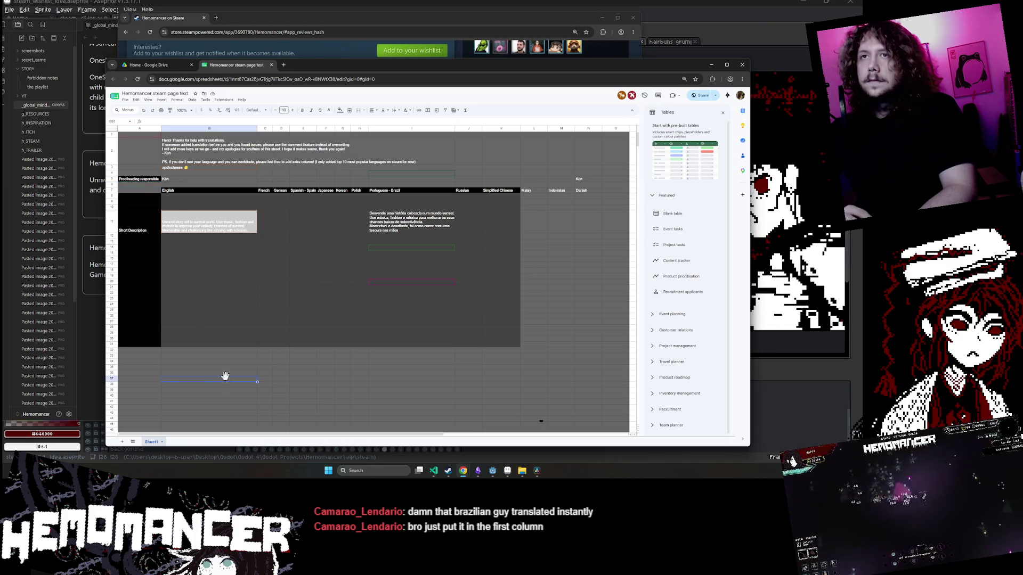
click(141, 187)
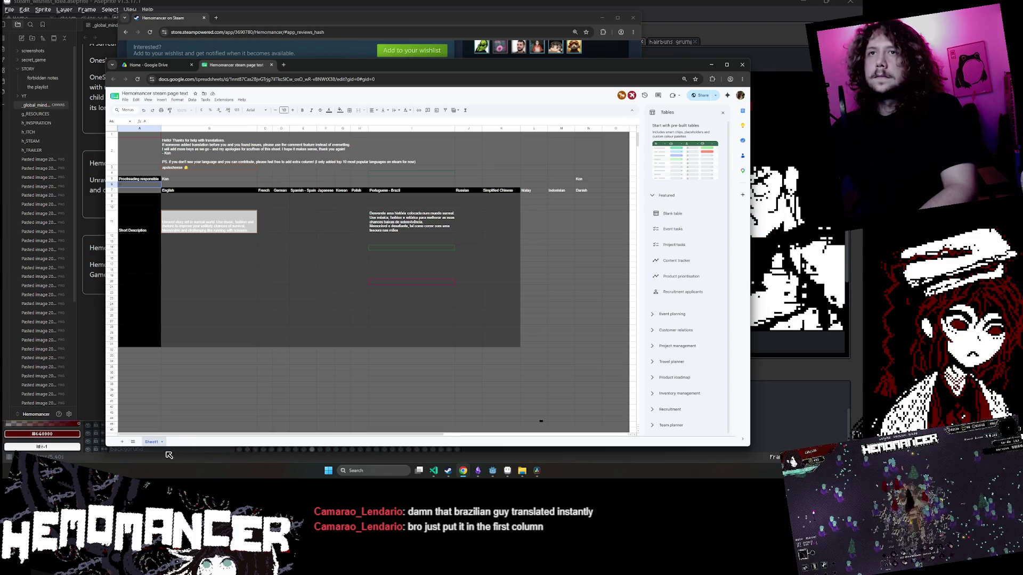
Give cell A6 a dark fill and a new text colour.
click(341, 110)
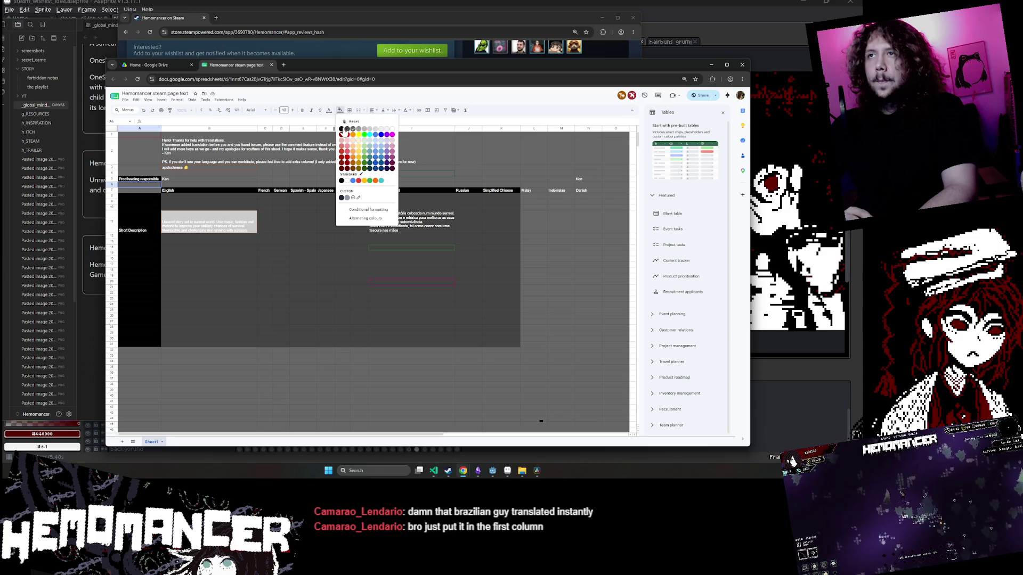
click(342, 132)
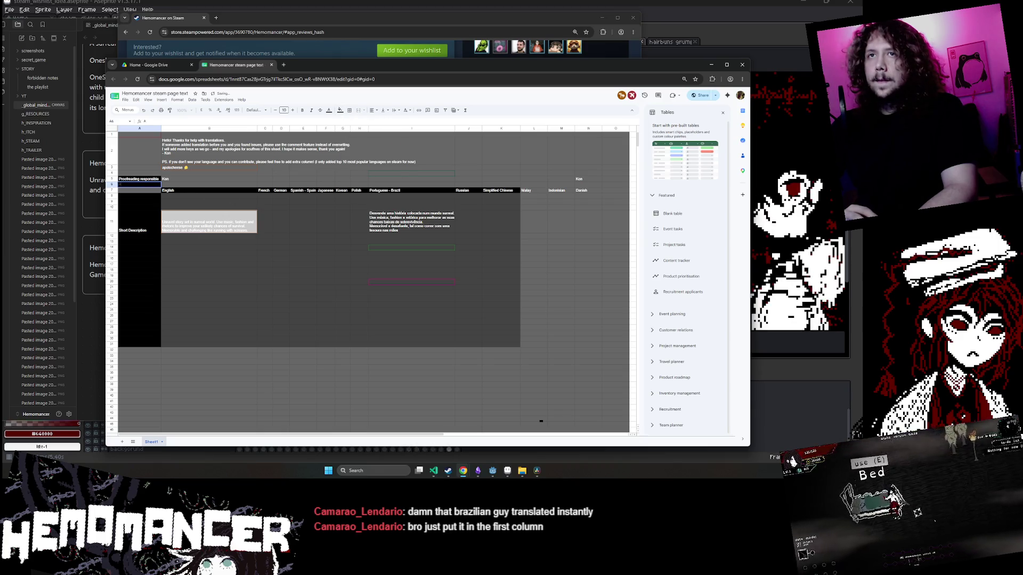
click(328, 110)
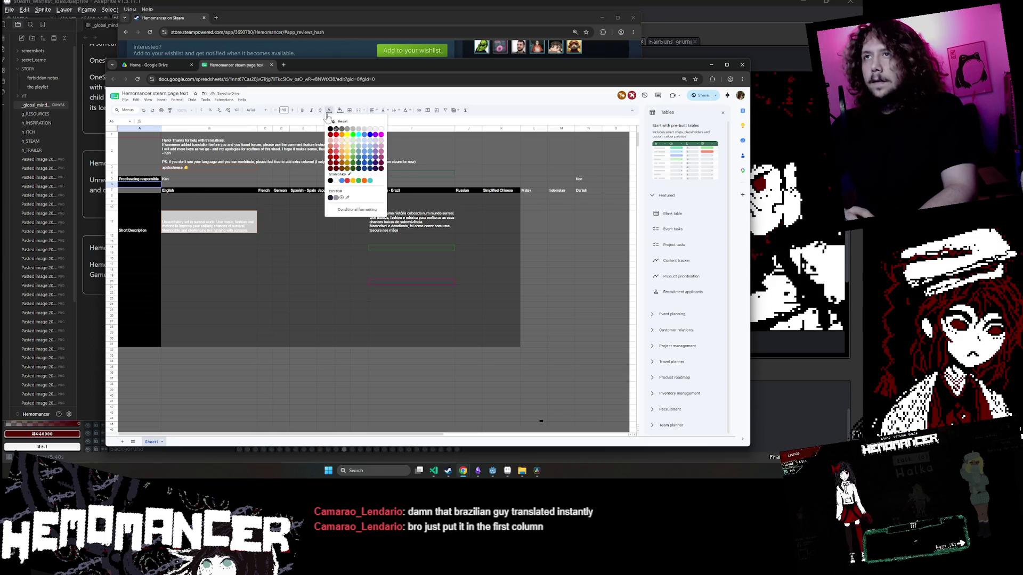
click(382, 133)
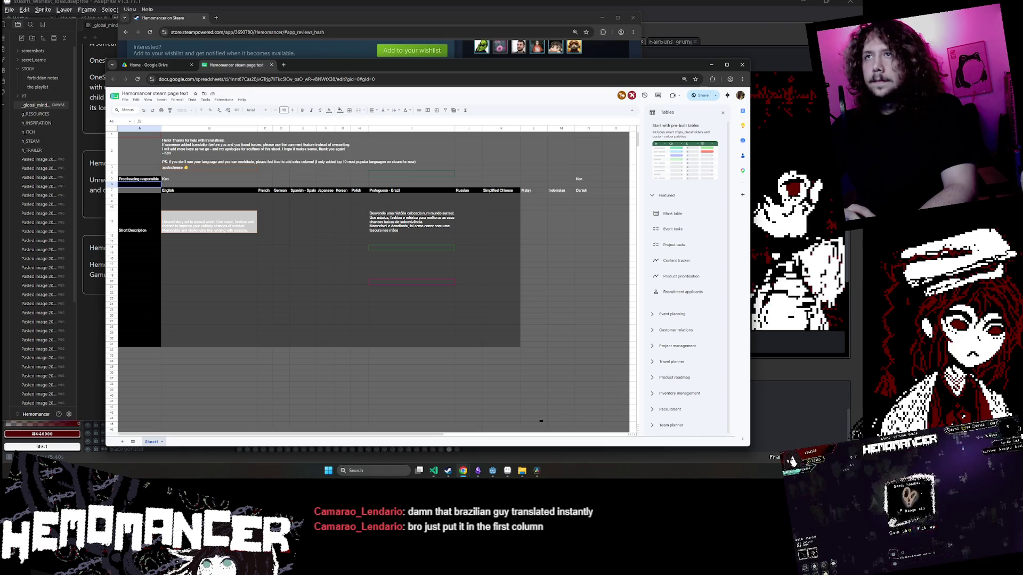
click(340, 110)
click(392, 134)
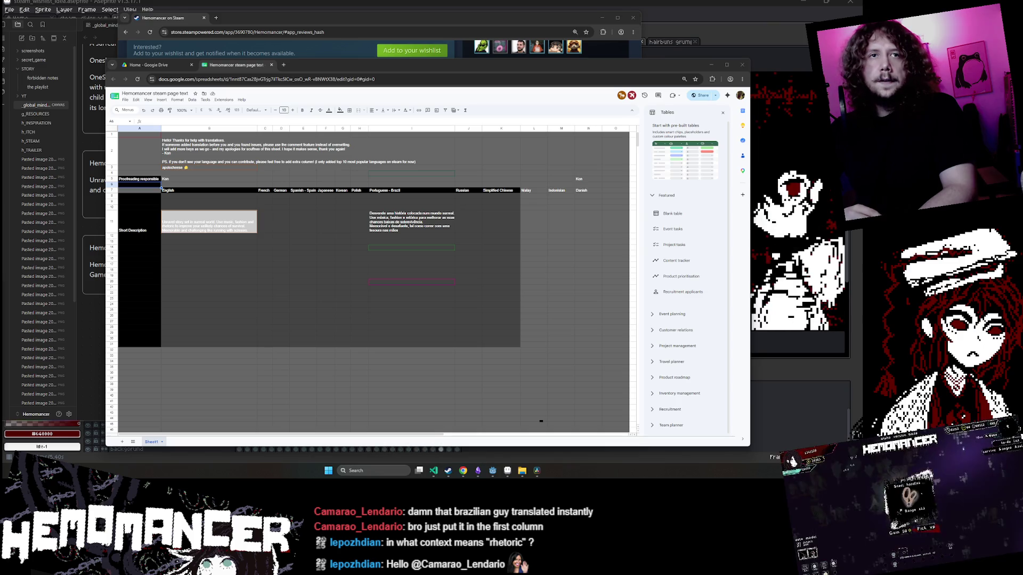
key(ctrl+shift+n)
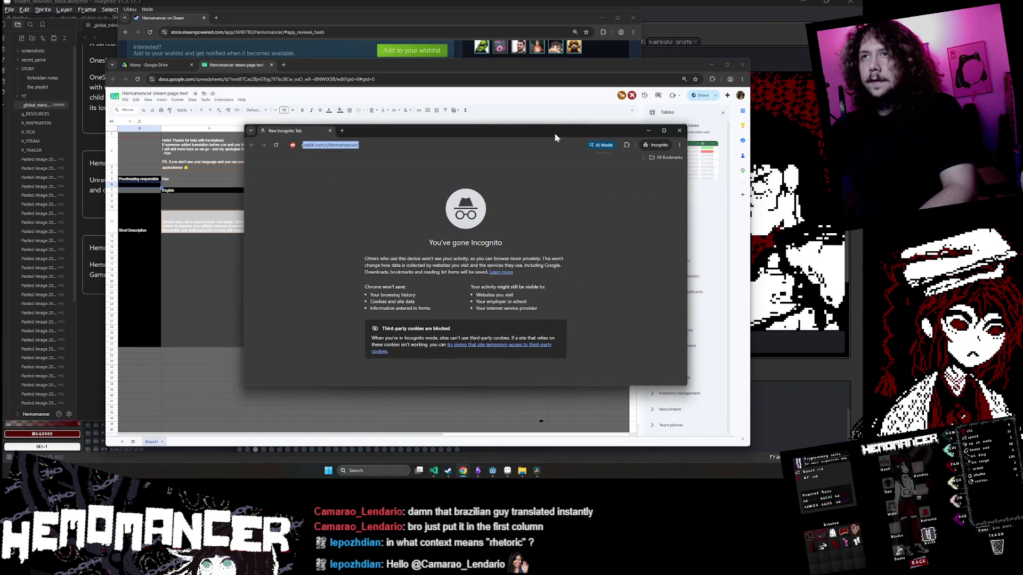
text(rhetori)
key(Return)
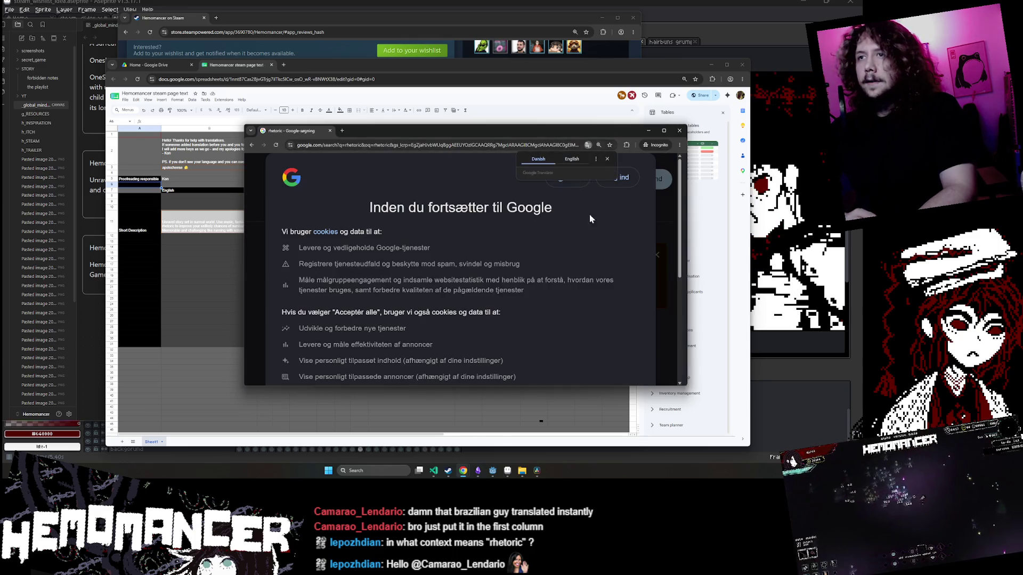
scroll(429, 298, down, 5)
click(428, 318)
scroll(373, 261, down, 15)
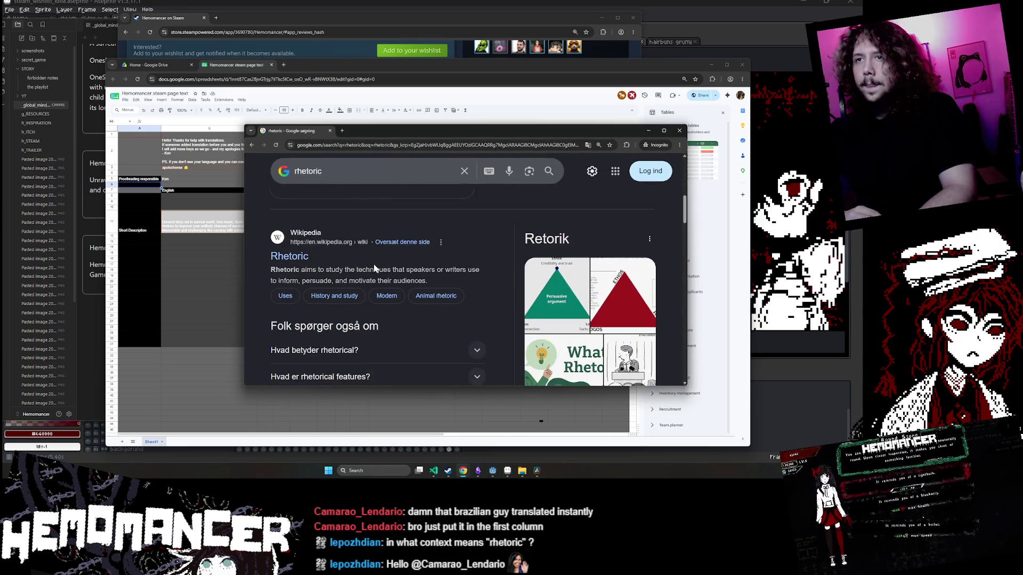
scroll(367, 255, up, 5)
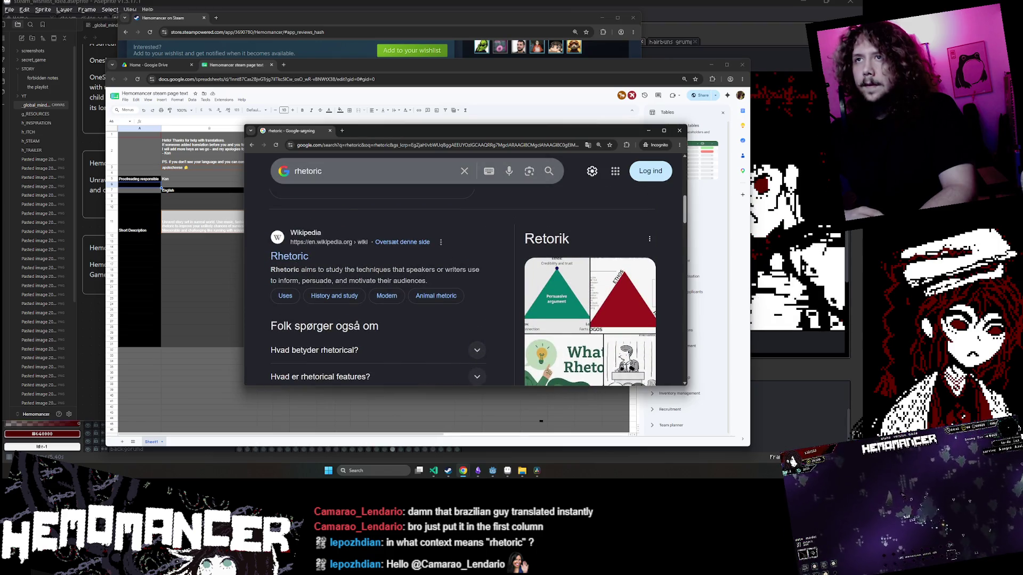
click(373, 172)
text(dicto)
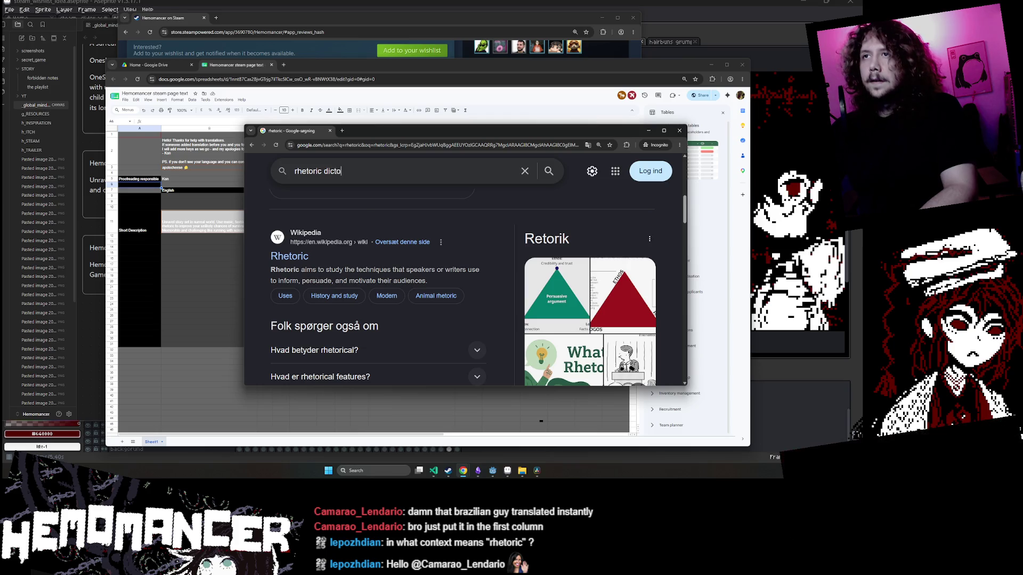
key(BackSpace)
text(ionary)
key(Return)
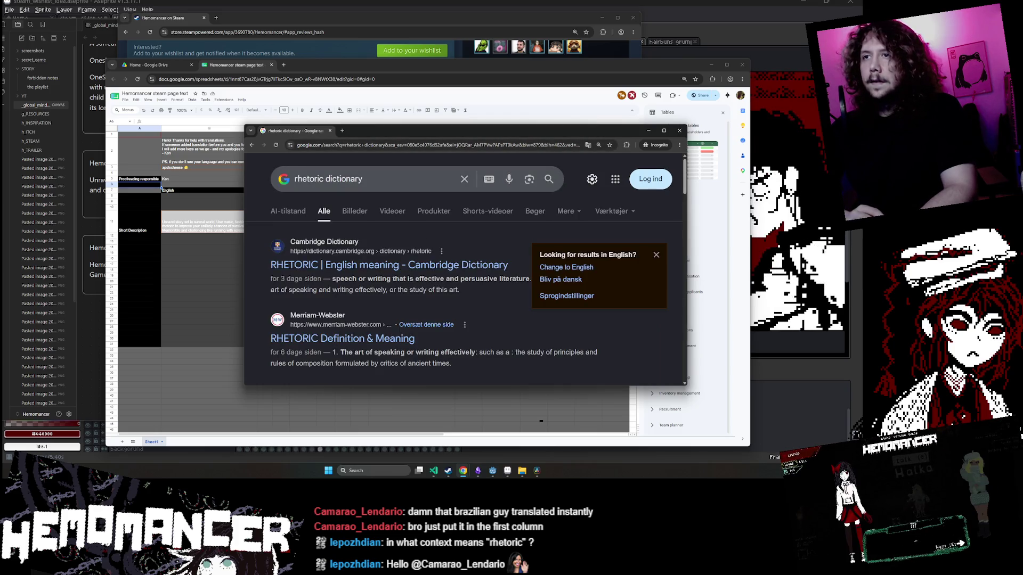
click(421, 265)
drag(455, 131, 376, 117)
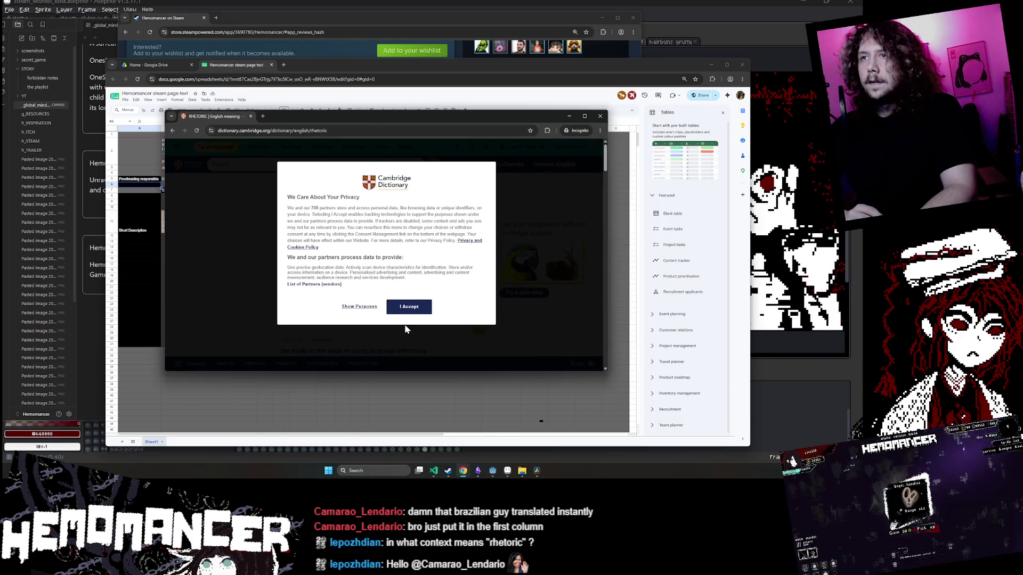
click(409, 306)
scroll(355, 278, down, 2)
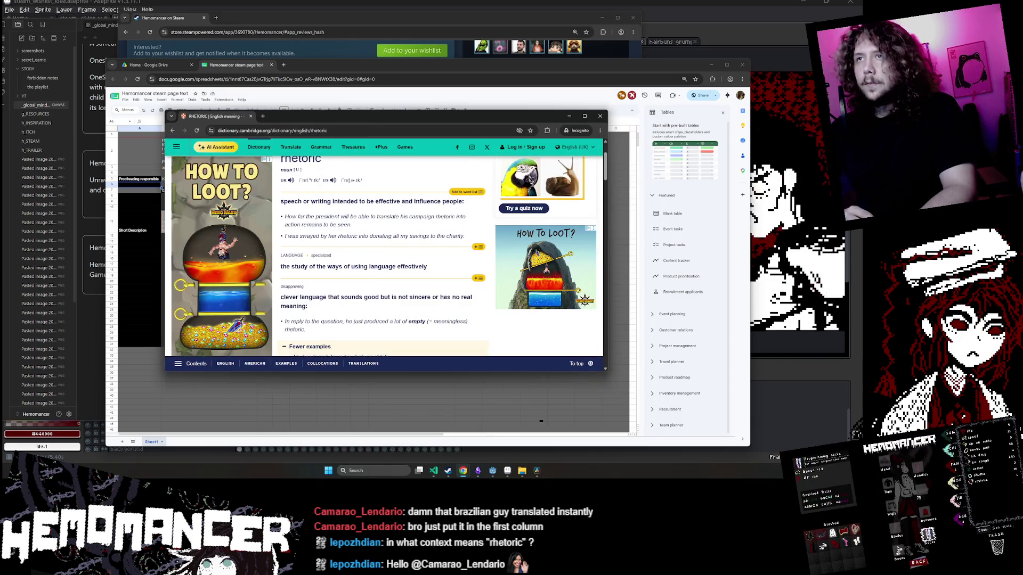
double_click(389, 202)
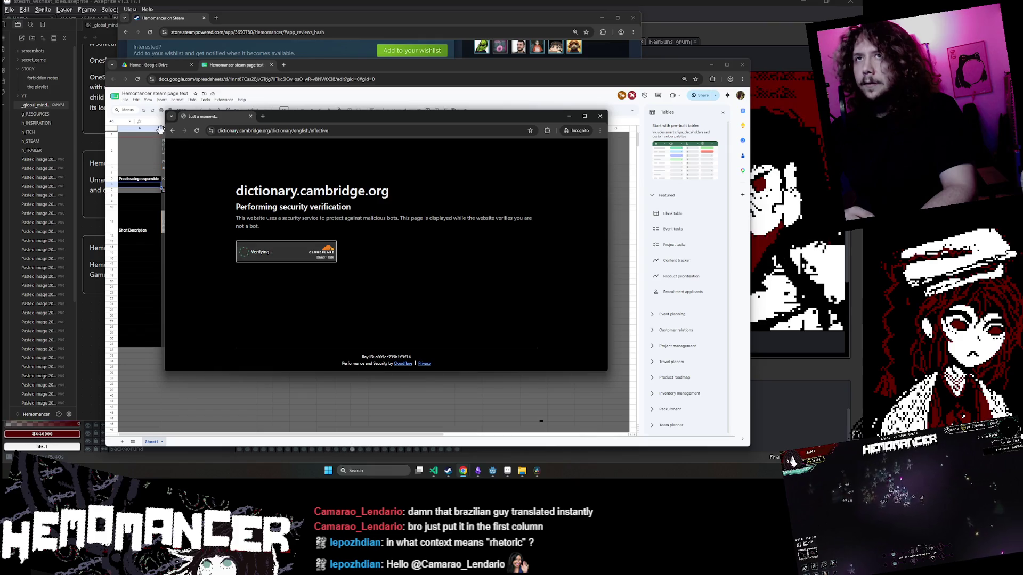
click(171, 131)
mouse_move(280, 160)
mouse_down()
mouse_move(309, 203)
mouse_move(458, 219)
mouse_move(470, 208)
mouse_up()
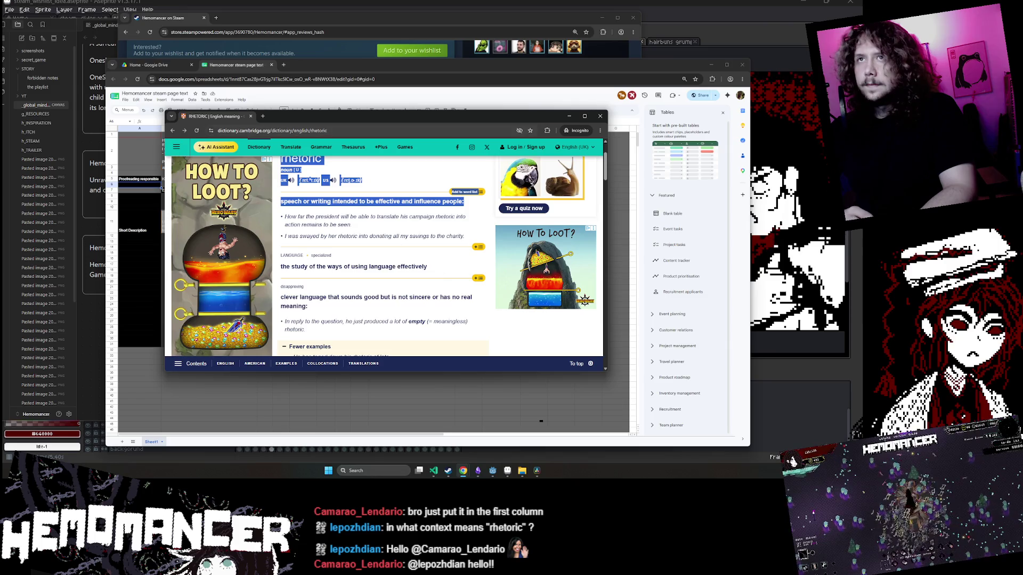
key(ctrl+w)
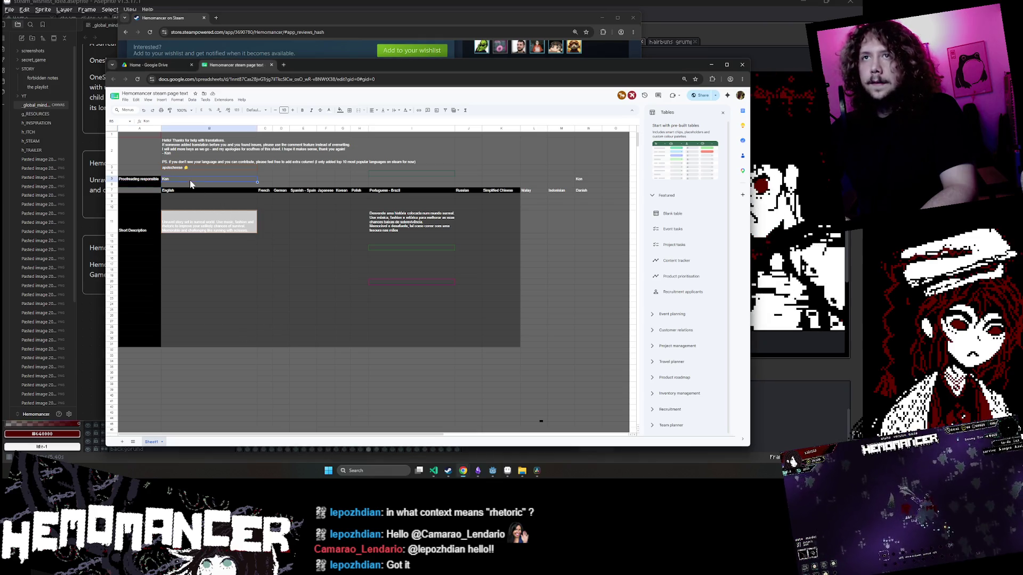
Try new text and fill colour swatches on cell A6 below Proofreading responsible.
key(Return)
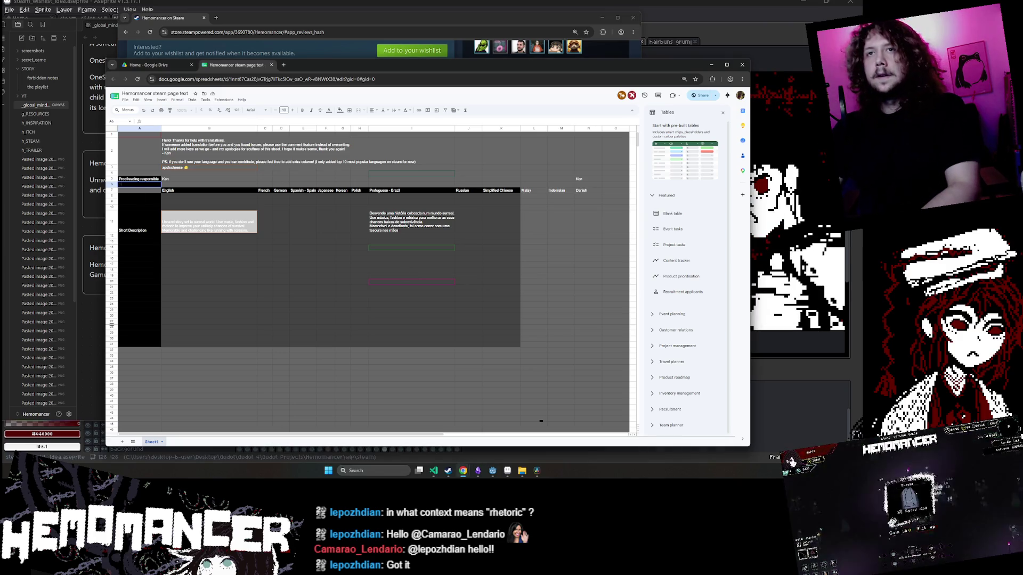
click(340, 109)
click(328, 110)
click(329, 109)
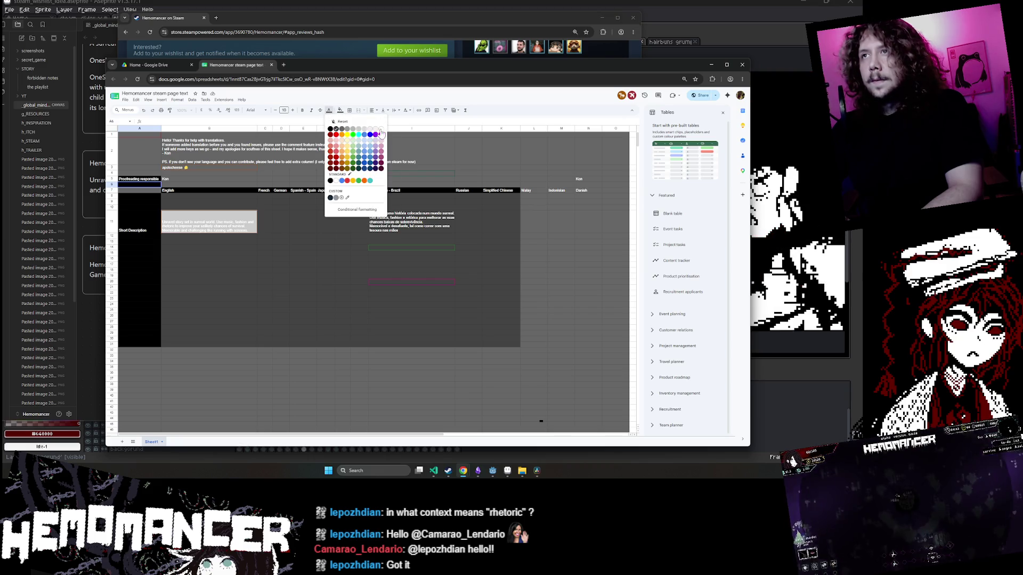
click(381, 133)
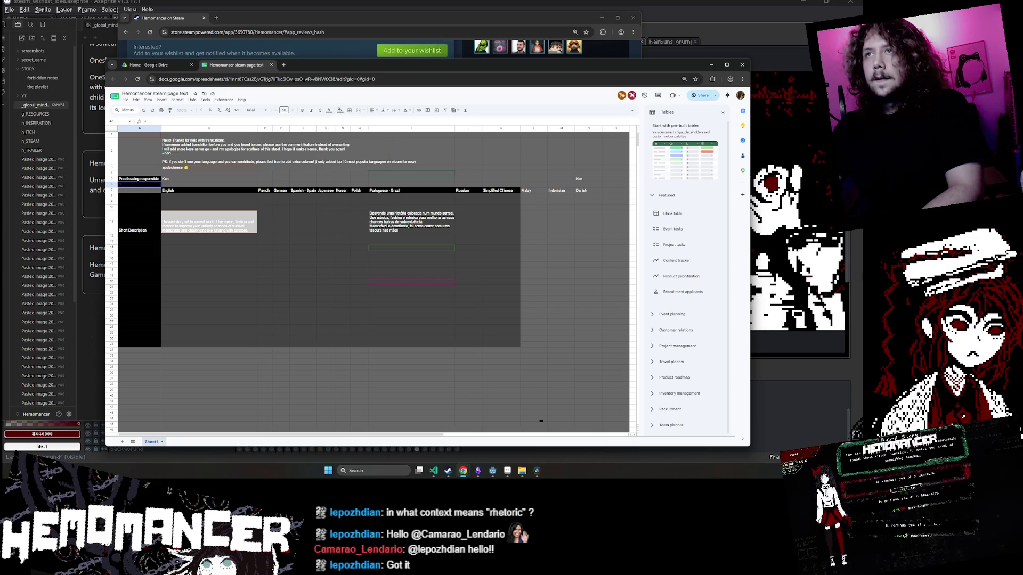
click(340, 109)
click(329, 110)
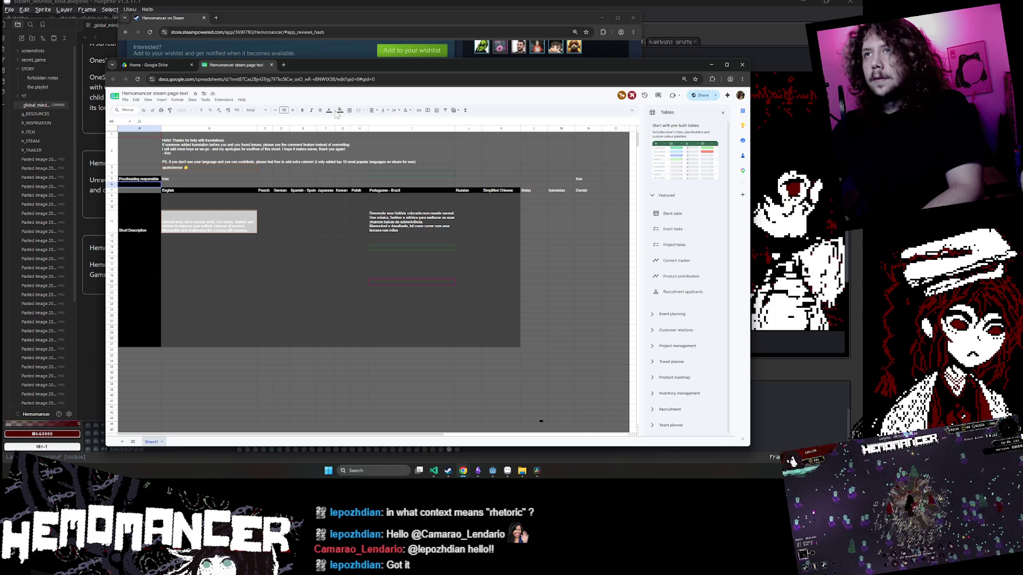
click(329, 110)
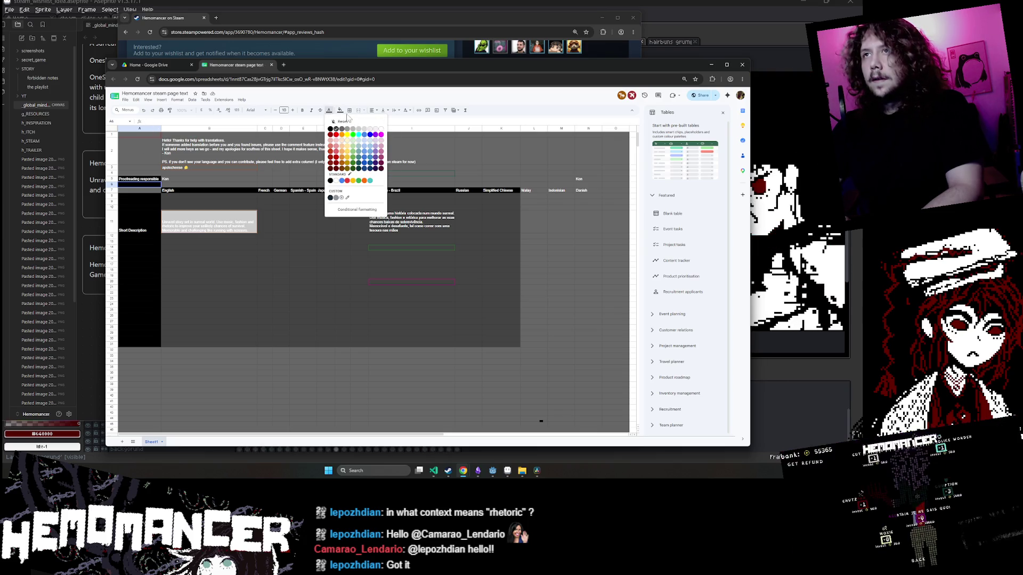
Settle on a text colour for cell A6 and clear a mistyped character from it.
click(380, 130)
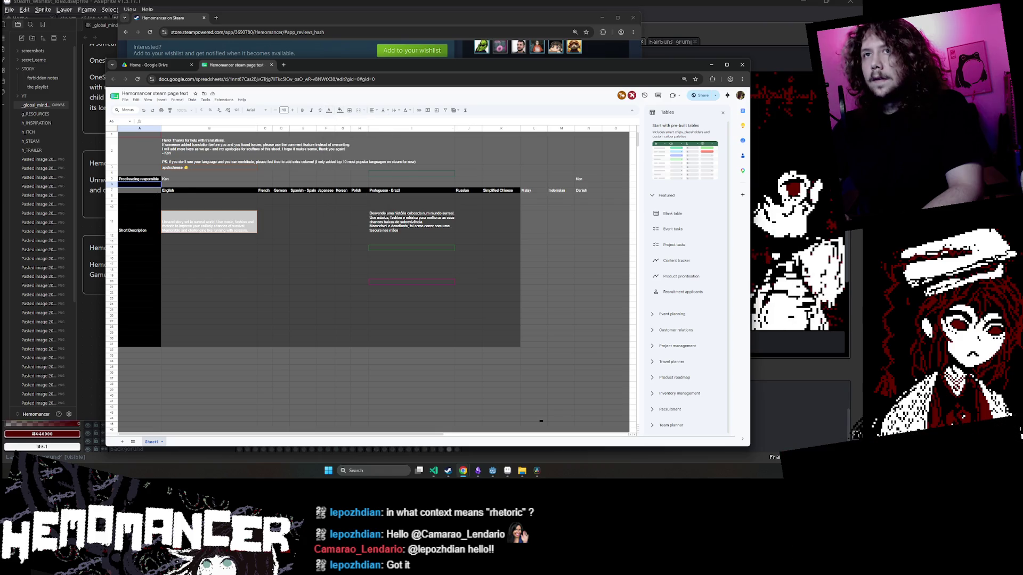
click(330, 110)
click(377, 133)
click(329, 110)
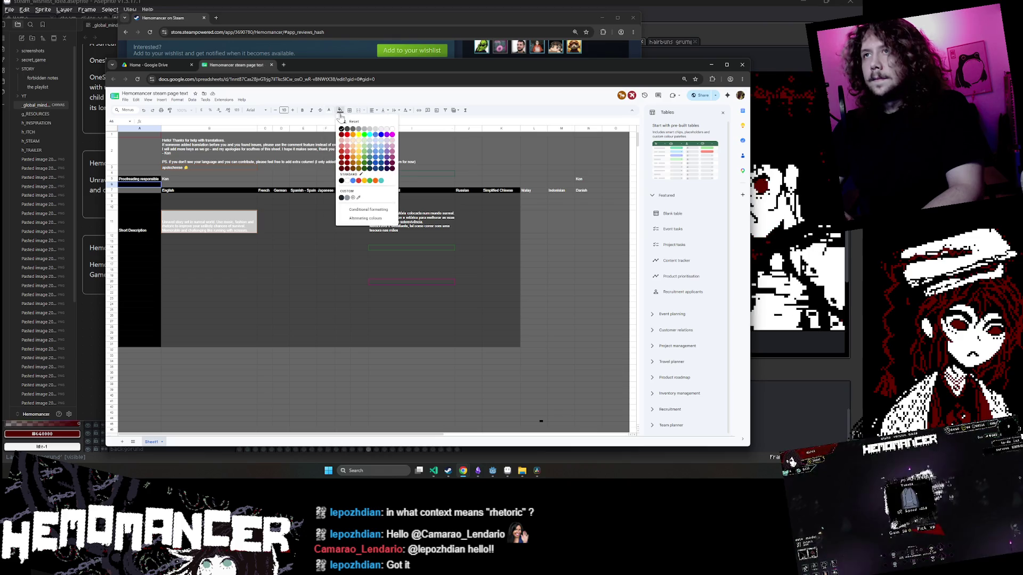
click(135, 187)
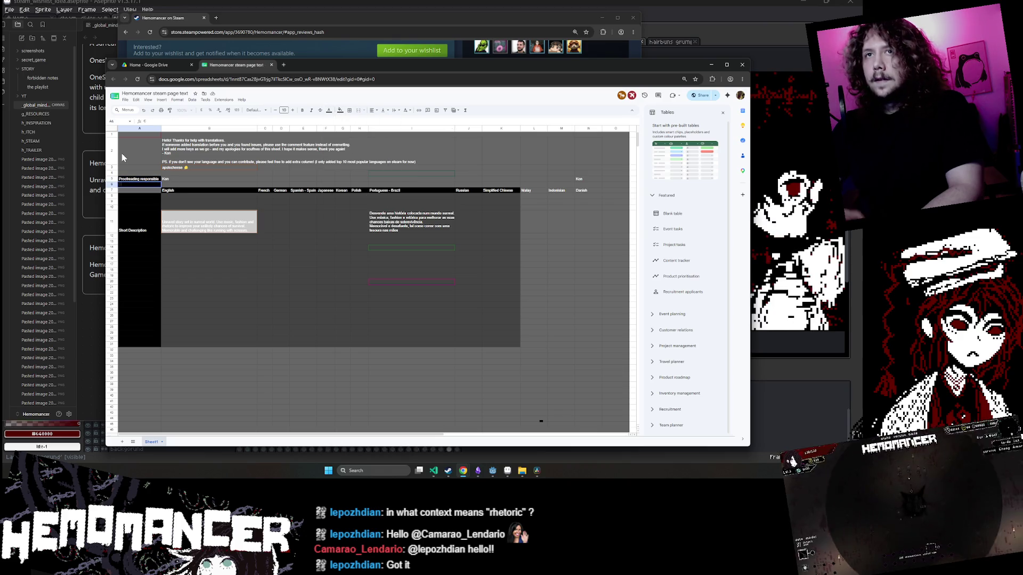
text(A)
key(BackSpace)
key(BackSpace)
key(BackSpace)
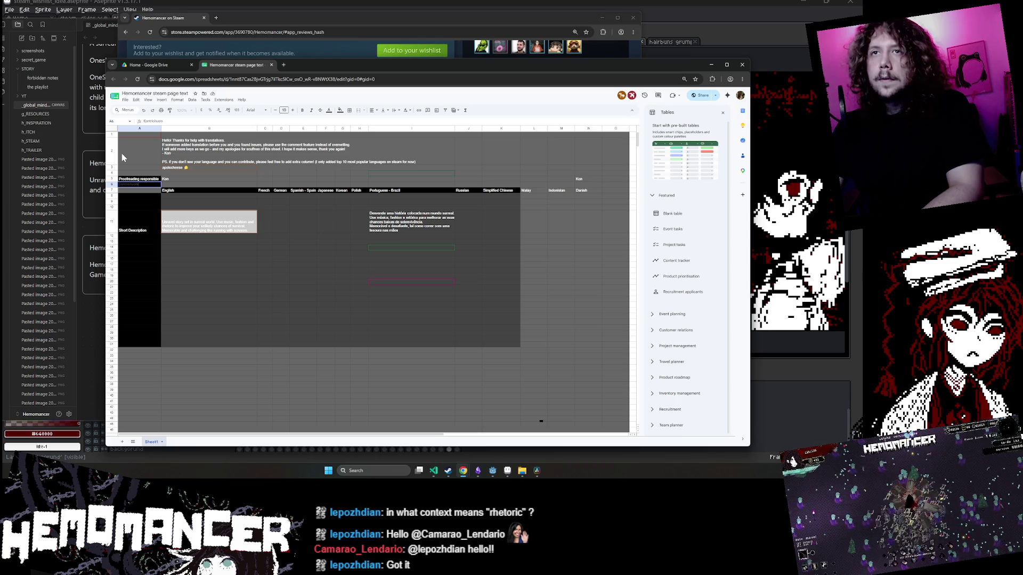
Make cell A6's text white and correct its label to read 'Contributors'.
click(328, 111)
click(381, 134)
double_click(130, 184)
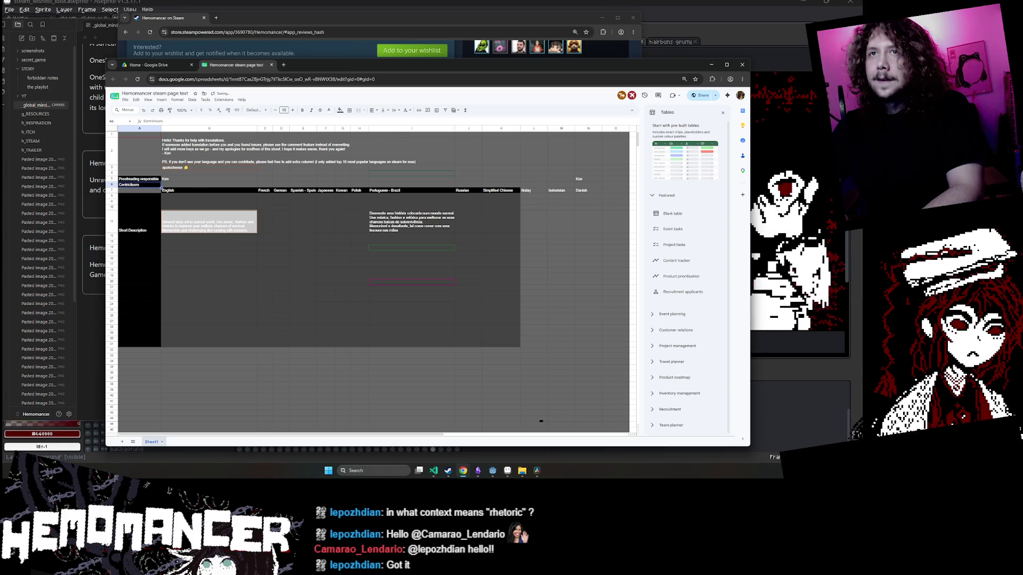
text(tri)
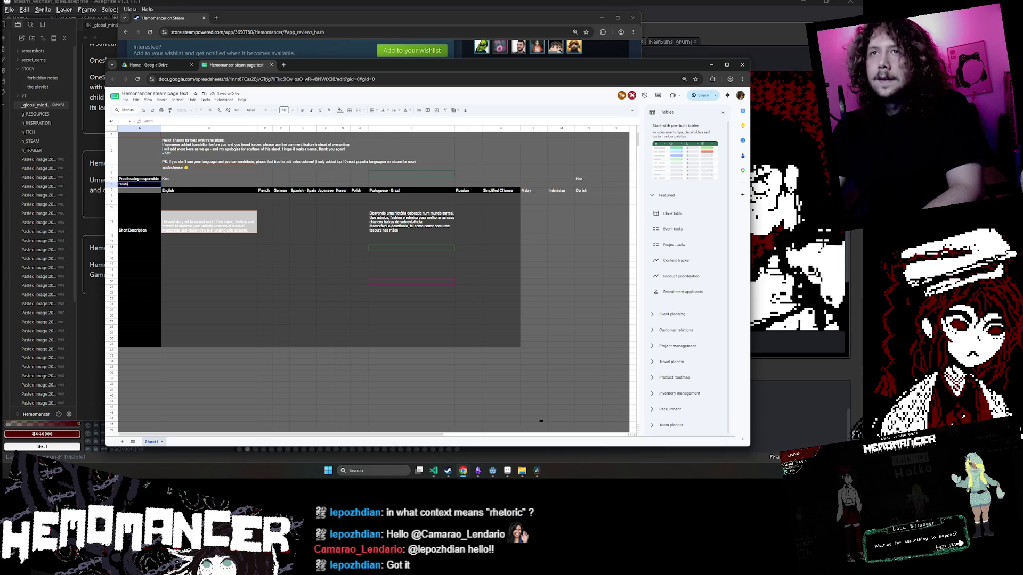
text(butors)
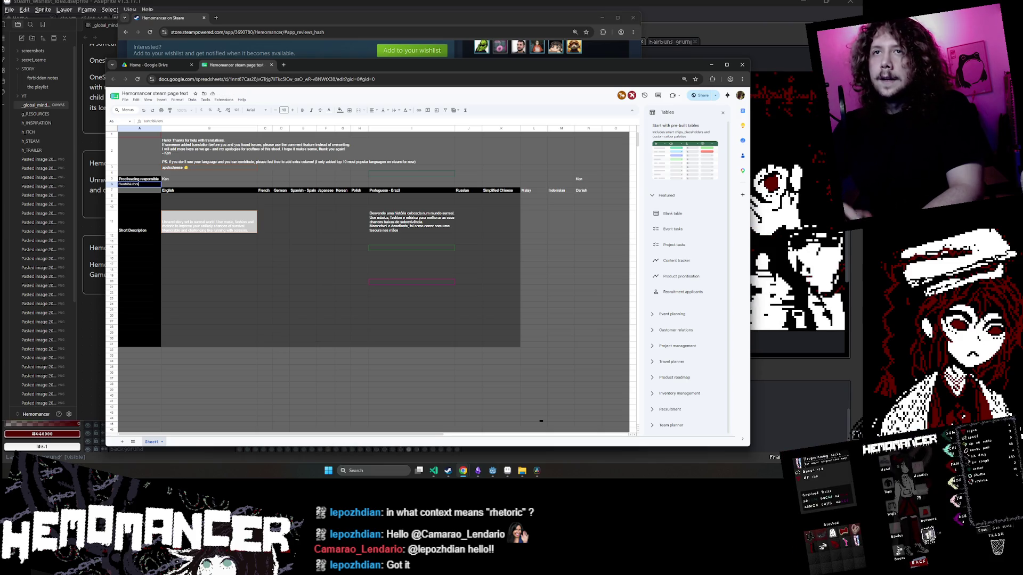
key(ctrl+a)
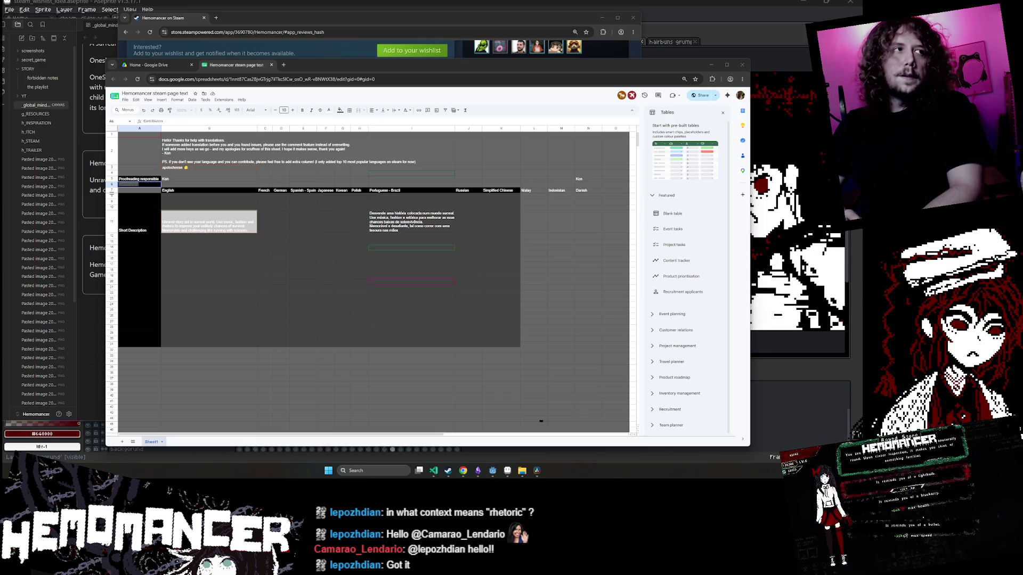
click(130, 186)
key(Return)
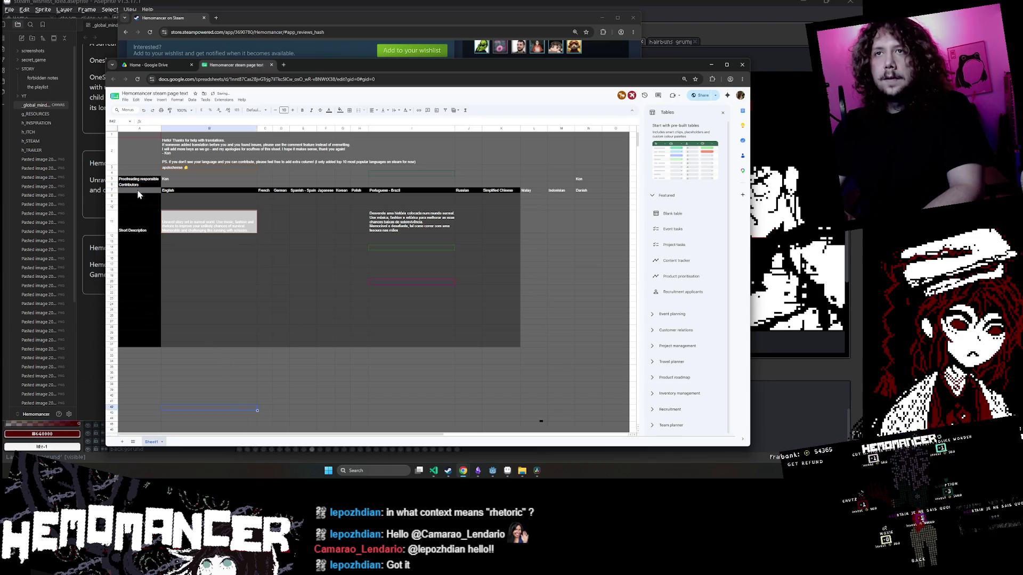
Check cells A5, B6 and column B, then reopen A6 and leave it unchanged.
click(141, 181)
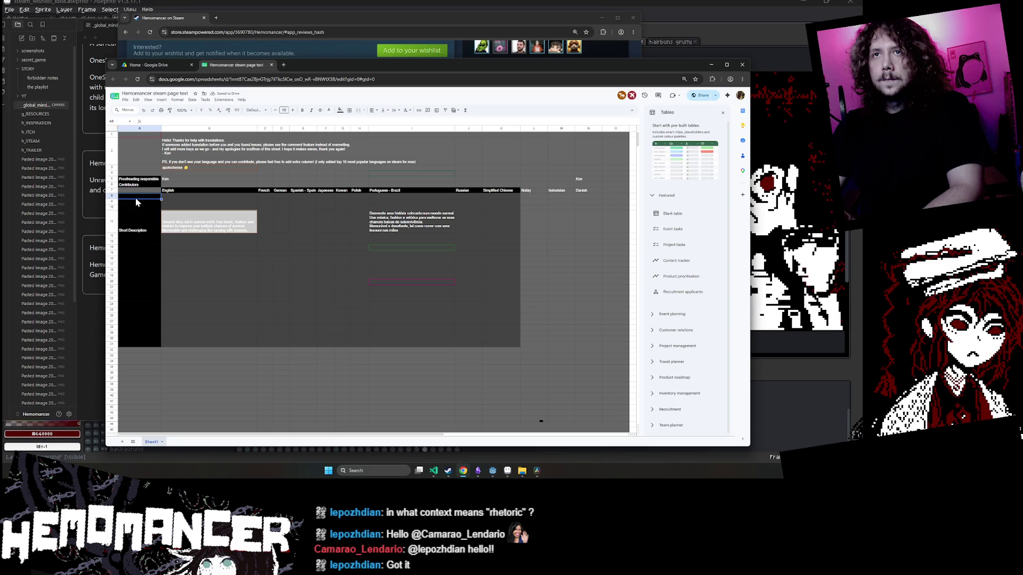
click(175, 186)
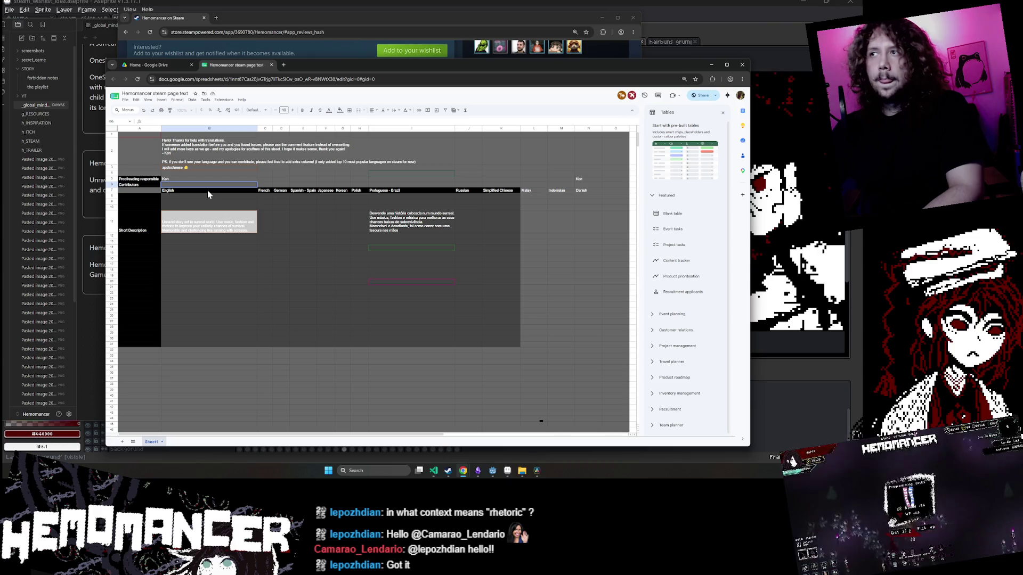
click(246, 379)
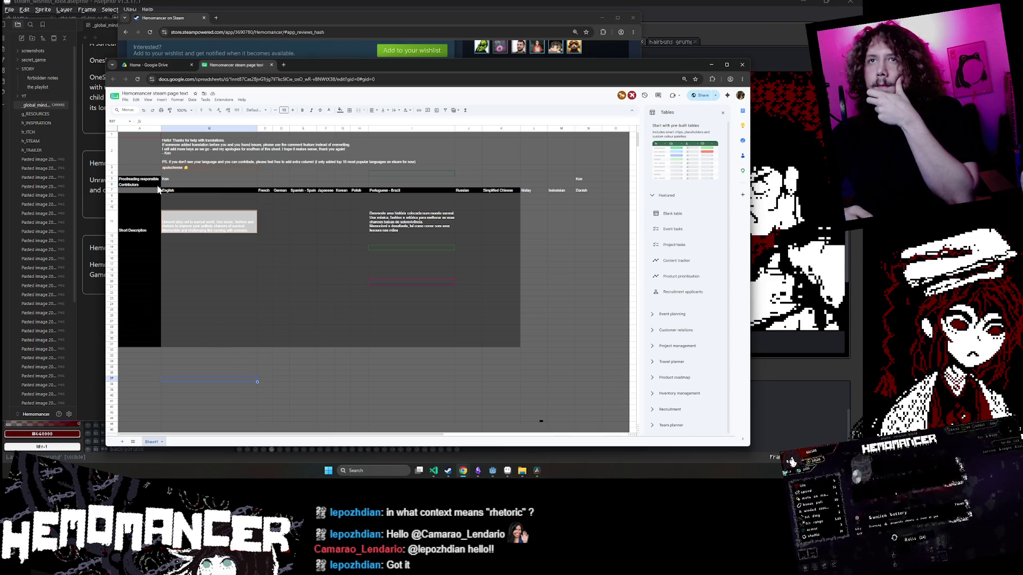
double_click(138, 183)
key(Escape)
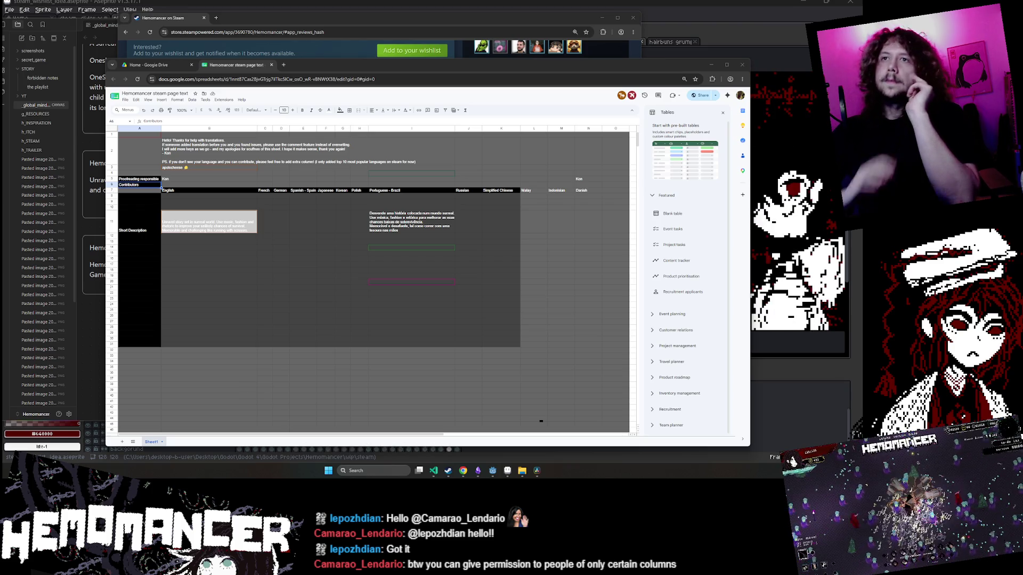
Browse the 19:33 entries in version history, then close the spreadsheet tab.
click(643, 99)
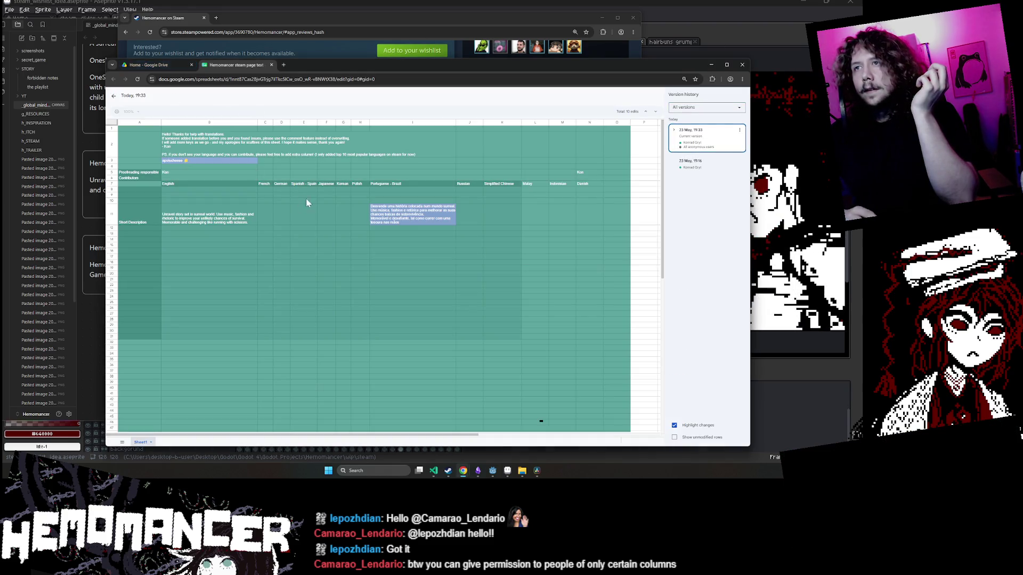
click(693, 163)
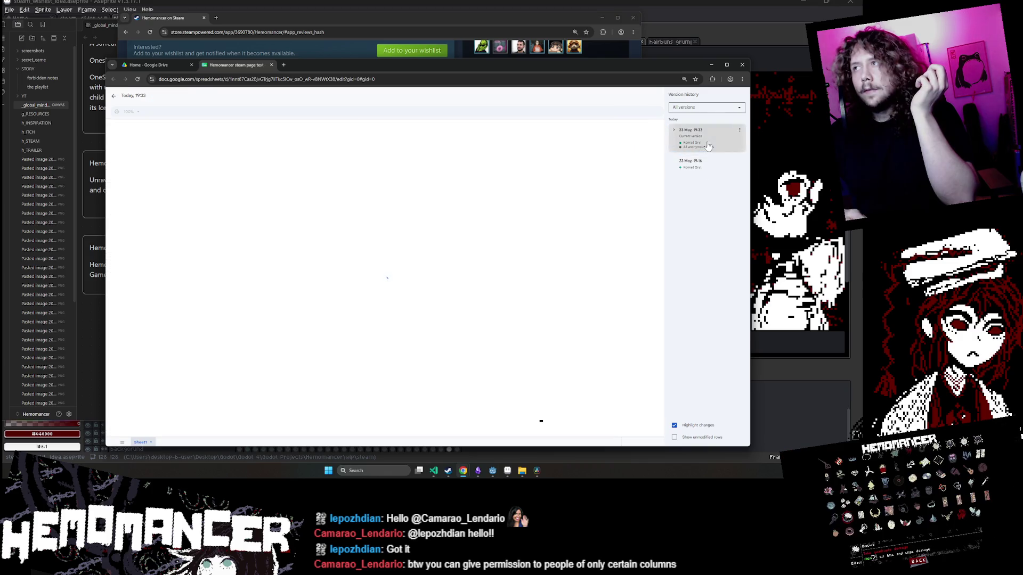
click(673, 134)
click(673, 131)
click(674, 131)
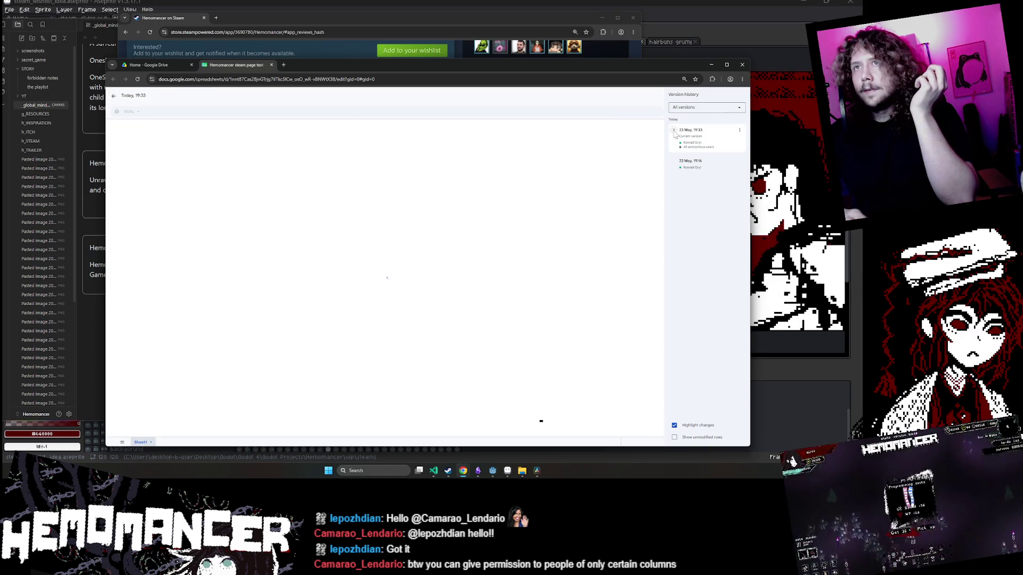
middle_click(229, 63)
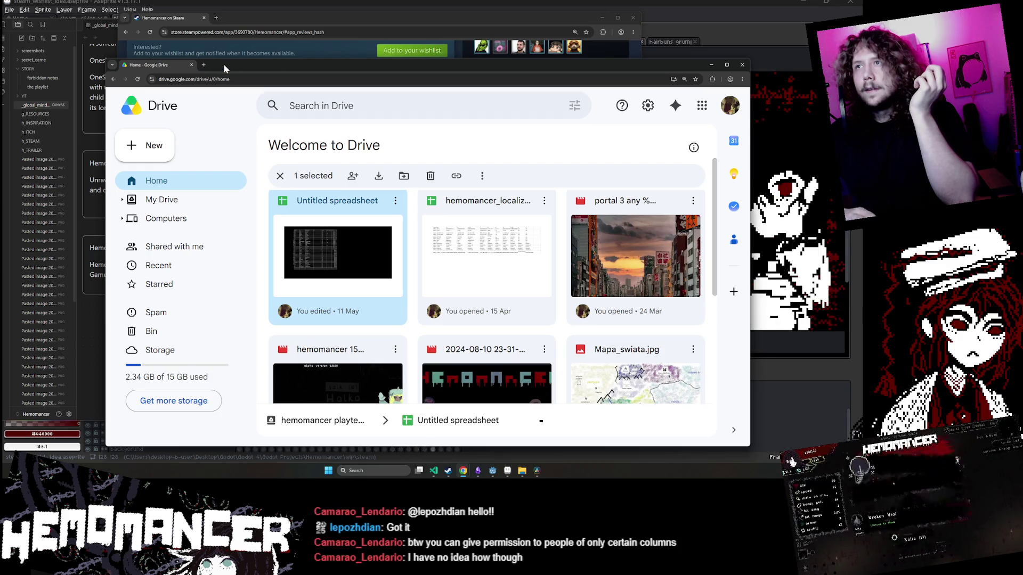
Rearrange and hide the Drive and Untitled spreadsheet windows, placing the portal 3 video preview top-left.
key(ctrl+w)
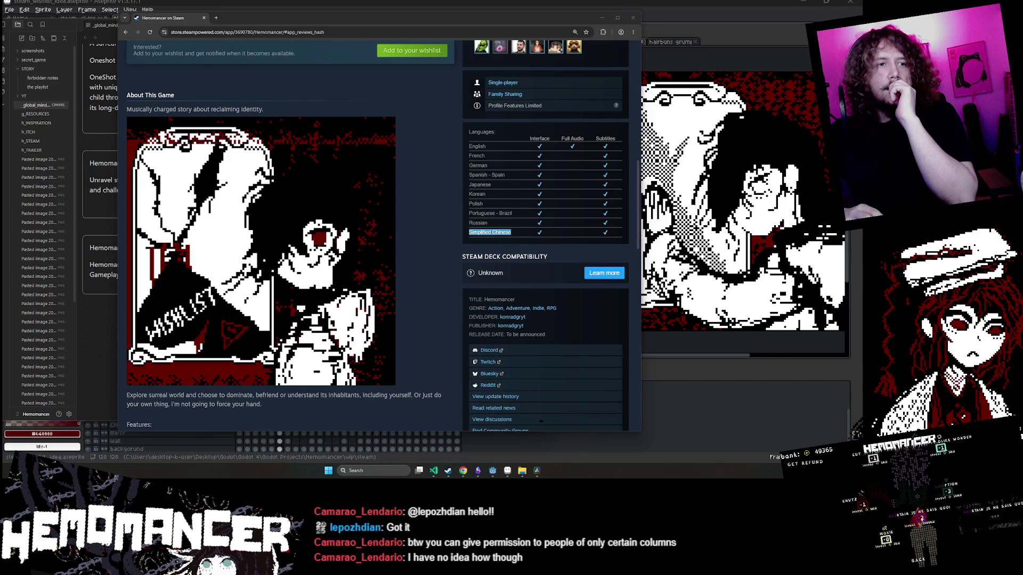
mouse_move(358, 237)
mouse_down()
mouse_move(421, 115)
mouse_move(424, 72)
mouse_move(413, 77)
mouse_move(385, 53)
mouse_up()
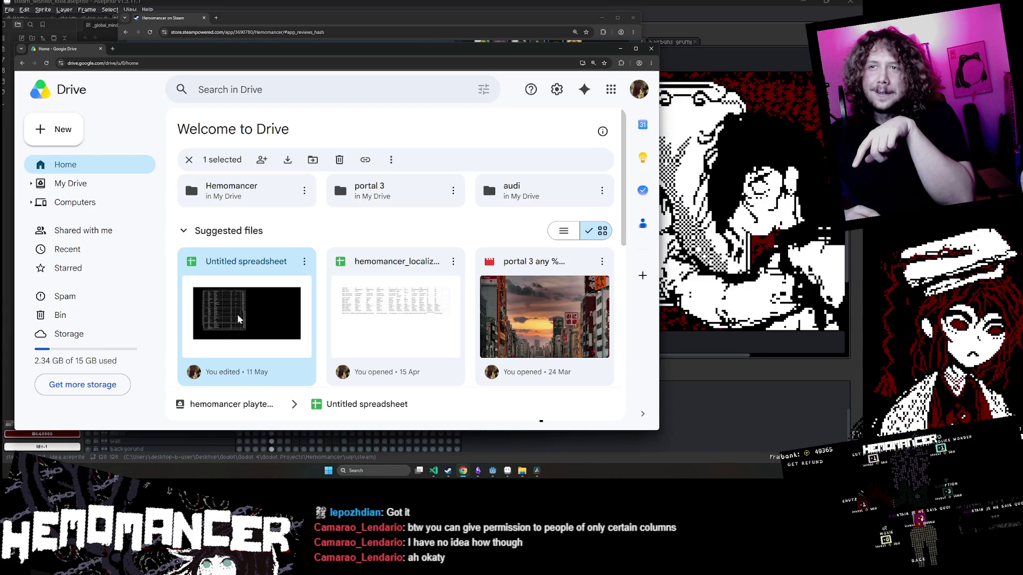
click(621, 48)
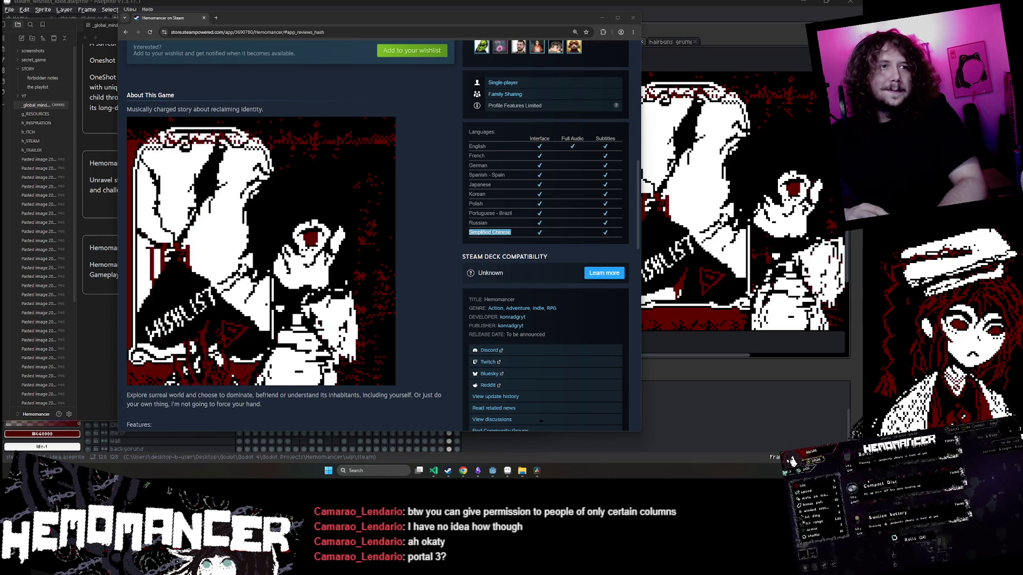
mouse_move(575, 269)
mouse_down()
mouse_move(416, 80)
mouse_move(342, 68)
mouse_move(315, 29)
mouse_move(367, 25)
mouse_up()
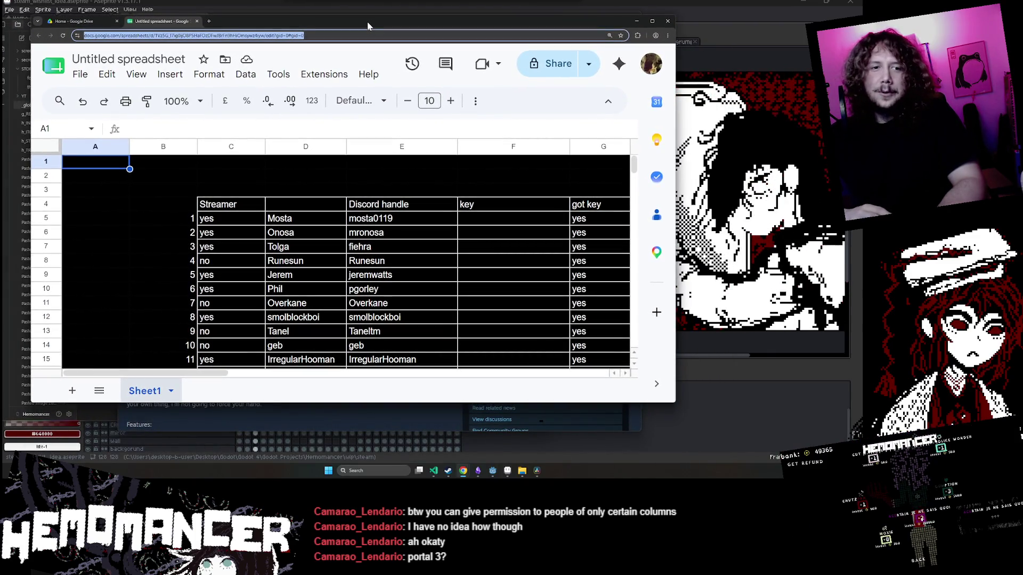
drag(367, 23, 360, 39)
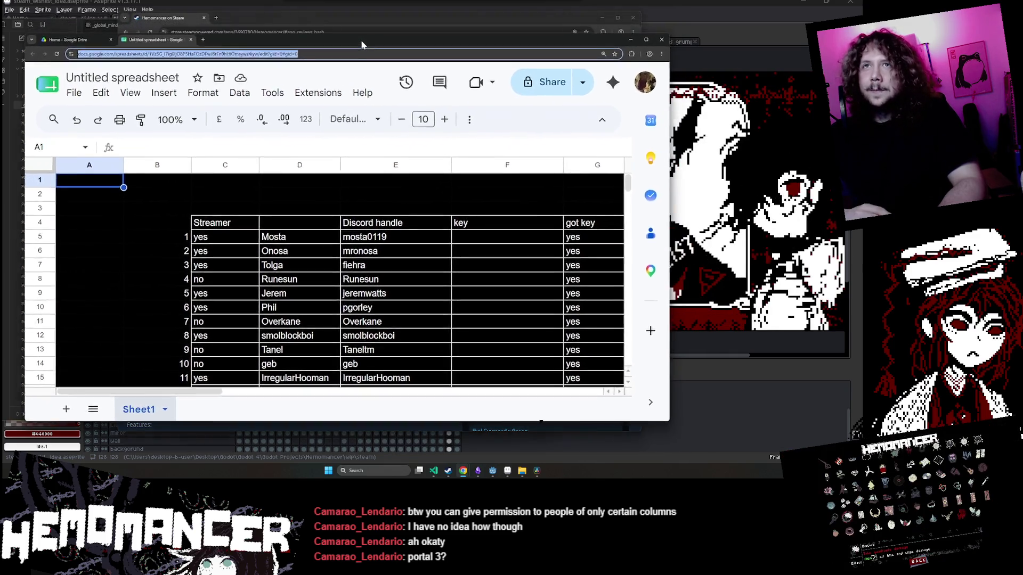
key(alt+Tab)
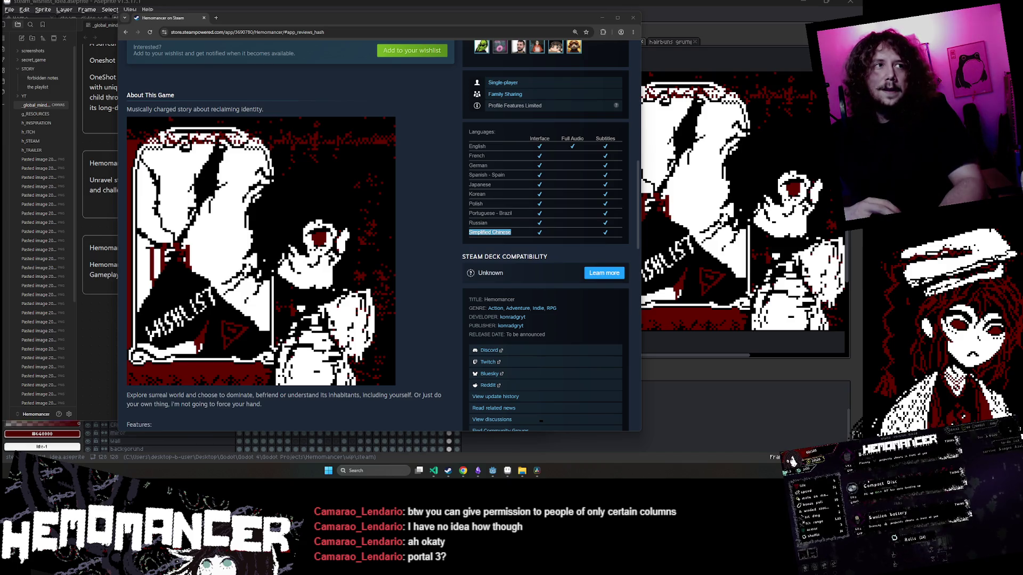
mouse_move(799, 145)
mouse_down()
mouse_move(511, 145)
mouse_move(379, 43)
mouse_up()
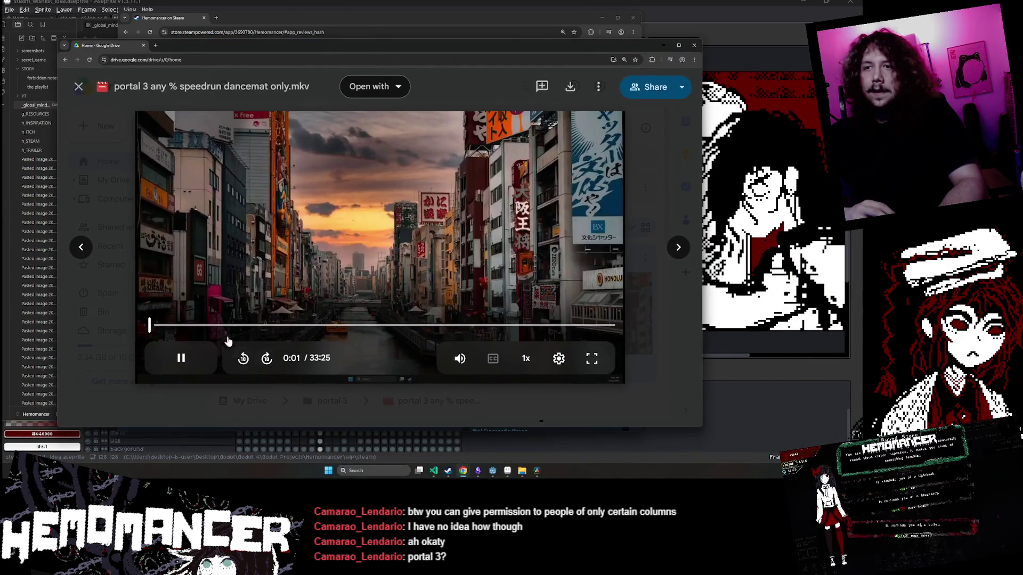
Mute the speedrun video, skip to about 15:36, pause it, and minimize the Drive window.
click(208, 326)
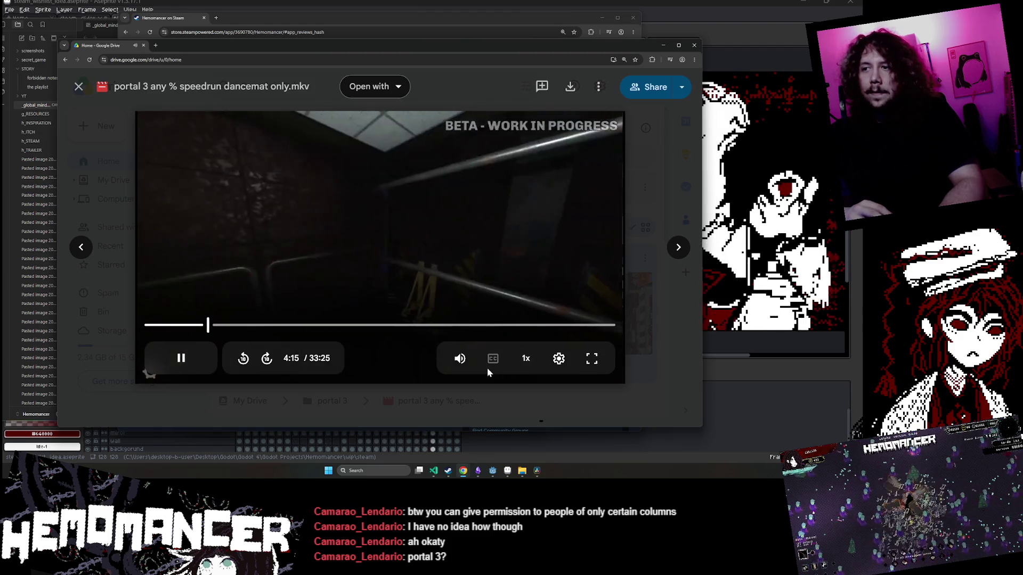
click(460, 359)
click(319, 325)
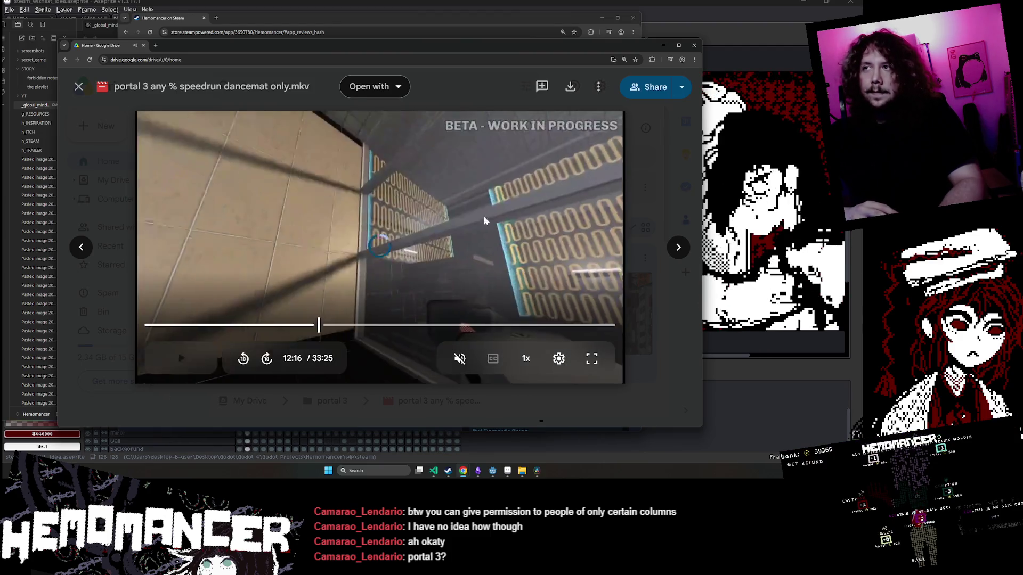
click(365, 325)
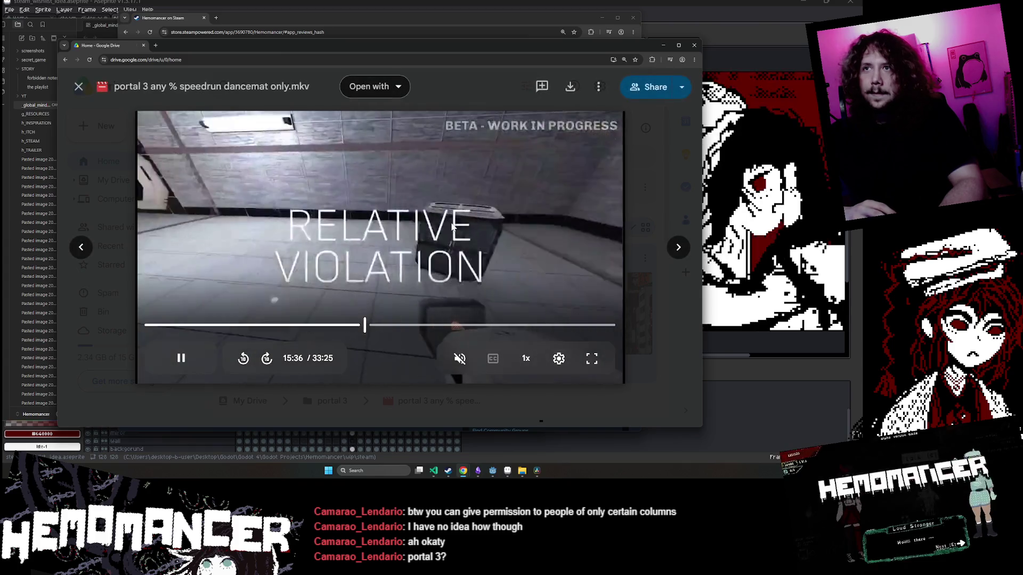
click(181, 358)
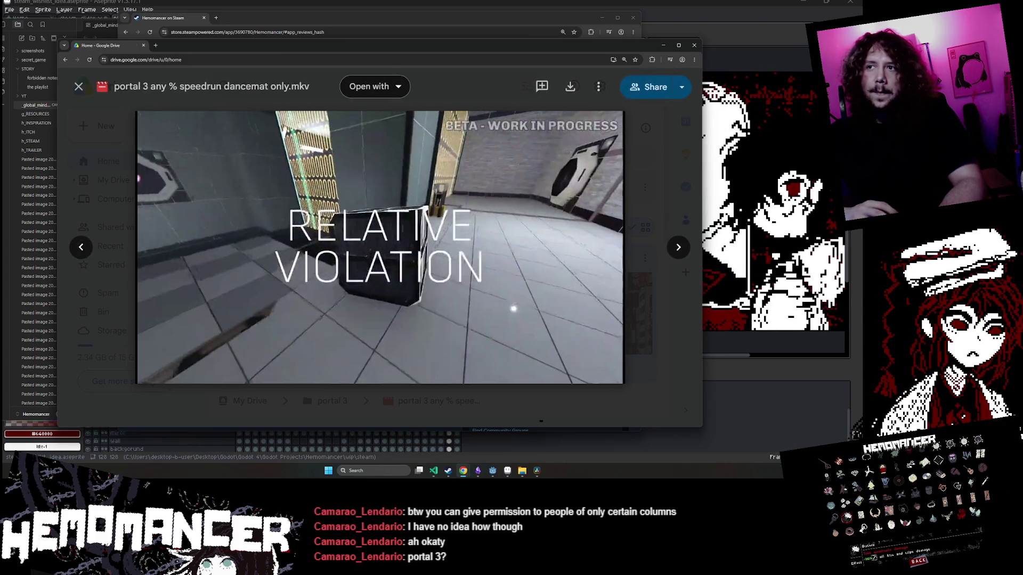
drag(351, 51, 363, 66)
key(super+Down)
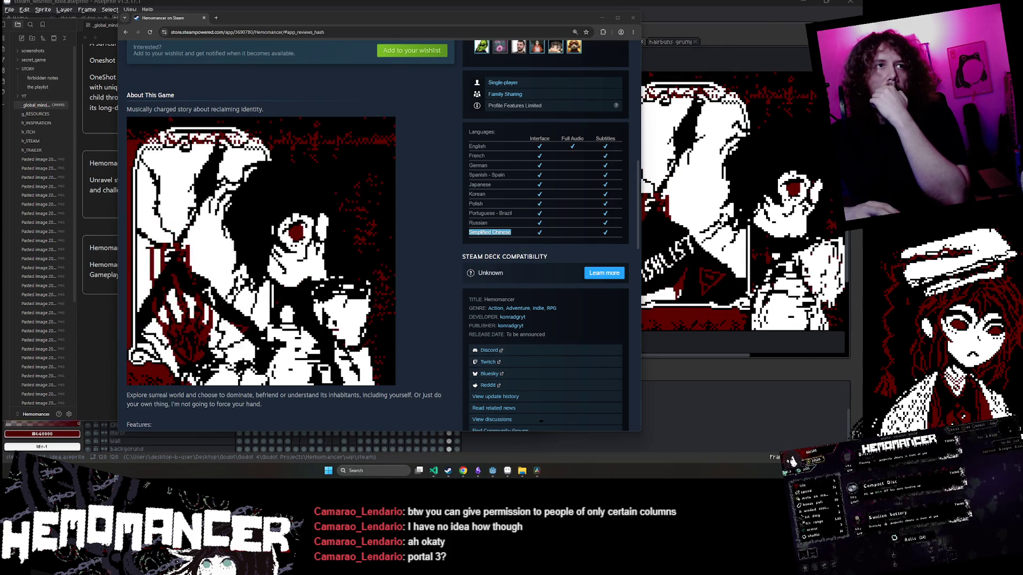
Bring up the Hemomancer steam page text sheet and enlarge its window.
key(alt+Tab)
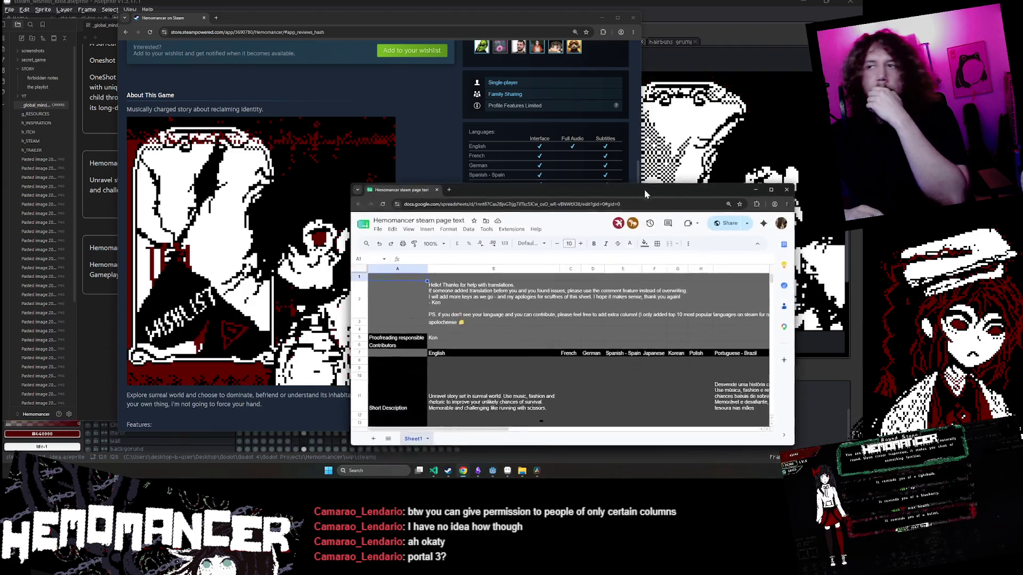
mouse_move(560, 333)
mouse_down()
mouse_move(727, 413)
mouse_move(837, 412)
mouse_move(828, 439)
mouse_up()
drag(597, 81, 503, 44)
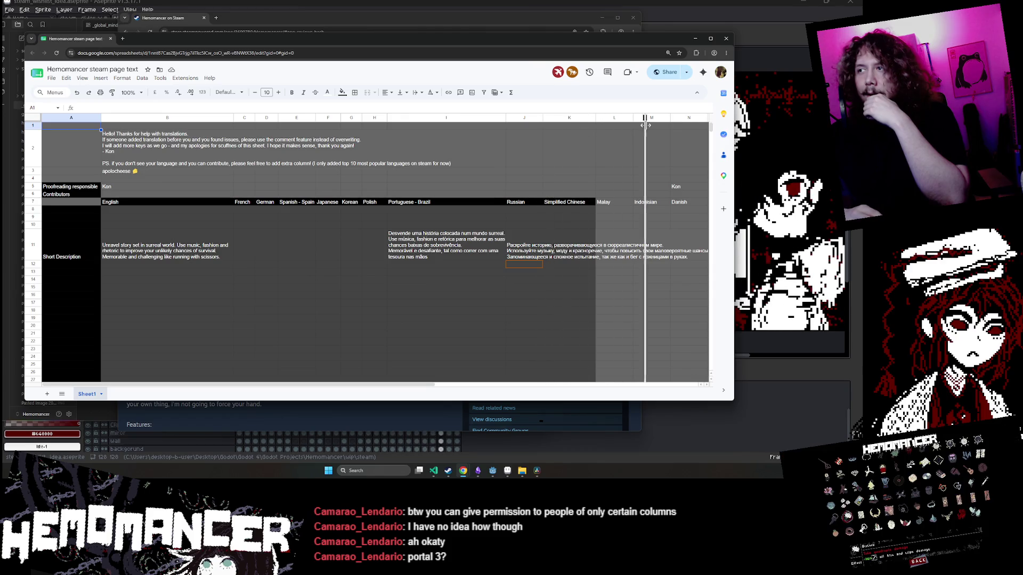
Widen the Russian column J to fit its description and restore 100% zoom.
drag(698, 135, 694, 138)
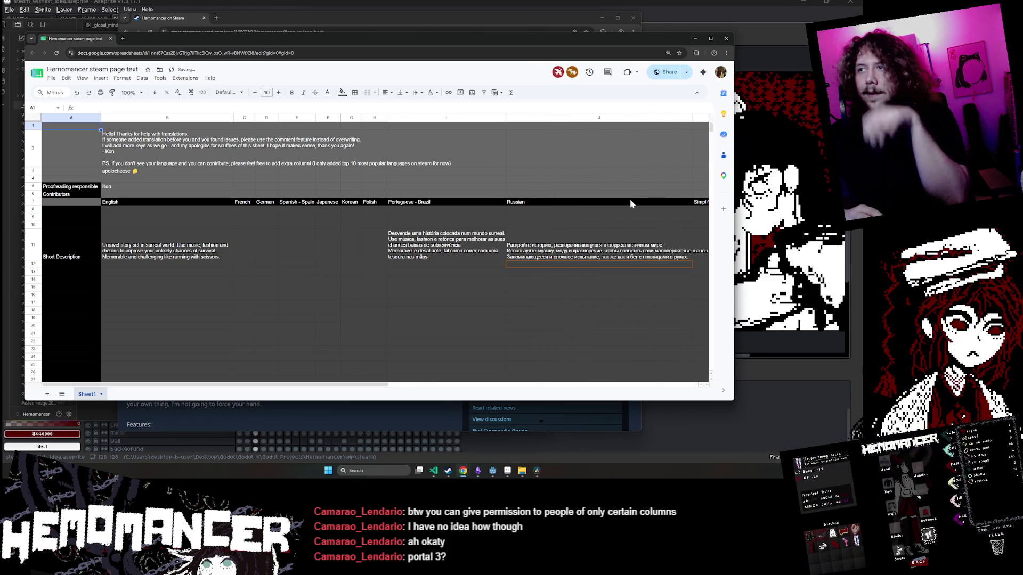
scroll(544, 223, down, 1)
key(ctrl+minus)
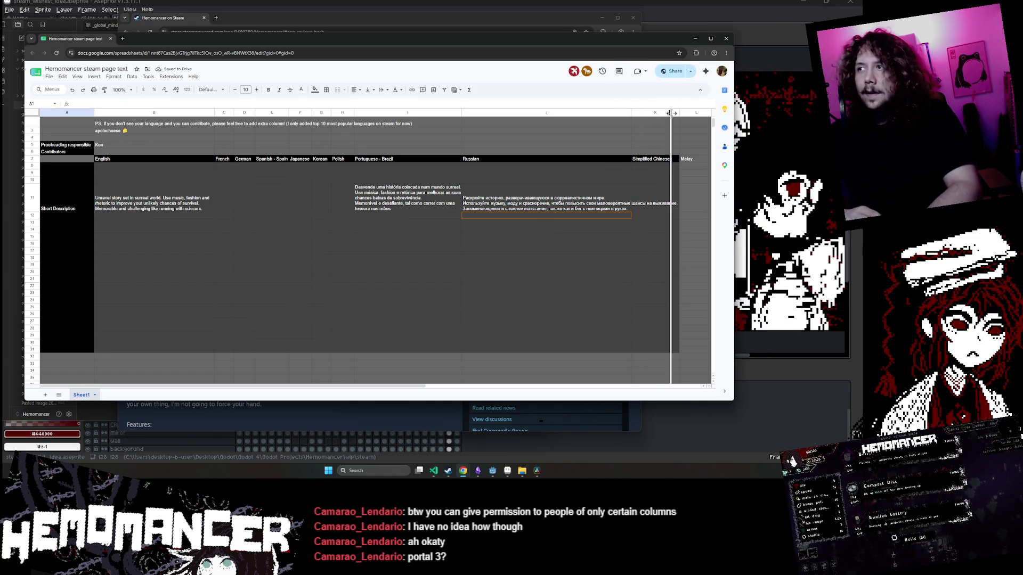
drag(670, 113, 679, 114)
key(ctrl+minus)
key(ctrl+equal)
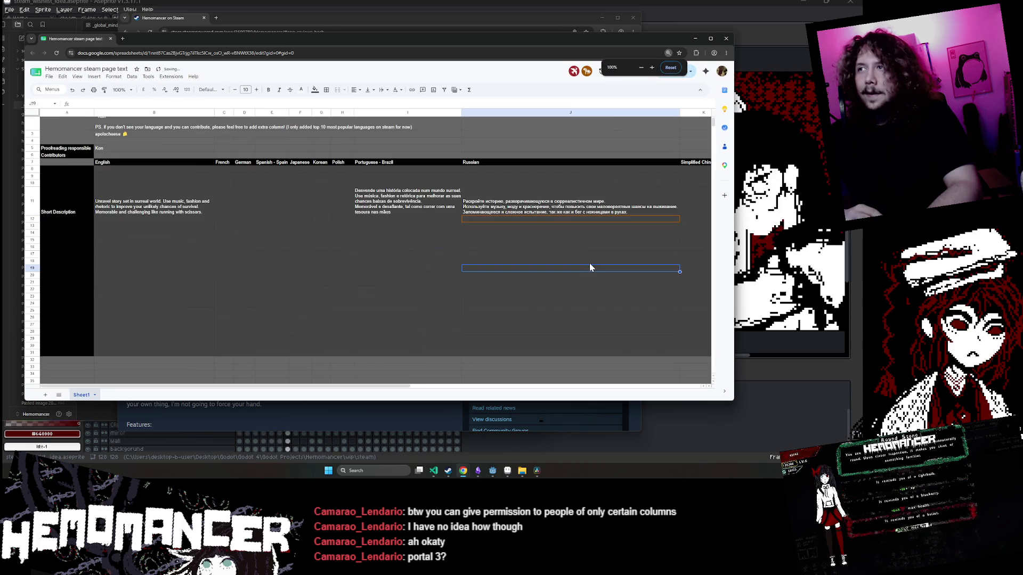
click(339, 240)
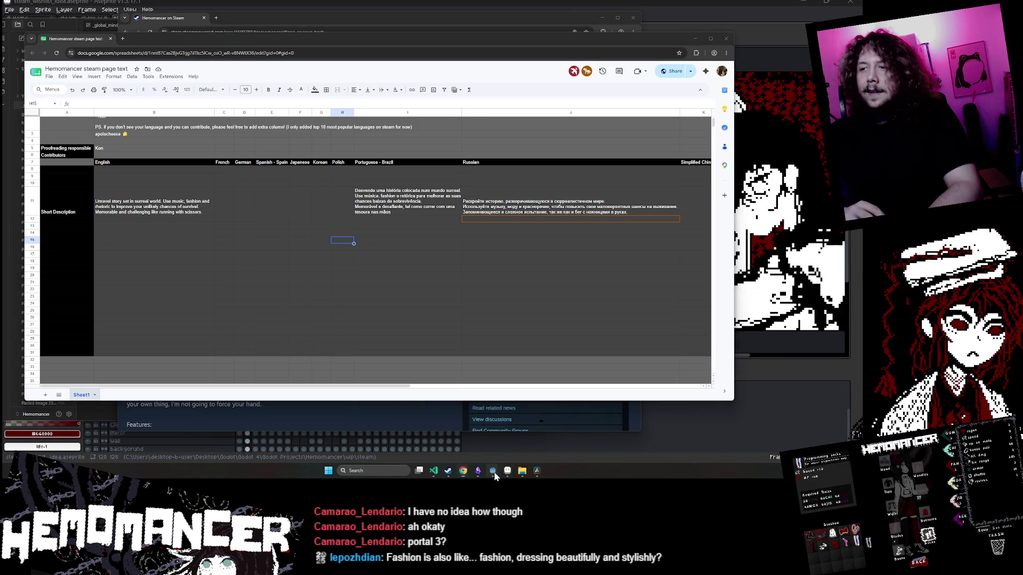
mouse_move(537, 470)
click(522, 436)
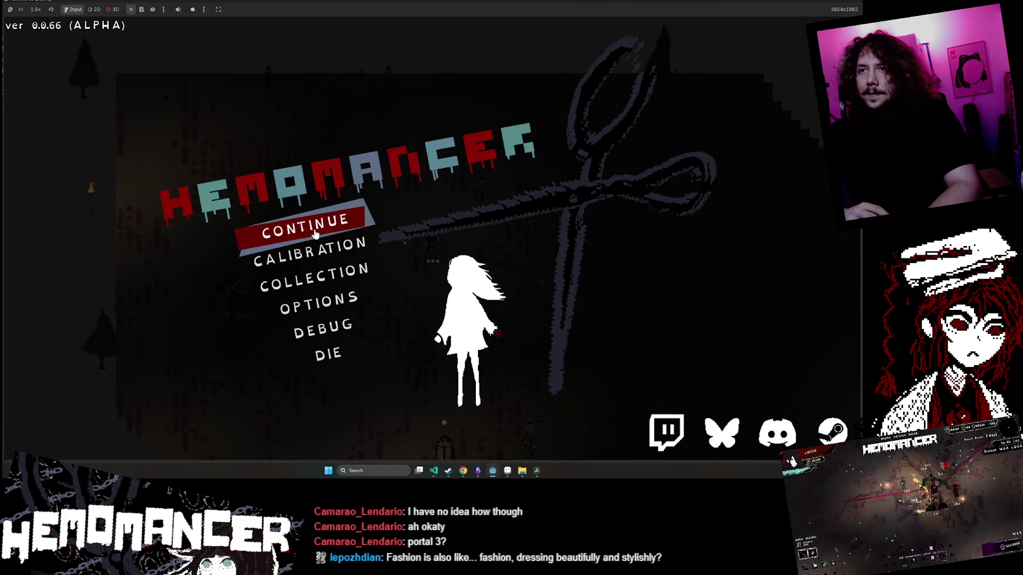
Wipe progress with DIE, start a new Cheag Amar run and talk to the Gruff Stranger.
click(345, 364)
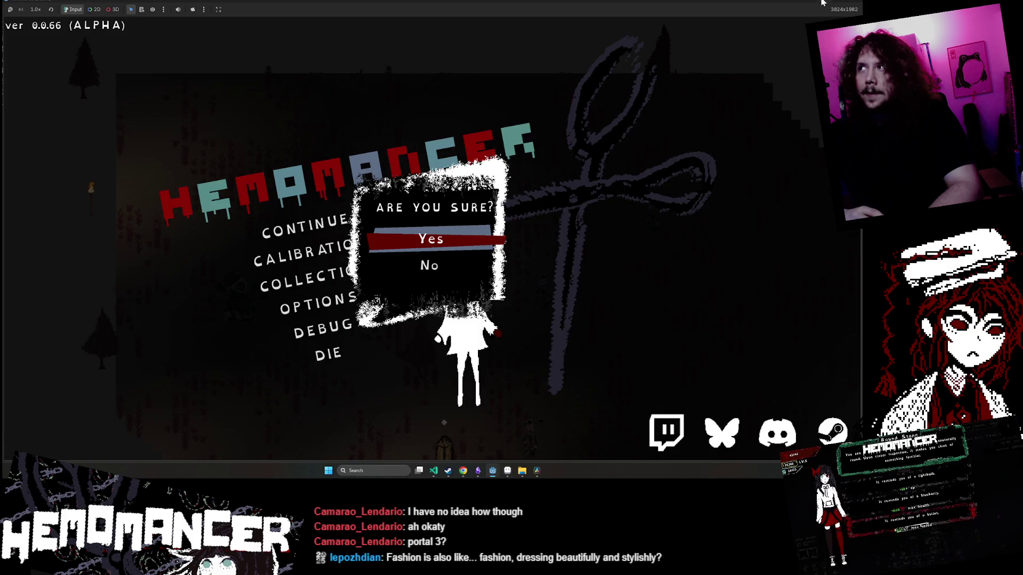
click(431, 240)
click(337, 206)
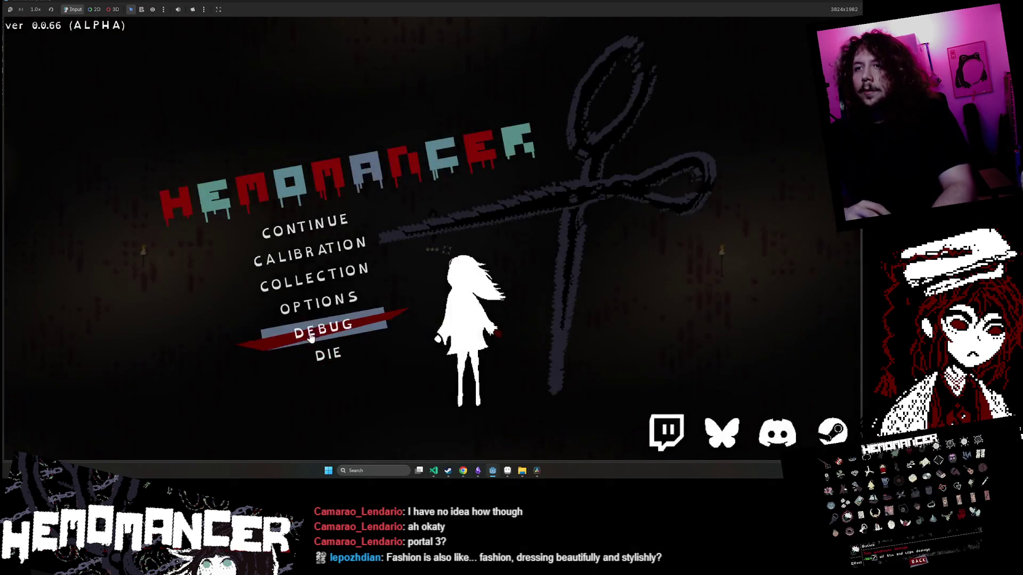
click(365, 324)
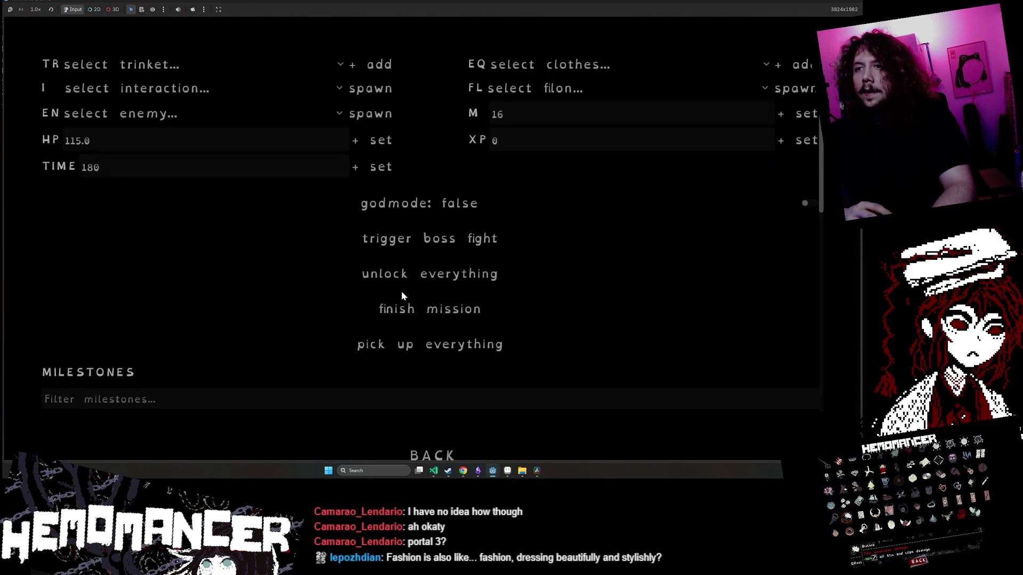
click(447, 307)
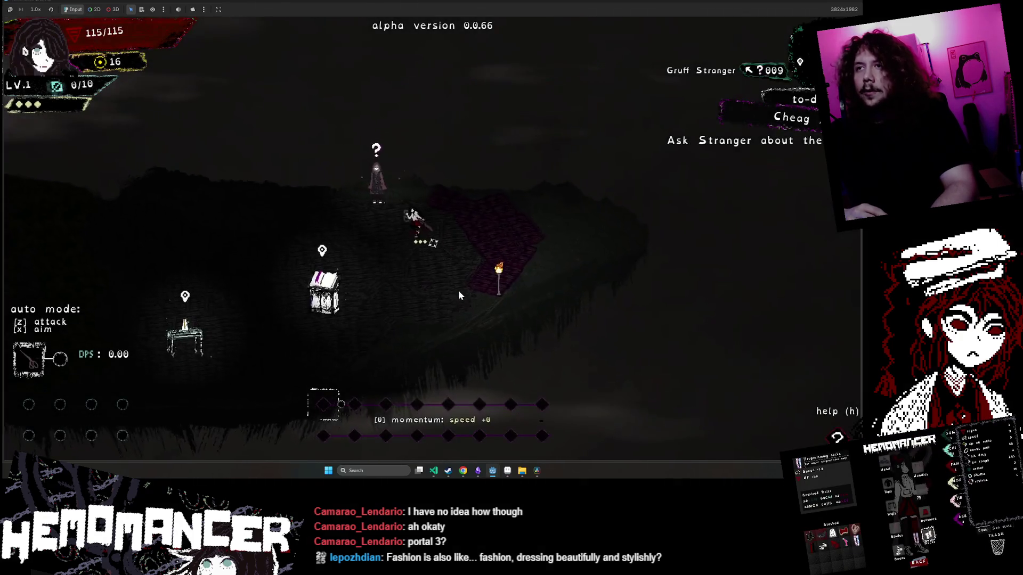
key(e)
key(e)
key(e)
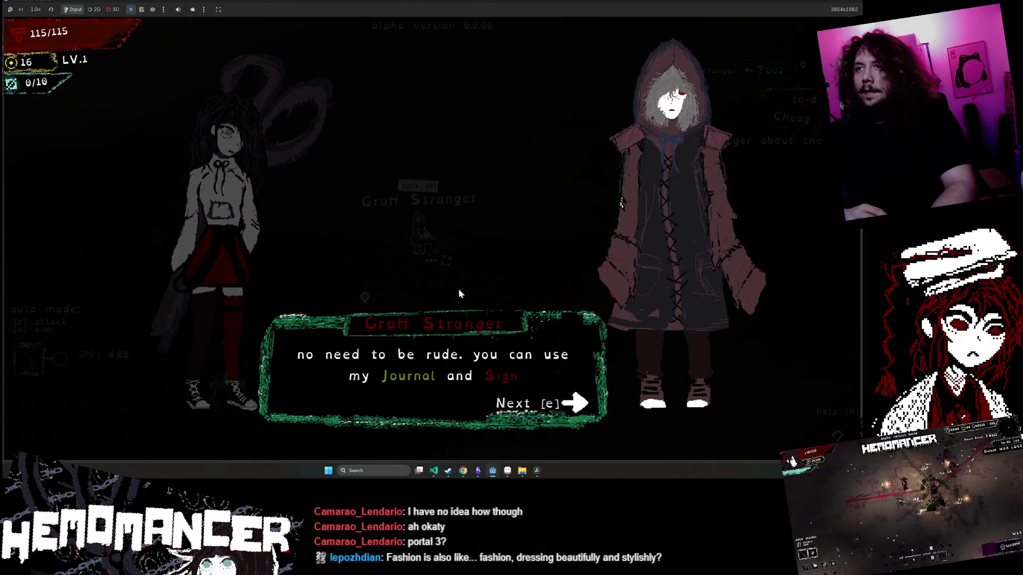